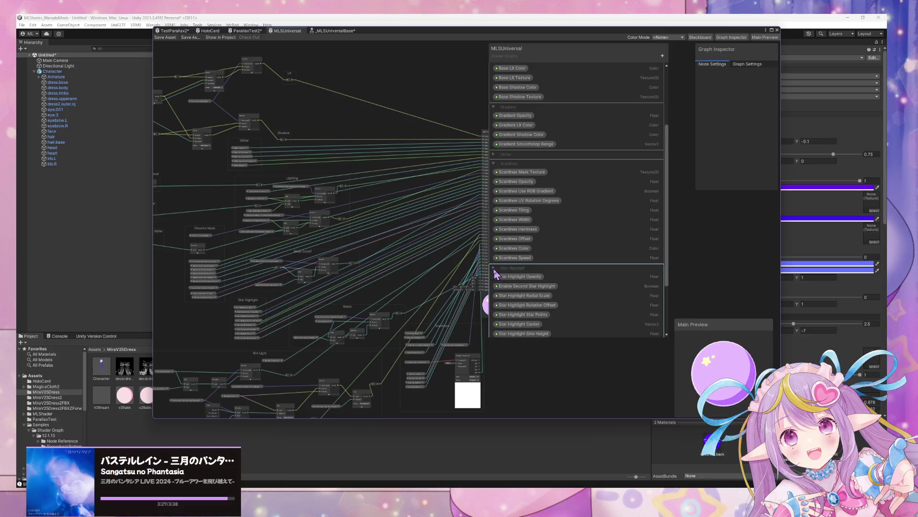
- Expand the Star Highlight, Rim Light, Water, Global, Normals, Ambient and Parallax Occlusion Mapping groups
{"action": "scroll", "coordinate": [507, 277], "scroll_direction": "down", "scroll_amount": 3}
{"action": "left_click", "coordinate": [523, 277]}
{"action": "scroll", "coordinate": [525, 273], "scroll_direction": "down", "scroll_amount": 3}
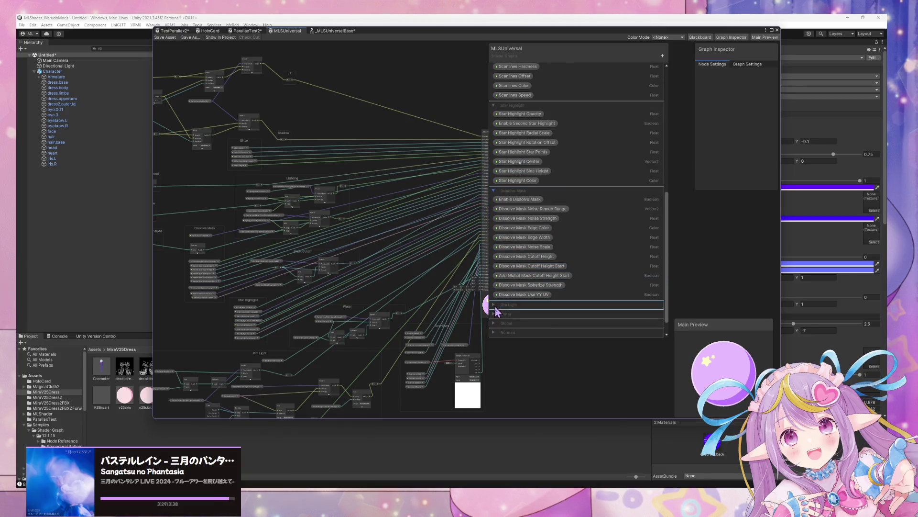
{"action": "left_click", "coordinate": [494, 305]}
{"action": "scroll", "coordinate": [537, 263], "scroll_direction": "down", "scroll_amount": 3}
{"action": "left_click", "coordinate": [495, 298]}
{"action": "scroll", "coordinate": [527, 272], "scroll_direction": "down", "scroll_amount": 1}
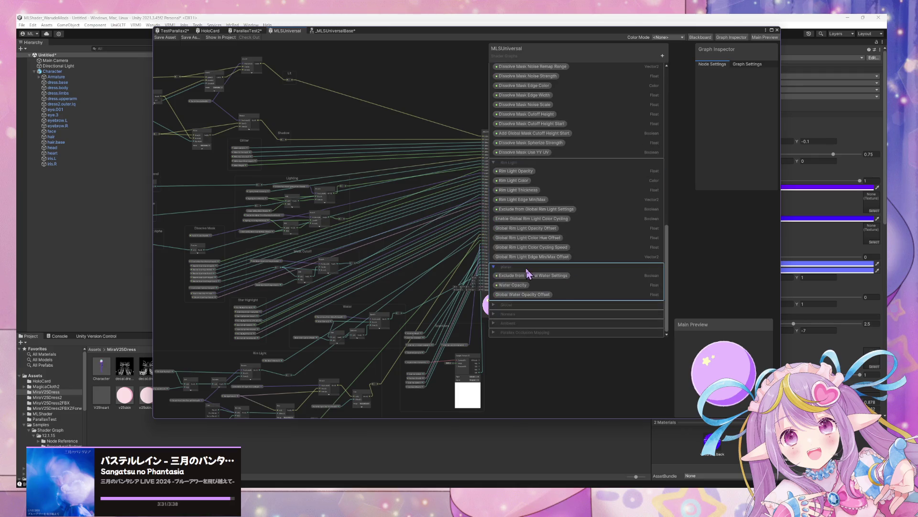
{"action": "left_click", "coordinate": [493, 305]}
{"action": "scroll", "coordinate": [497, 311], "scroll_direction": "down", "scroll_amount": 1}
{"action": "left_click", "coordinate": [497, 314]}
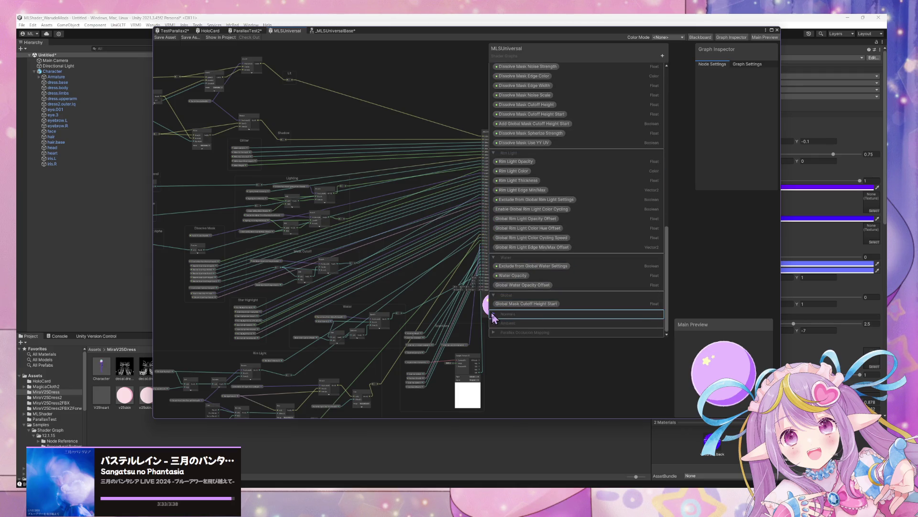
{"action": "scroll", "coordinate": [498, 311], "scroll_direction": "down", "scroll_amount": 1}
{"action": "left_click", "coordinate": [492, 323]}
{"action": "scroll", "coordinate": [520, 310], "scroll_direction": "down", "scroll_amount": 2}
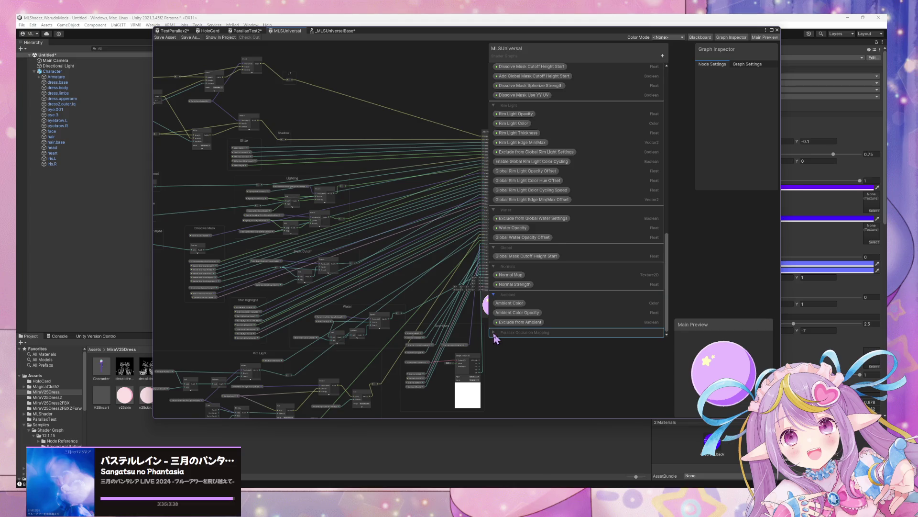
{"action": "left_click", "coordinate": [494, 332]}
- Scroll back to the top of the Blackboard and select the Glitter property group
{"action": "scroll", "coordinate": [564, 214], "scroll_direction": "up", "scroll_amount": 10}
{"action": "scroll", "coordinate": [564, 214], "scroll_direction": "up", "scroll_amount": 3}
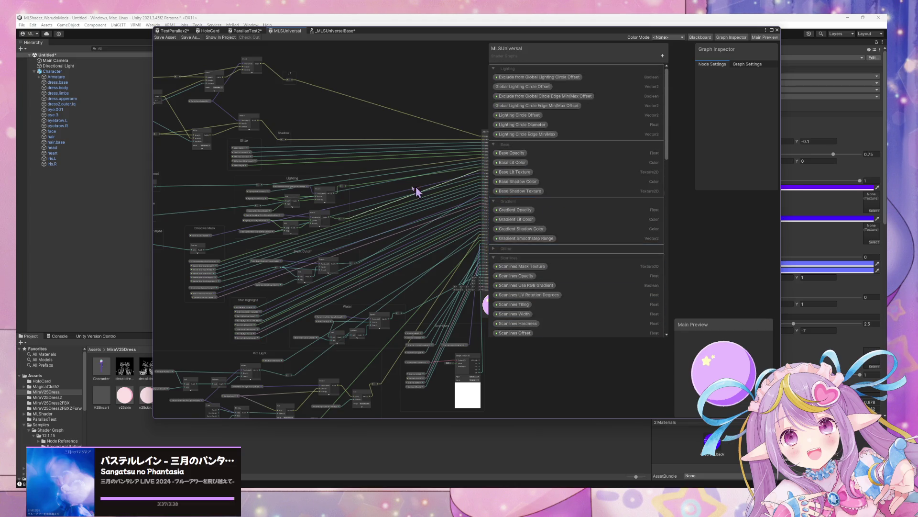
{"action": "left_click", "coordinate": [493, 249]}
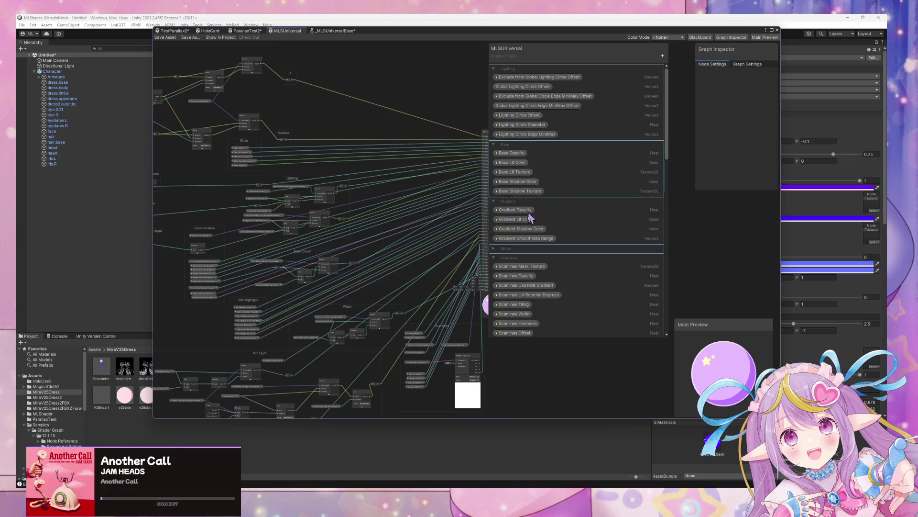
{"action": "scroll", "coordinate": [331, 240], "scroll_direction": "down", "scroll_amount": 5}
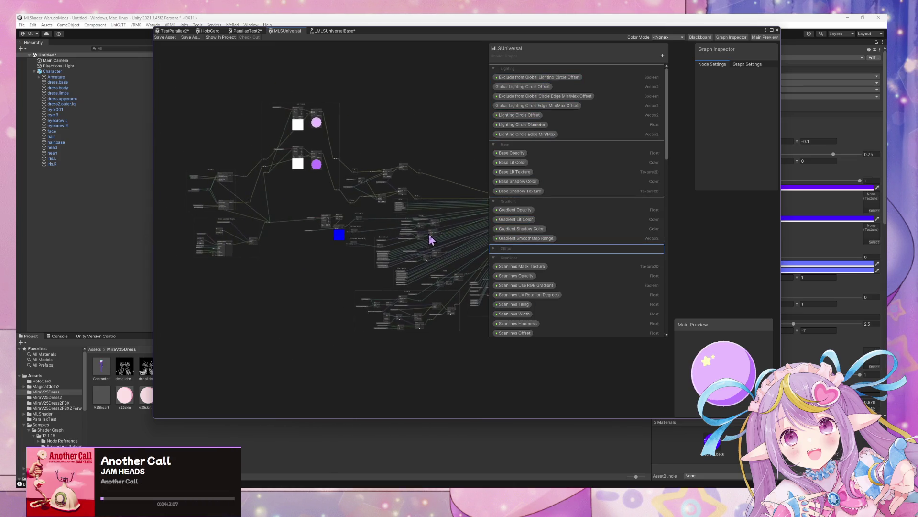
- Check the avatar in Warudo, return to Unity, then switch to the Blender dress model window
{"action": "key", "text": "alt+Tab"}
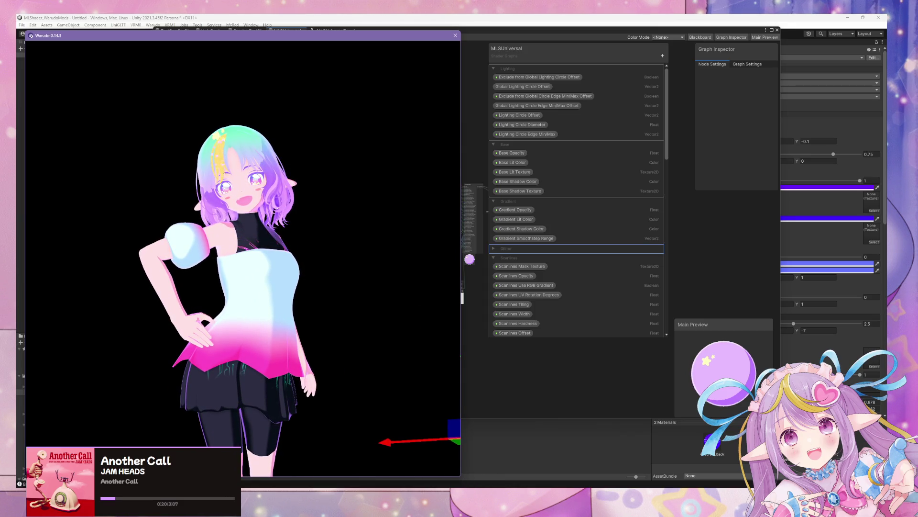
{"action": "key", "text": "alt+Tab"}
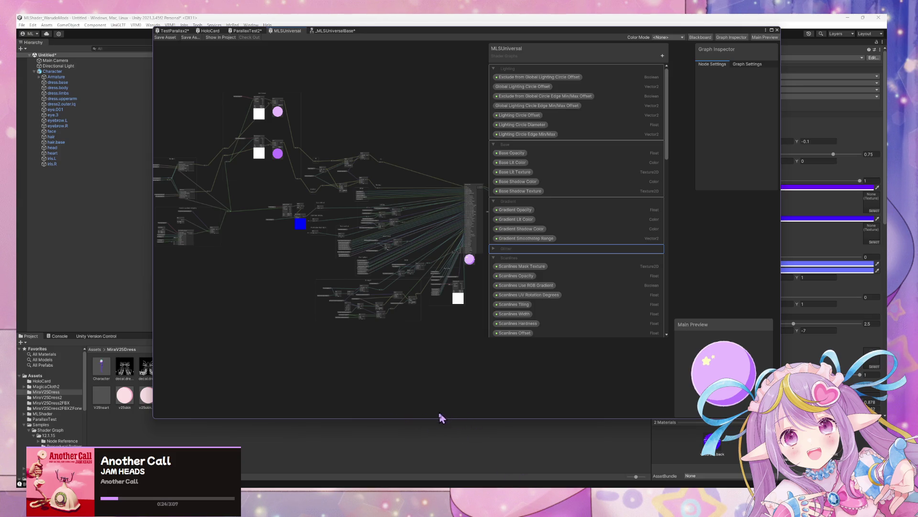
{"action": "mouse_move", "coordinate": [498, 507]}
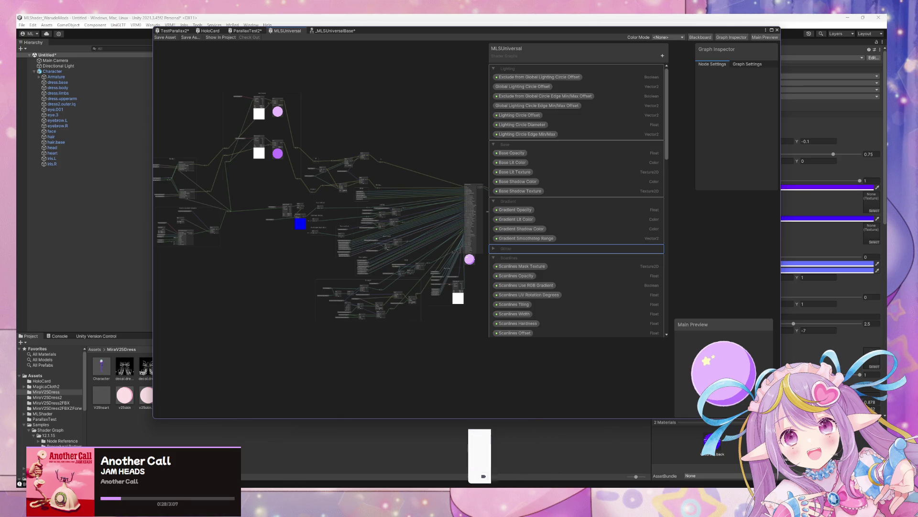
{"action": "left_click", "coordinate": [448, 461]}
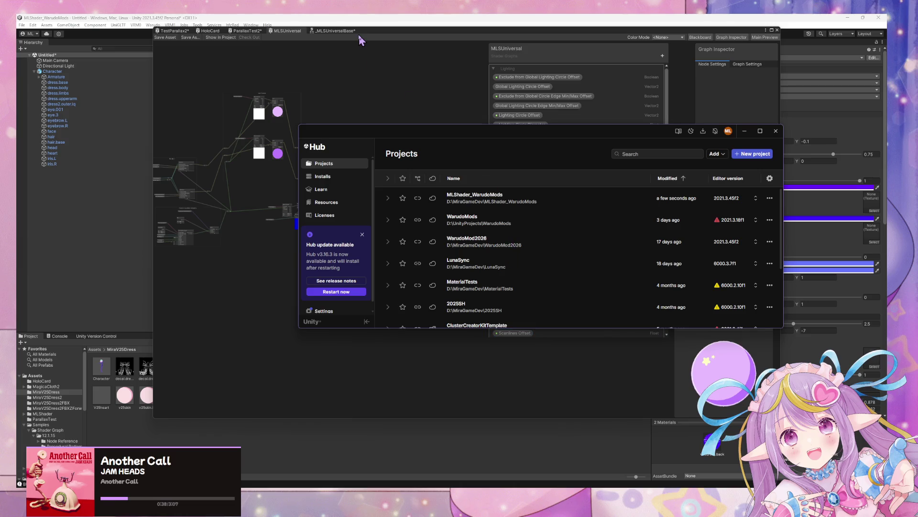
- Move the Shader Graph aside, select the dress.base mesh, and select its two dress materials
{"action": "left_click", "coordinate": [358, 43]}
{"action": "mouse_move", "coordinate": [366, 42]}
{"action": "left_mouse_down"}
{"action": "mouse_move", "coordinate": [495, 165]}
{"action": "mouse_move", "coordinate": [606, 294]}
{"action": "left_mouse_up"}
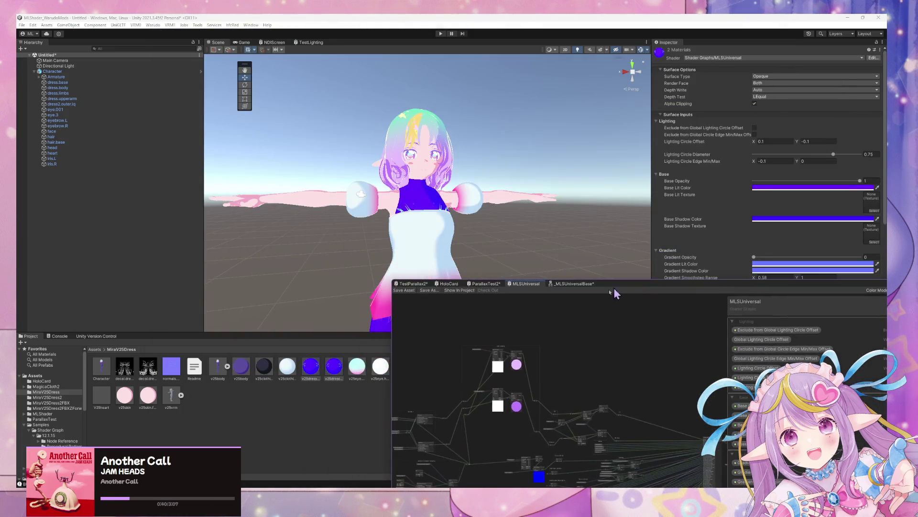
{"action": "left_click", "coordinate": [436, 208]}
{"action": "left_click", "coordinate": [435, 208]}
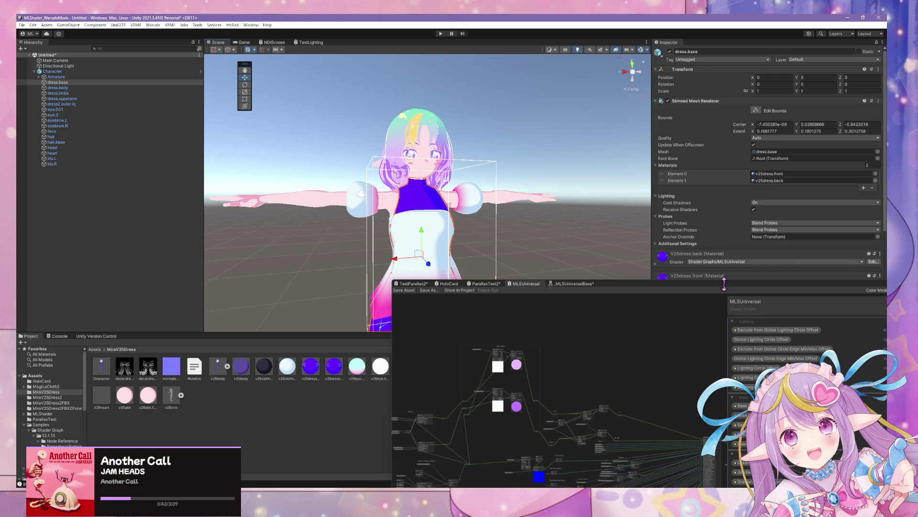
{"action": "left_click", "coordinate": [316, 373]}
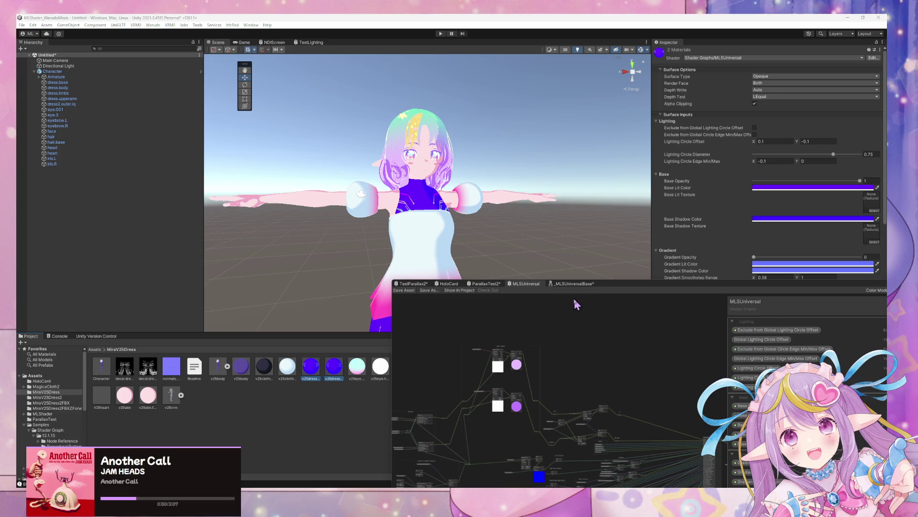
{"action": "mouse_move", "coordinate": [627, 292]}
{"action": "left_mouse_down"}
{"action": "mouse_move", "coordinate": [412, 386]}
{"action": "mouse_move", "coordinate": [352, 375]}
{"action": "mouse_move", "coordinate": [336, 407]}
{"action": "left_mouse_up"}
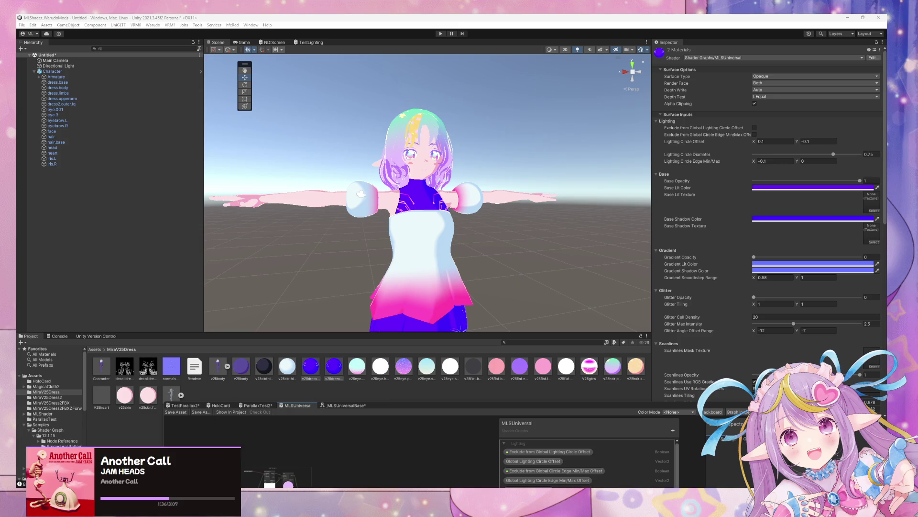
- Try light blue dress colours: base 40CAFF then 89E6FF, with a light blue shadow
{"action": "left_click", "coordinate": [813, 187]}
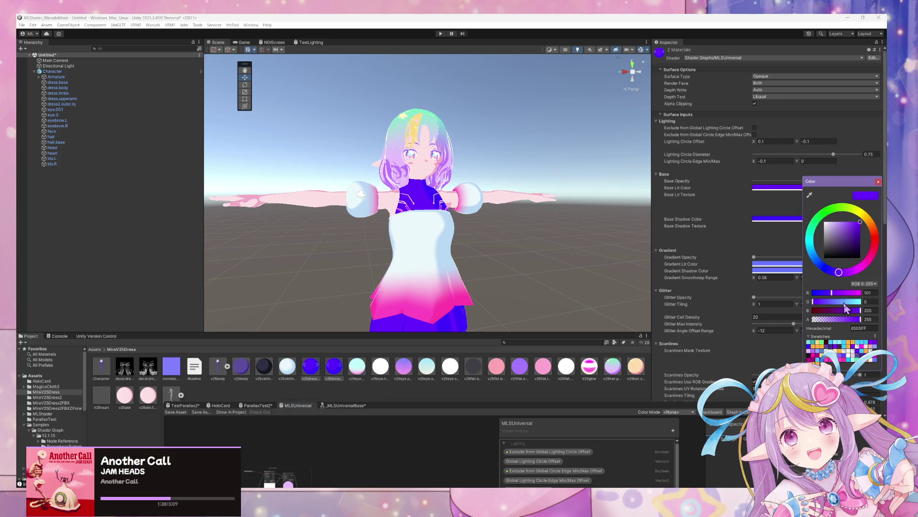
{"action": "left_click", "coordinate": [835, 345]}
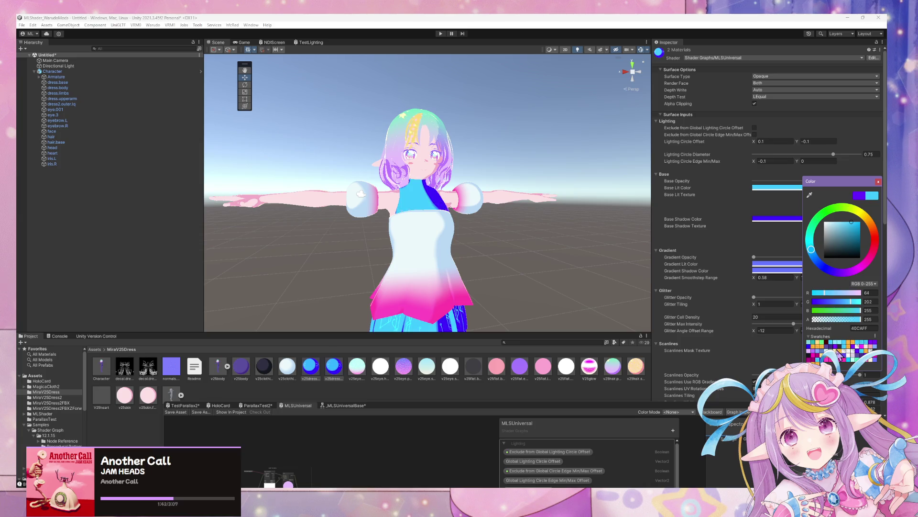
{"action": "left_click", "coordinate": [845, 345]}
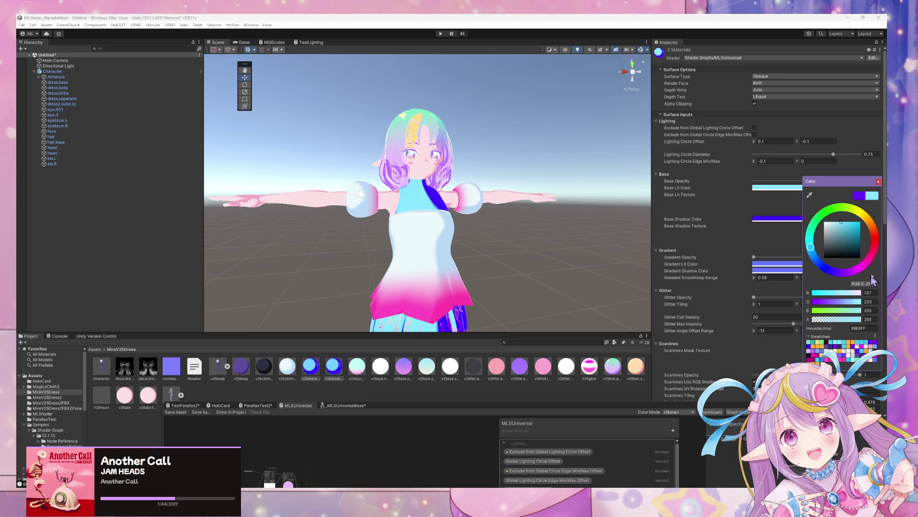
{"action": "left_click", "coordinate": [777, 219]}
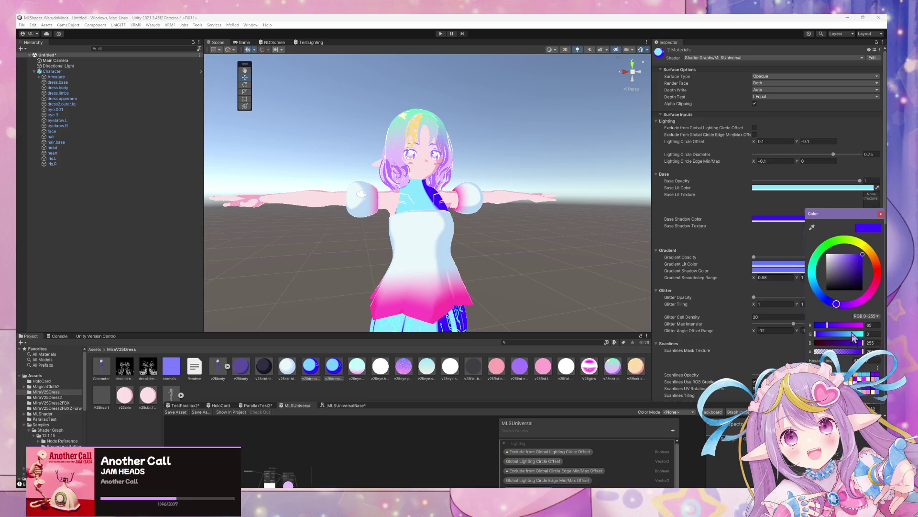
{"action": "left_click", "coordinate": [854, 333]}
{"action": "mouse_move", "coordinate": [483, 191]}
{"action": "left_mouse_down", "text": "alt"}
{"action": "mouse_move", "coordinate": [498, 189]}
{"action": "mouse_move", "coordinate": [492, 240]}
{"action": "mouse_move", "coordinate": [476, 131]}
{"action": "mouse_move", "coordinate": [473, 171]}
{"action": "left_mouse_up", "text": "alt"}
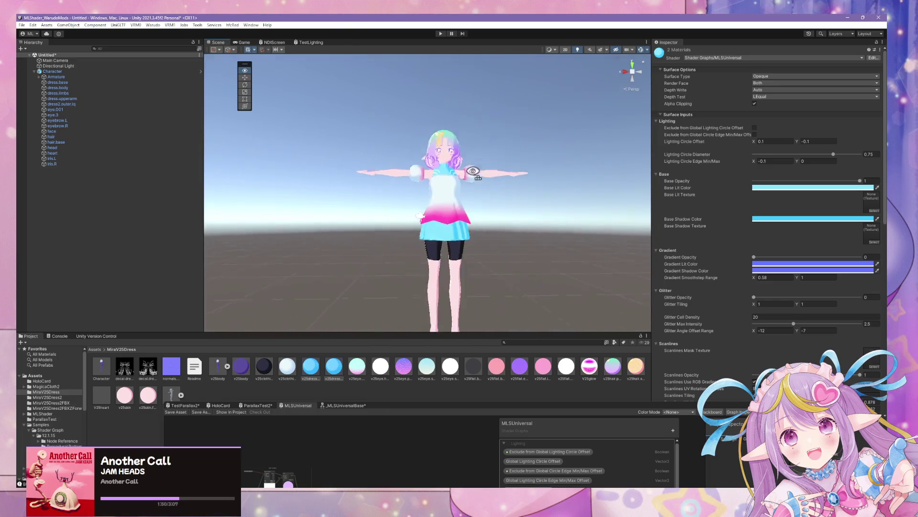
{"action": "scroll", "coordinate": [472, 170], "scroll_direction": "up", "scroll_amount": 5}
- Change the base colour to near-white EBF8FB and the shadow colour to pale grey-green
{"action": "left_click", "coordinate": [813, 187]}
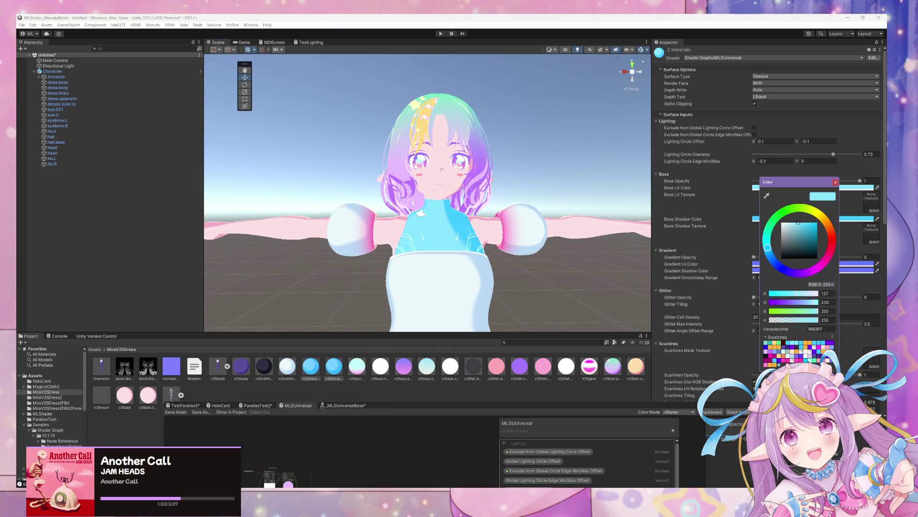
{"action": "left_click", "coordinate": [783, 224]}
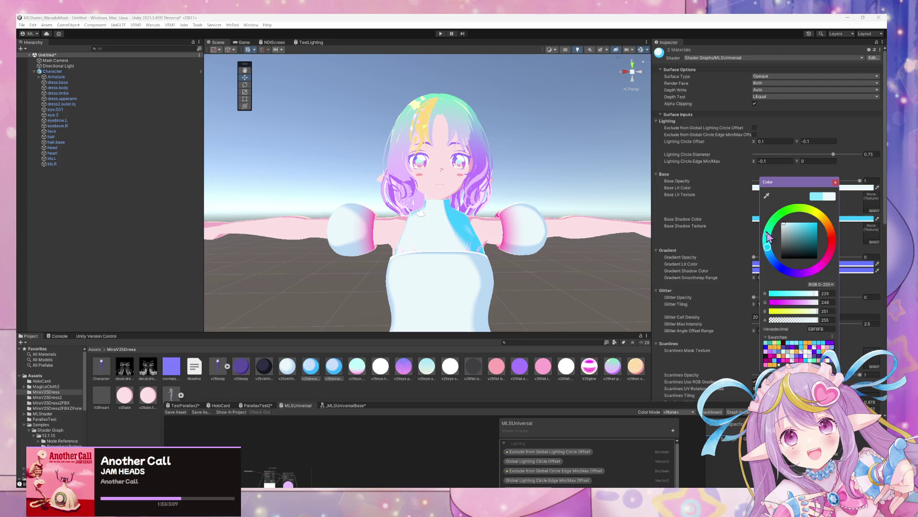
{"action": "left_click", "coordinate": [835, 182]}
{"action": "left_click", "coordinate": [828, 220]}
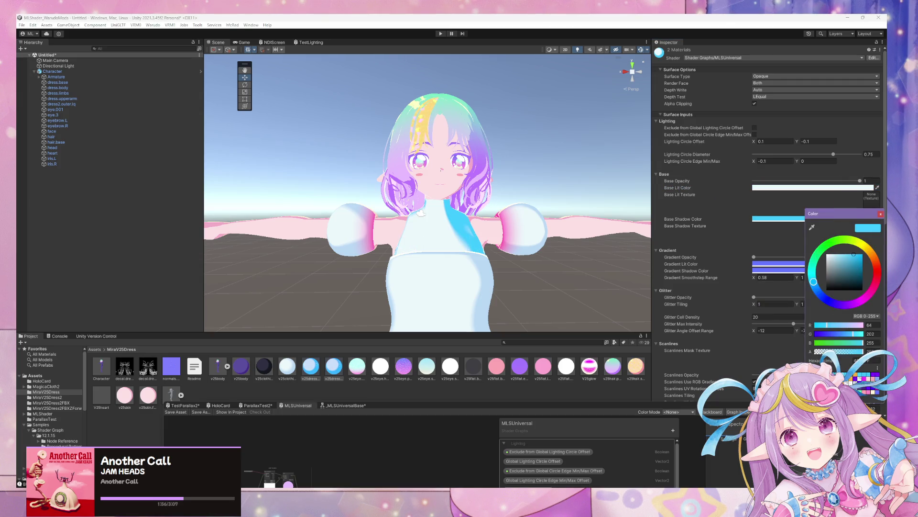
{"action": "left_click", "coordinate": [835, 256]}
{"action": "scroll", "coordinate": [501, 270], "scroll_direction": "down", "scroll_amount": 5}
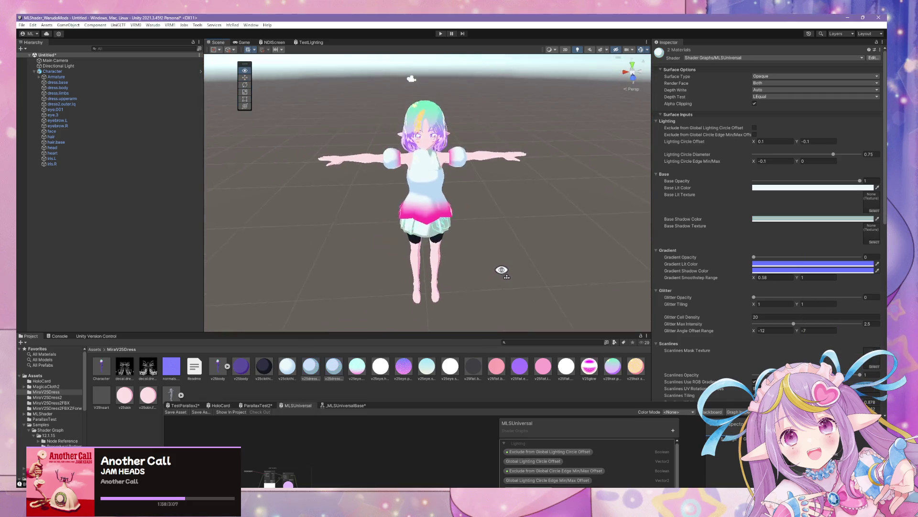
{"action": "scroll", "coordinate": [502, 270], "scroll_direction": "up", "scroll_amount": 5}
{"action": "scroll", "coordinate": [502, 270], "scroll_direction": "up", "scroll_amount": 3}
{"action": "scroll", "coordinate": [442, 238], "scroll_direction": "down", "scroll_amount": 5}
{"action": "left_click", "coordinate": [775, 187]}
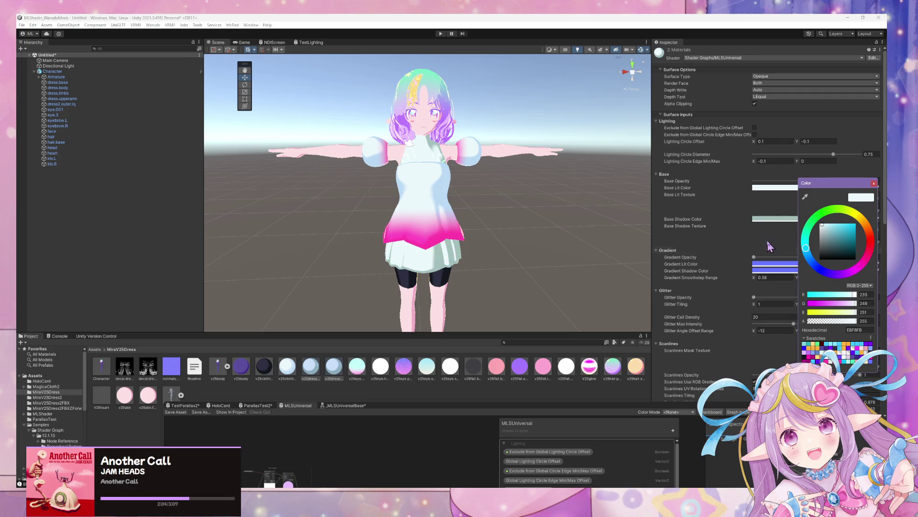
- Set the dress base colour to the B9D9F5 swatch, checking the character from below and in full
{"action": "left_click", "coordinate": [776, 222]}
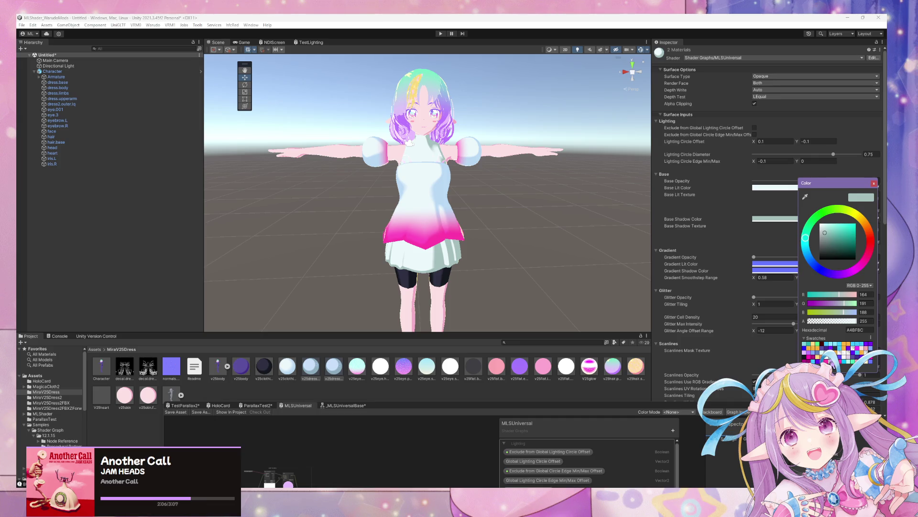
{"action": "mouse_move", "coordinate": [567, 225]}
{"action": "left_mouse_down", "text": "alt"}
{"action": "mouse_move", "coordinate": [570, 280]}
{"action": "mouse_move", "coordinate": [539, 182]}
{"action": "mouse_move", "coordinate": [547, 225]}
{"action": "mouse_move", "coordinate": [549, 179]}
{"action": "mouse_move", "coordinate": [556, 239]}
{"action": "mouse_move", "coordinate": [546, 282]}
{"action": "mouse_move", "coordinate": [548, 270]}
{"action": "left_mouse_up", "text": "alt"}
{"action": "left_click", "coordinate": [787, 188]}
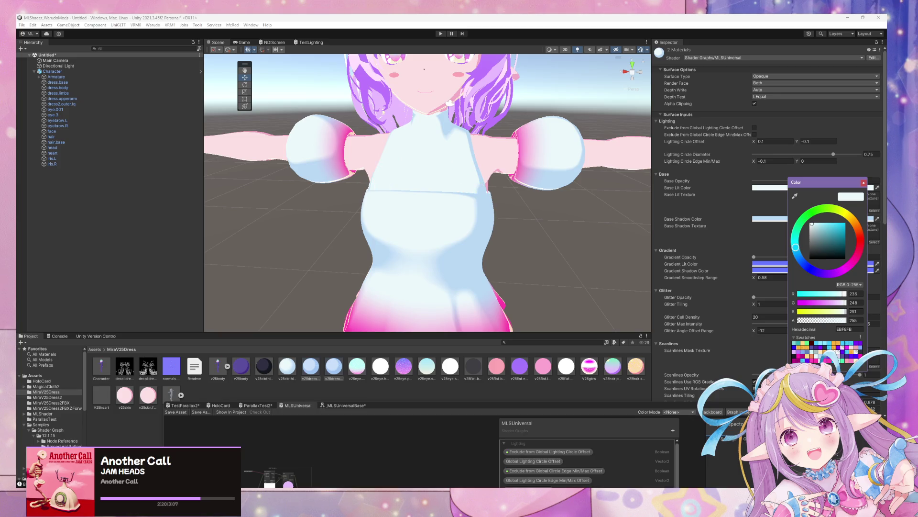
{"action": "left_click", "coordinate": [796, 356]}
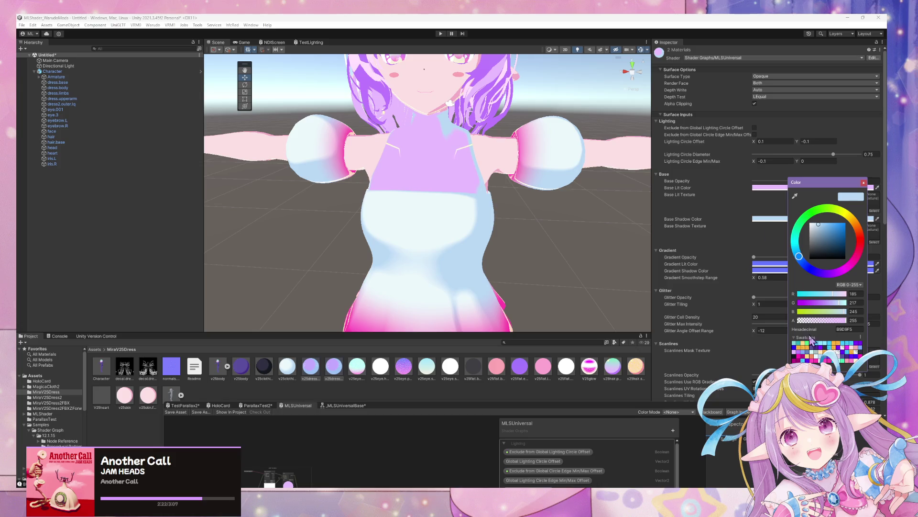
{"action": "mouse_move", "coordinate": [512, 199]}
{"action": "right_mouse_down", "text": "alt"}
{"action": "mouse_move", "coordinate": [521, 248]}
{"action": "mouse_move", "coordinate": [512, 167]}
{"action": "mouse_move", "coordinate": [521, 178]}
{"action": "mouse_move", "coordinate": [520, 152]}
{"action": "right_mouse_up", "text": "alt"}
{"action": "scroll", "coordinate": [519, 152], "scroll_direction": "up", "scroll_amount": 3}
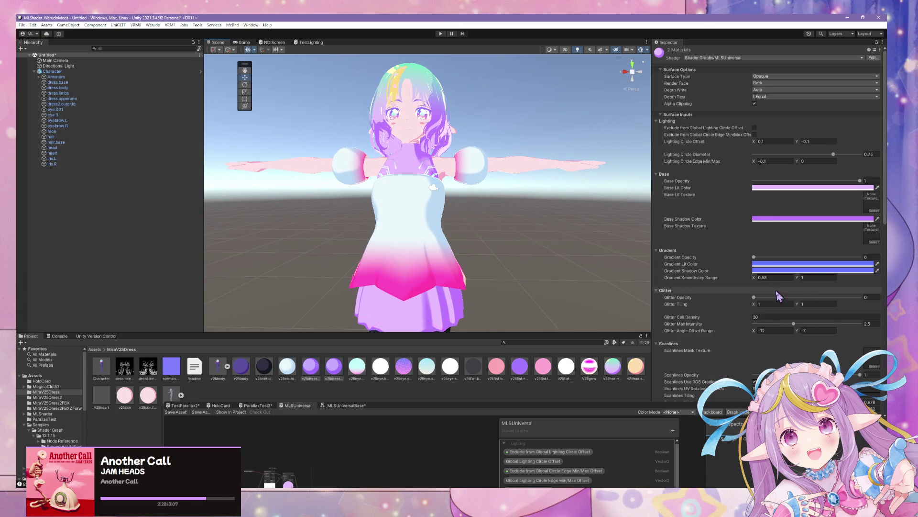
- Change the lavender E7BDFF base colour to a deeper, then dark purple swatch
{"action": "left_click", "coordinate": [780, 187]}
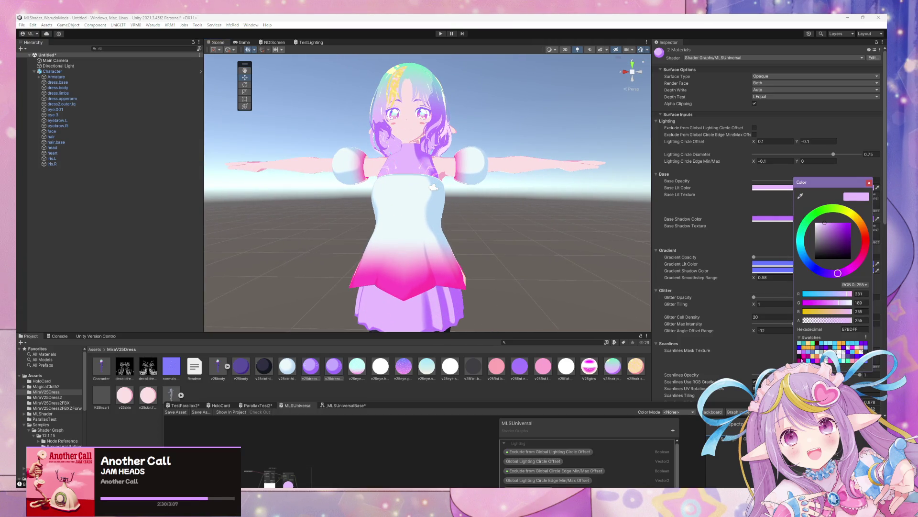
{"action": "left_click", "coordinate": [864, 357]}
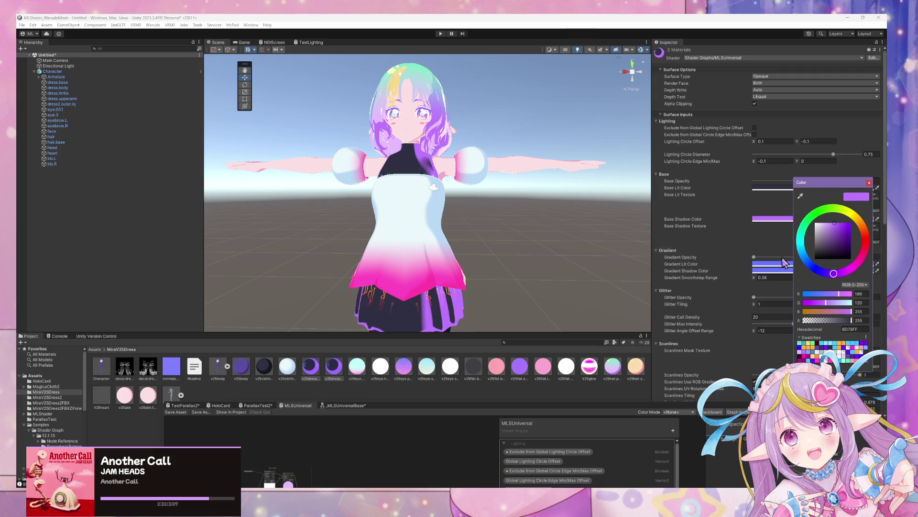
{"action": "mouse_move", "coordinate": [497, 194]}
{"action": "right_mouse_down"}
{"action": "mouse_move", "coordinate": [500, 207]}
{"action": "mouse_move", "coordinate": [494, 186]}
{"action": "mouse_move", "coordinate": [500, 197]}
{"action": "mouse_move", "coordinate": [531, 201]}
{"action": "mouse_move", "coordinate": [523, 168]}
{"action": "mouse_move", "coordinate": [517, 193]}
{"action": "mouse_move", "coordinate": [509, 149]}
{"action": "mouse_move", "coordinate": [509, 189]}
{"action": "right_mouse_up"}
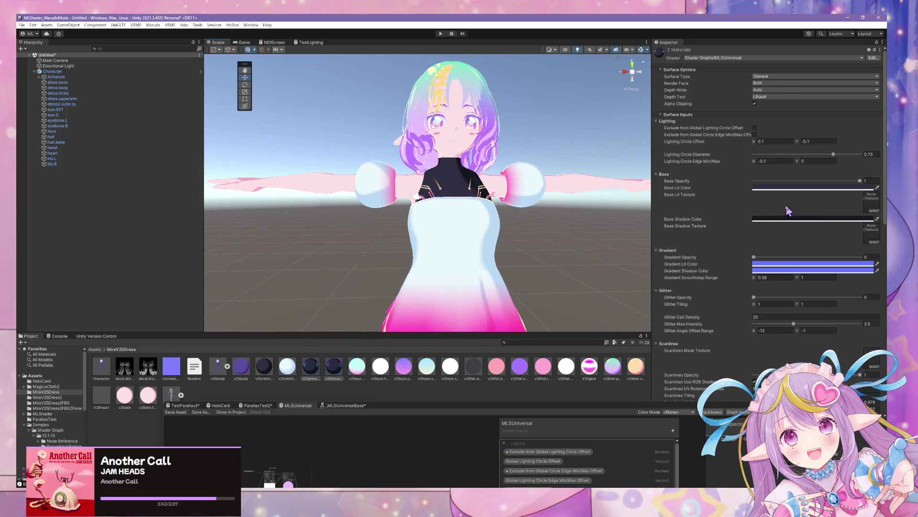
{"action": "left_click", "coordinate": [781, 189]}
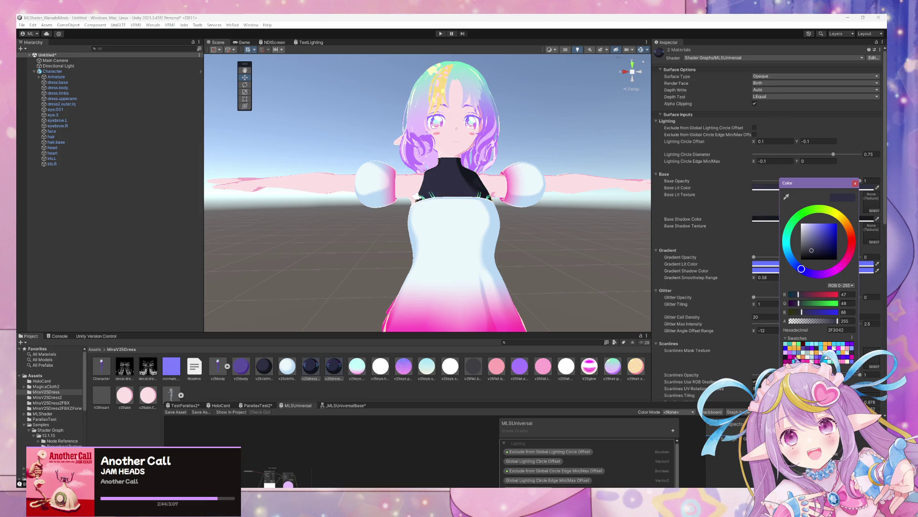
{"action": "left_click", "coordinate": [847, 363]}
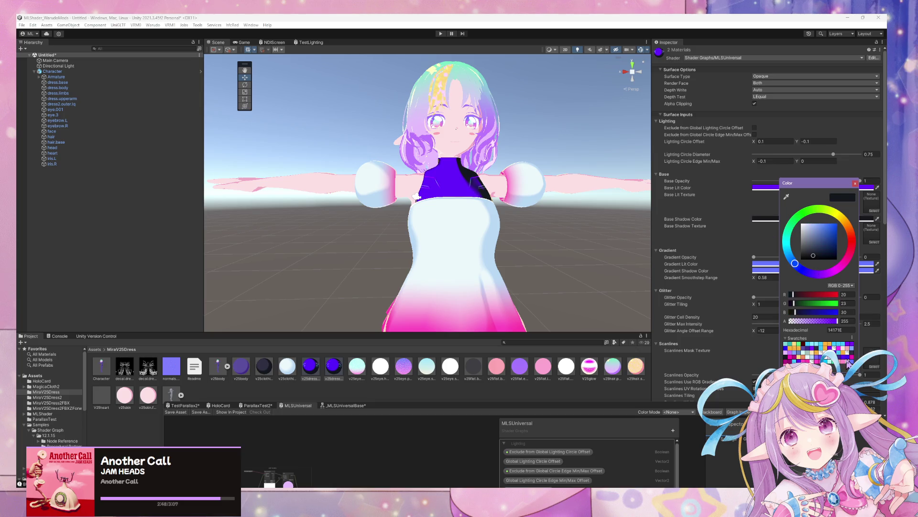
{"action": "scroll", "coordinate": [519, 253], "scroll_direction": "down", "scroll_amount": 5}
{"action": "scroll", "coordinate": [519, 254], "scroll_direction": "up", "scroll_amount": 3}
{"action": "scroll", "coordinate": [510, 236], "scroll_direction": "down", "scroll_amount": 4}
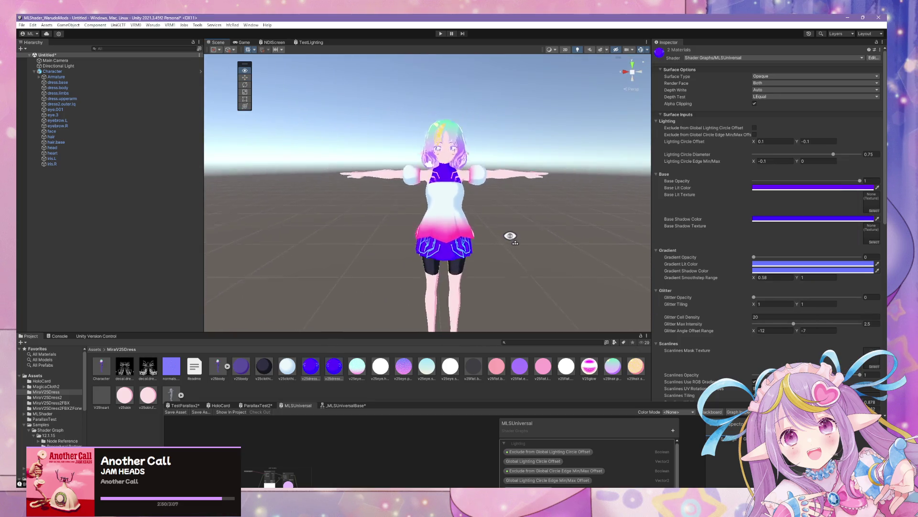
- Try a muted purple, then light lavender base colour with lavender shading on the dress
{"action": "scroll", "coordinate": [508, 233], "scroll_direction": "up", "scroll_amount": 3}
{"action": "scroll", "coordinate": [509, 233], "scroll_direction": "down", "scroll_amount": 3}
{"action": "mouse_move", "coordinate": [507, 233]}
{"action": "left_mouse_down", "text": "alt"}
{"action": "mouse_move", "coordinate": [431, 232]}
{"action": "mouse_move", "coordinate": [482, 231]}
{"action": "left_mouse_up", "text": "alt"}
{"action": "scroll", "coordinate": [481, 231], "scroll_direction": "up", "scroll_amount": 5}
{"action": "scroll", "coordinate": [463, 228], "scroll_direction": "down", "scroll_amount": 4}
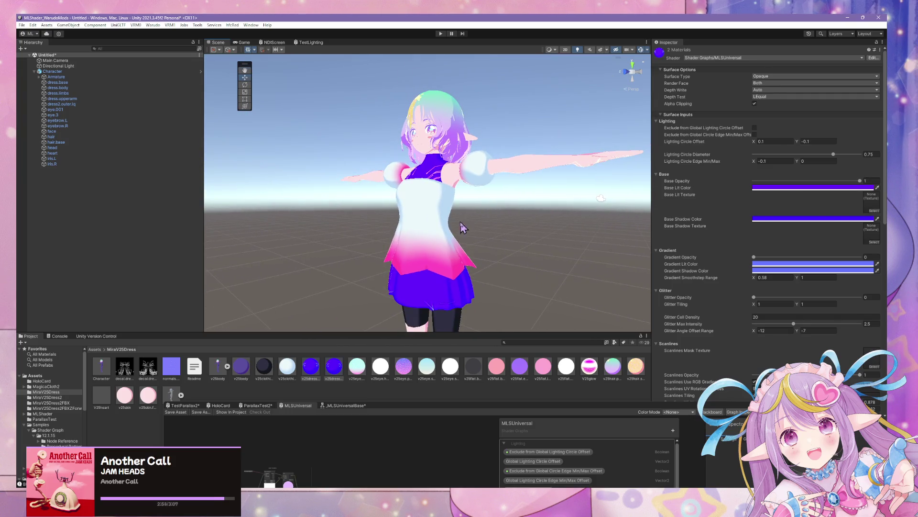
{"action": "left_click", "coordinate": [793, 189]}
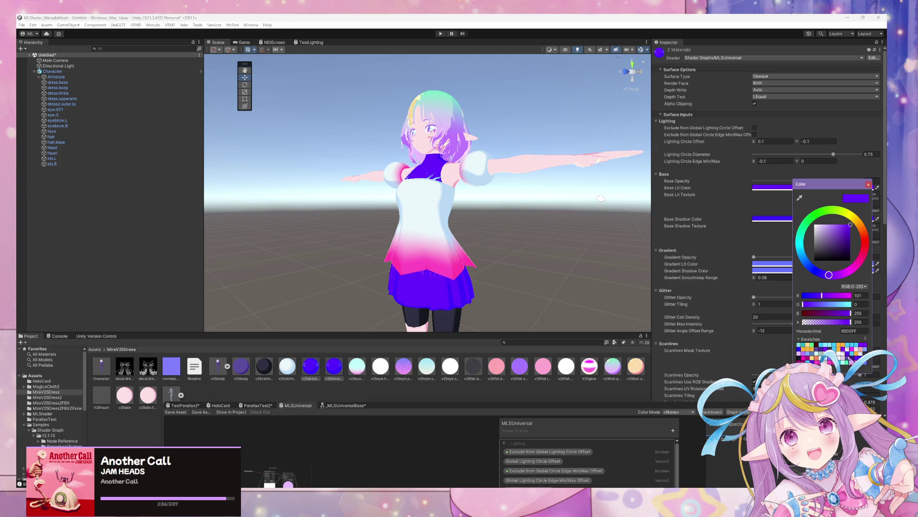
{"action": "left_click", "coordinate": [821, 354]}
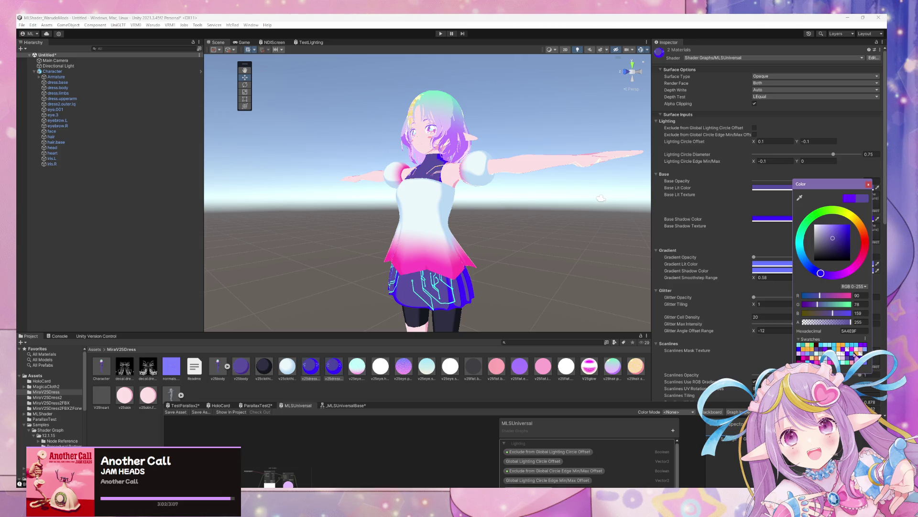
{"action": "left_click", "coordinate": [800, 356]}
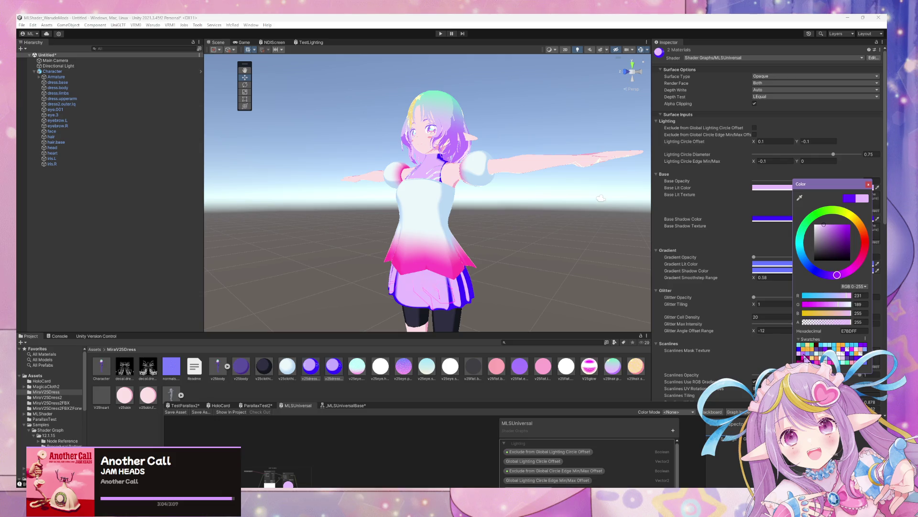
{"action": "left_click", "coordinate": [772, 219]}
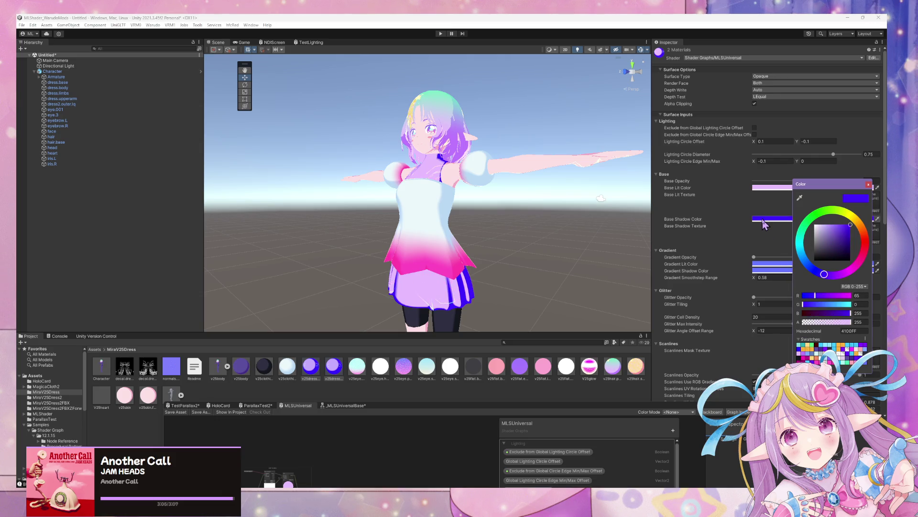
{"action": "left_click", "coordinate": [806, 357]}
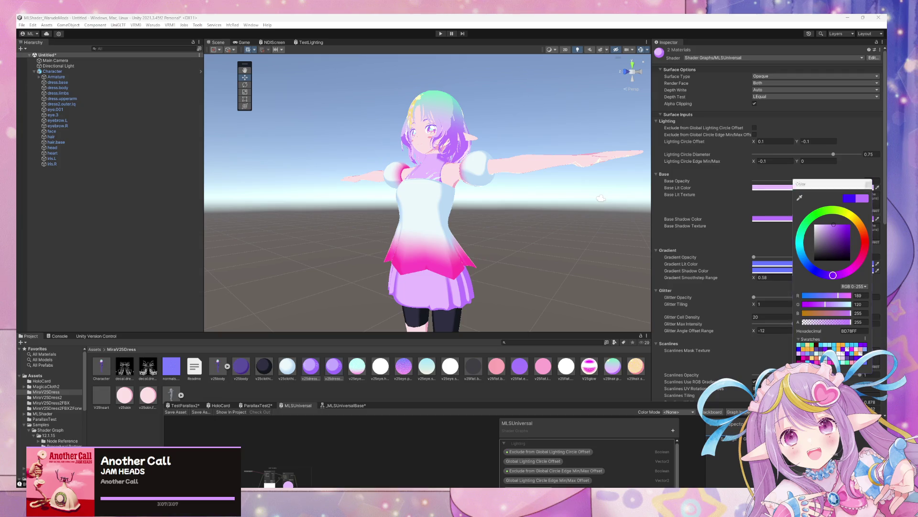
{"action": "key", "text": "Escape"}
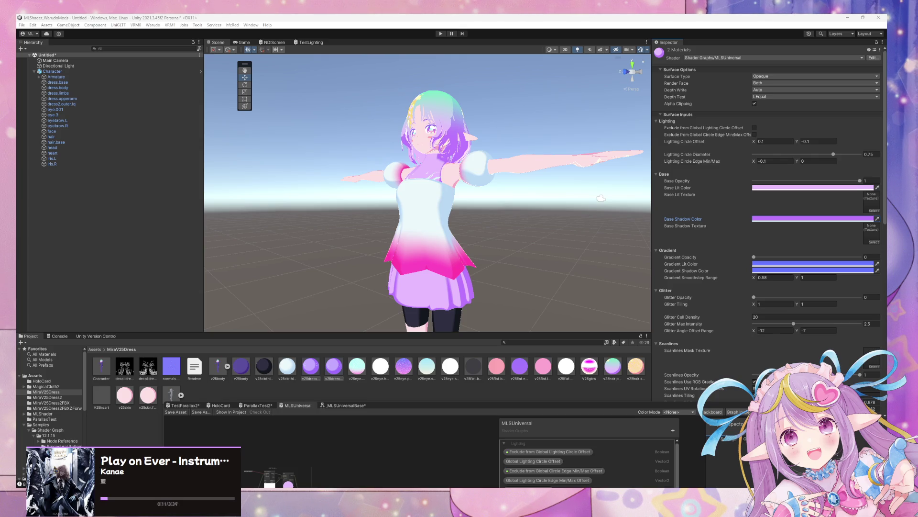
- Set the Base Lit Color to pink FF4CC2 and the Base Shadow Color to FF3DAA
{"action": "left_click_drag", "start_coordinate": [285, 253], "coordinate": [468, 206], "text": "alt"}
{"action": "scroll", "coordinate": [486, 201], "scroll_direction": "up", "scroll_amount": 5}
{"action": "scroll", "coordinate": [486, 203], "scroll_direction": "up", "scroll_amount": 2}
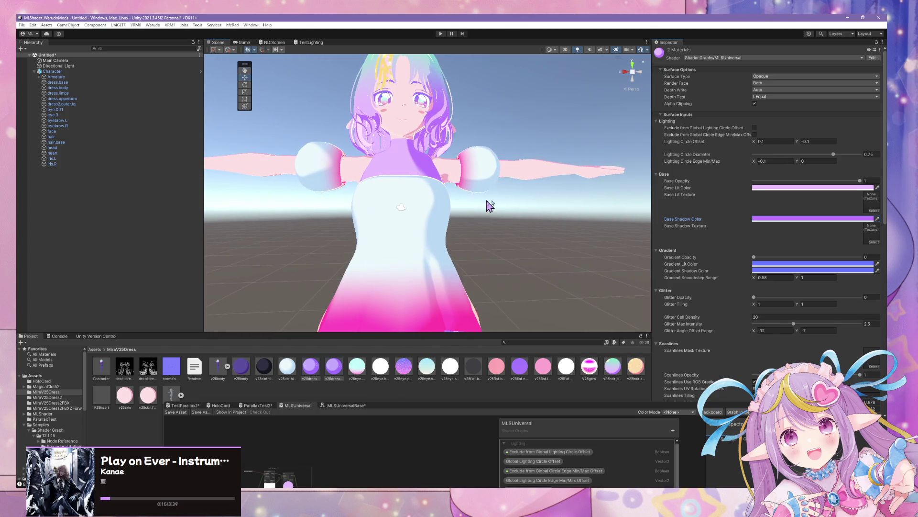
{"action": "left_click", "coordinate": [786, 187]}
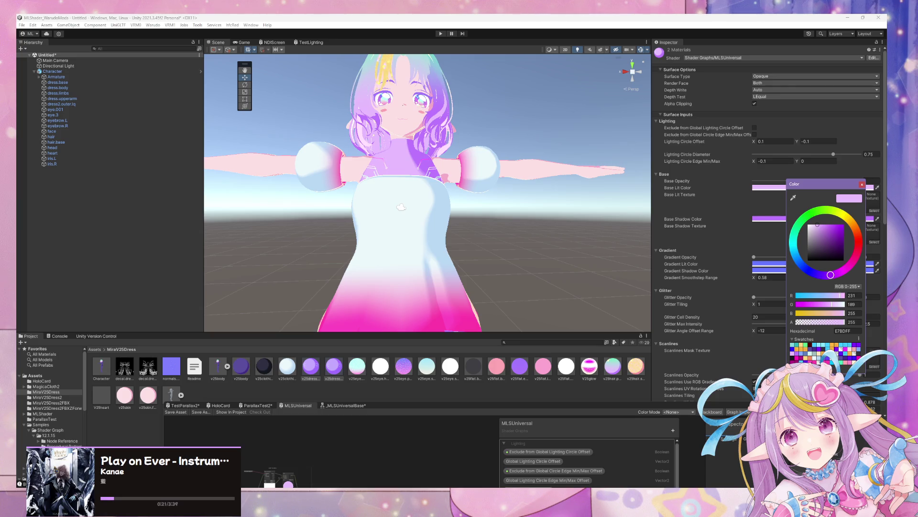
{"action": "left_click_drag", "start_coordinate": [830, 275], "coordinate": [851, 263]}
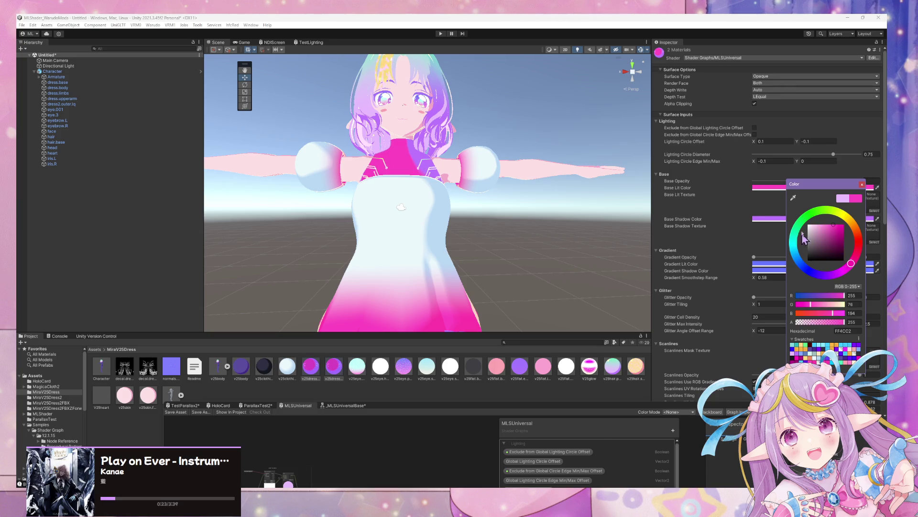
{"action": "left_click", "coordinate": [771, 219]}
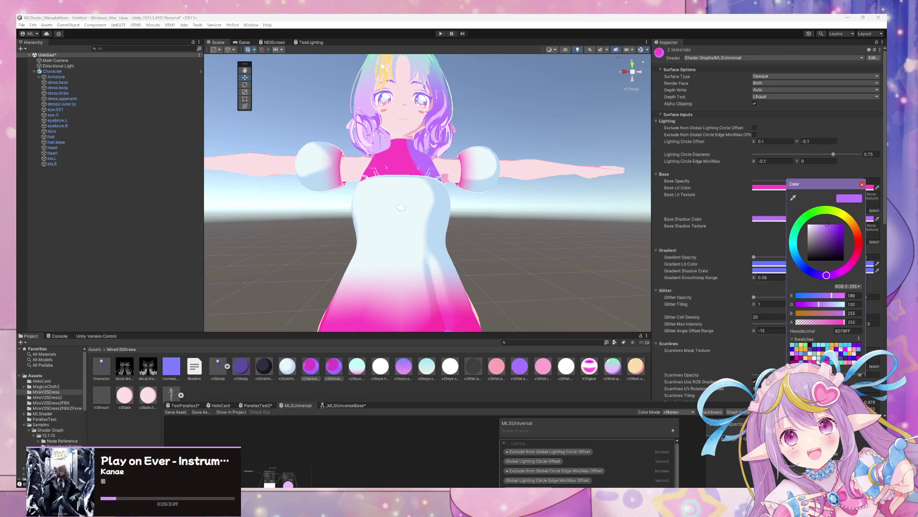
{"action": "left_click_drag", "start_coordinate": [827, 275], "coordinate": [853, 261]}
{"action": "mouse_move", "coordinate": [445, 182]}
{"action": "right_mouse_down"}
{"action": "mouse_move", "coordinate": [442, 224]}
{"action": "mouse_move", "coordinate": [486, 257]}
{"action": "mouse_move", "coordinate": [486, 283]}
{"action": "mouse_move", "coordinate": [439, 214]}
{"action": "mouse_move", "coordinate": [435, 246]}
{"action": "mouse_move", "coordinate": [450, 210]}
{"action": "right_mouse_up"}
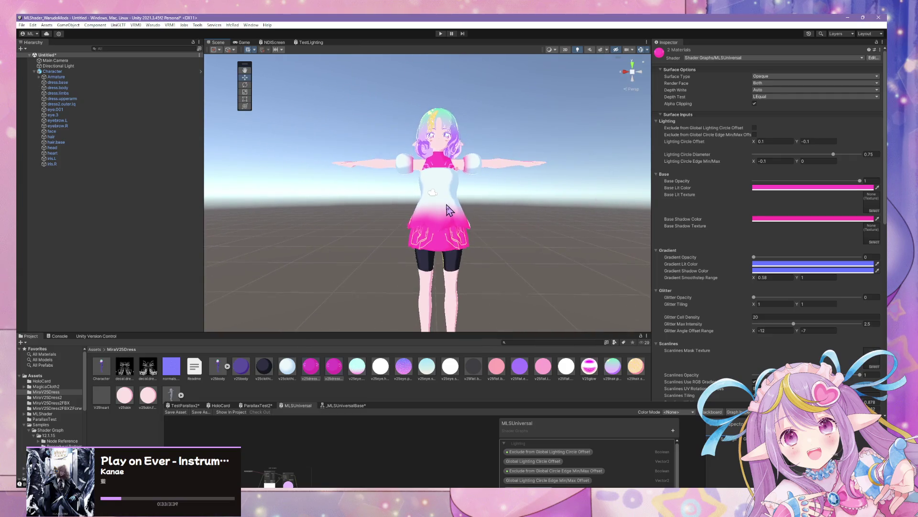
- Build the mod from the Warudo menu and confirm the prefab warning to preview it
{"action": "left_click", "coordinate": [154, 25]}
{"action": "left_click", "coordinate": [170, 71]}
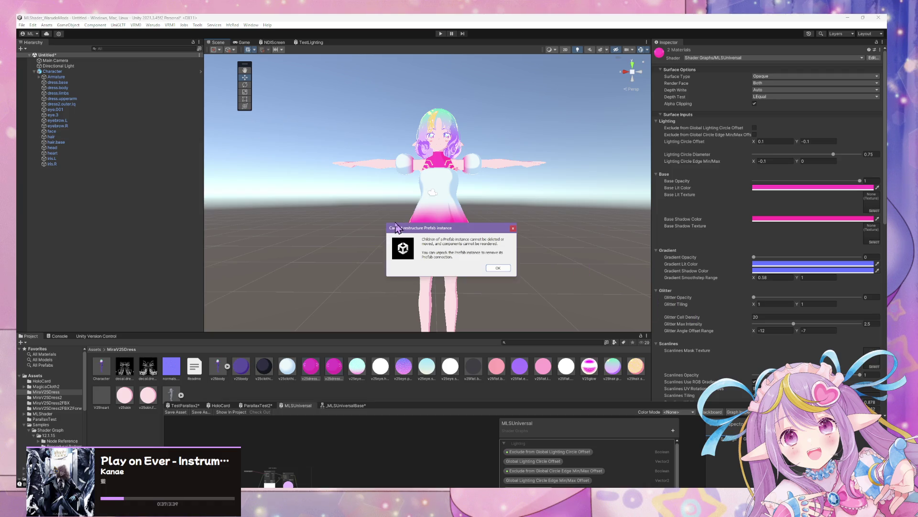
{"action": "left_click", "coordinate": [497, 268]}
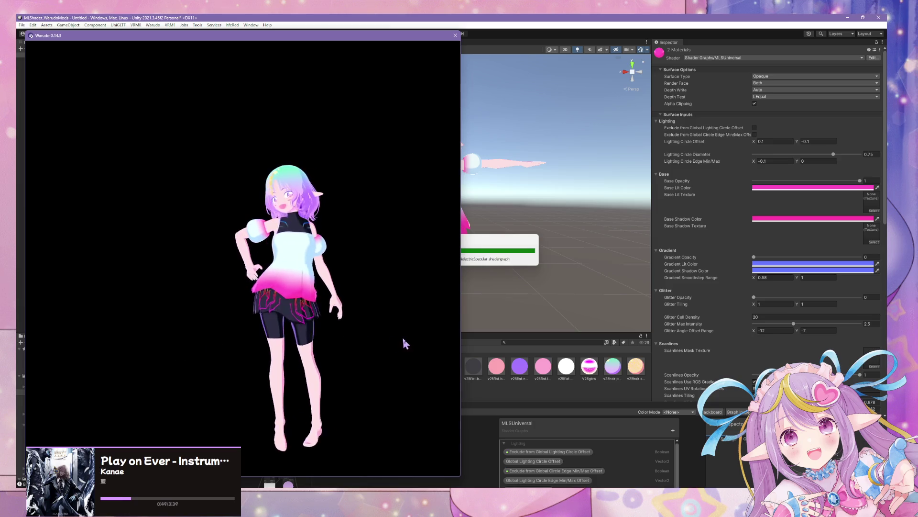
- Orbit and zoom around the avatar in Warudo, then switch to Spotify
{"action": "scroll", "coordinate": [367, 326], "scroll_direction": "up", "scroll_amount": 3}
{"action": "mouse_move", "coordinate": [367, 326]}
{"action": "right_mouse_down"}
{"action": "mouse_move", "coordinate": [355, 330]}
{"action": "mouse_move", "coordinate": [204, 275]}
{"action": "mouse_move", "coordinate": [417, 345]}
{"action": "mouse_move", "coordinate": [416, 311]}
{"action": "mouse_move", "coordinate": [205, 338]}
{"action": "mouse_move", "coordinate": [290, 300]}
{"action": "right_mouse_up"}
{"action": "scroll", "coordinate": [307, 293], "scroll_direction": "down", "scroll_amount": 5}
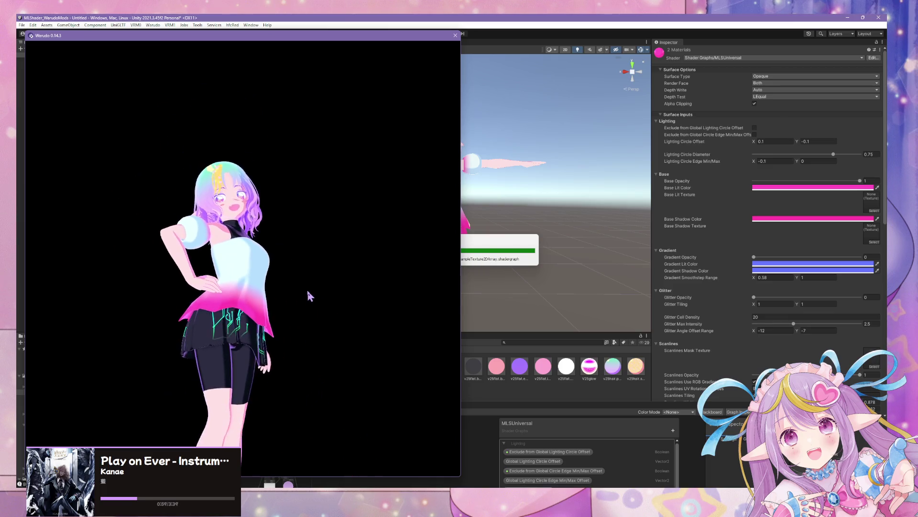
{"action": "mouse_move", "coordinate": [214, 312]}
{"action": "right_mouse_down"}
{"action": "mouse_move", "coordinate": [129, 363]}
{"action": "mouse_move", "coordinate": [322, 365]}
{"action": "mouse_move", "coordinate": [439, 333]}
{"action": "right_mouse_up"}
{"action": "scroll", "coordinate": [252, 307], "scroll_direction": "up", "scroll_amount": 5}
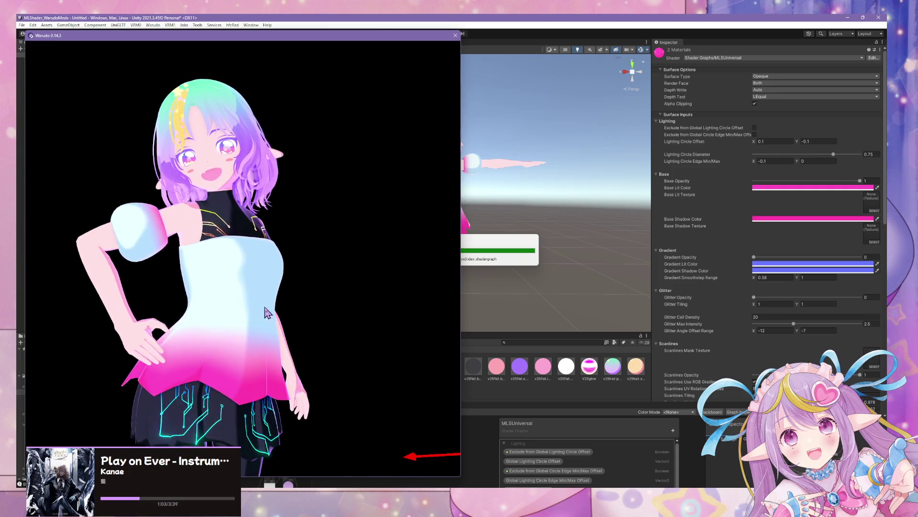
{"action": "right_click_drag", "start_coordinate": [267, 312], "coordinate": [333, 353]}
{"action": "key", "text": "alt+Tab"}
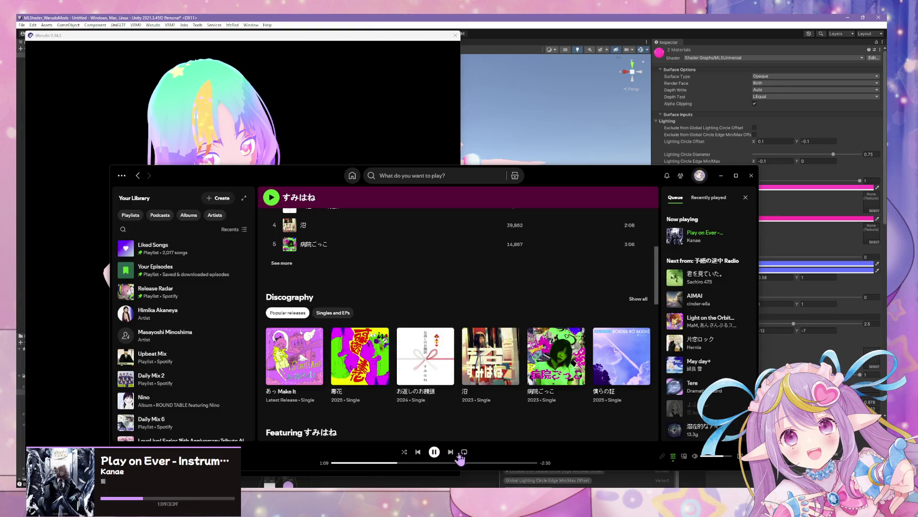
- Skip to the next track and browse the recently played items and home feed
{"action": "left_click", "coordinate": [451, 451]}
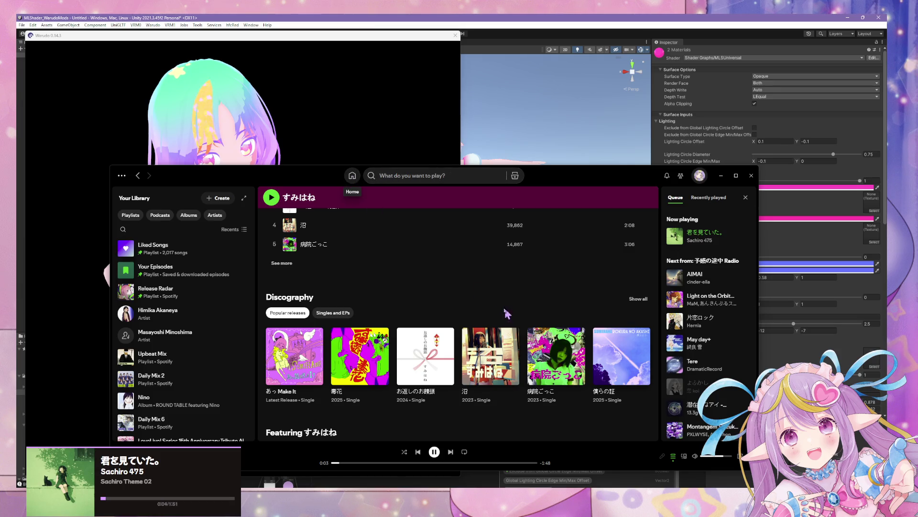
{"action": "scroll", "coordinate": [392, 268], "scroll_direction": "down", "scroll_amount": 3}
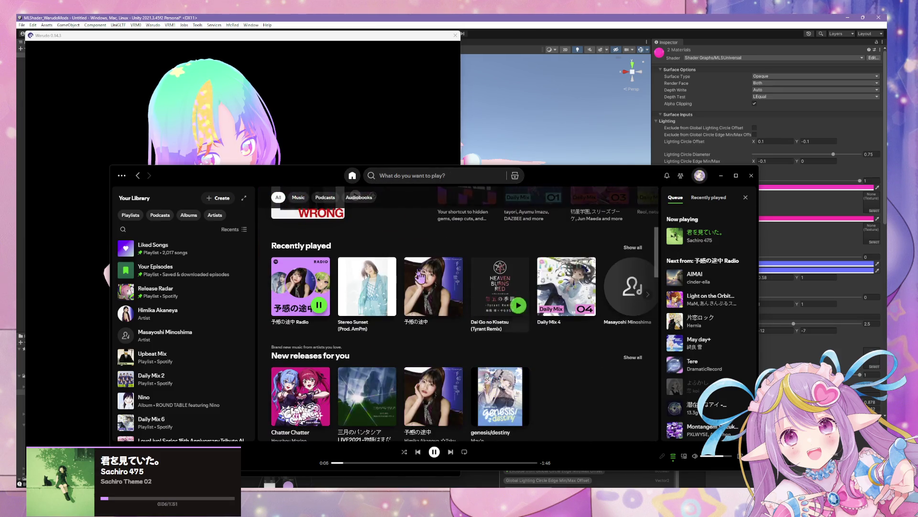
{"action": "left_click", "coordinate": [638, 248]}
{"action": "scroll", "coordinate": [473, 290], "scroll_direction": "down", "scroll_amount": 2}
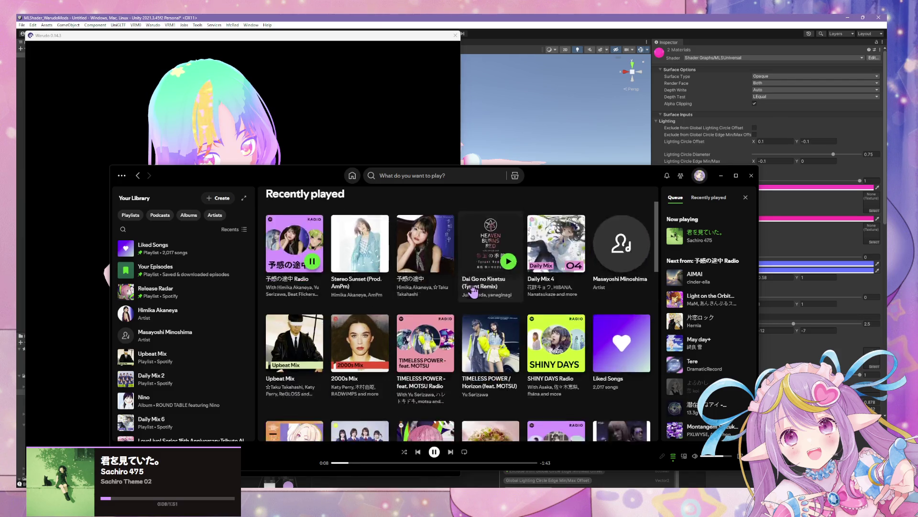
{"action": "scroll", "coordinate": [473, 291], "scroll_direction": "down", "scroll_amount": 1}
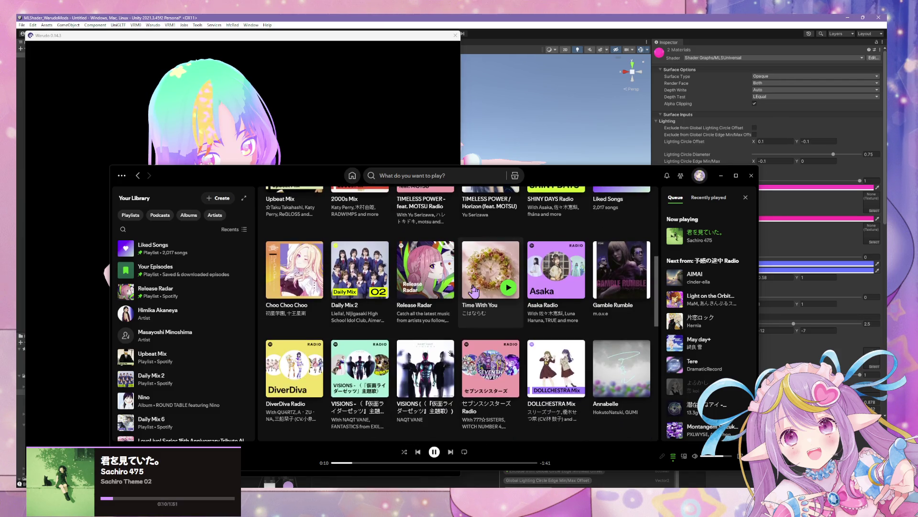
{"action": "left_click", "coordinate": [353, 175]}
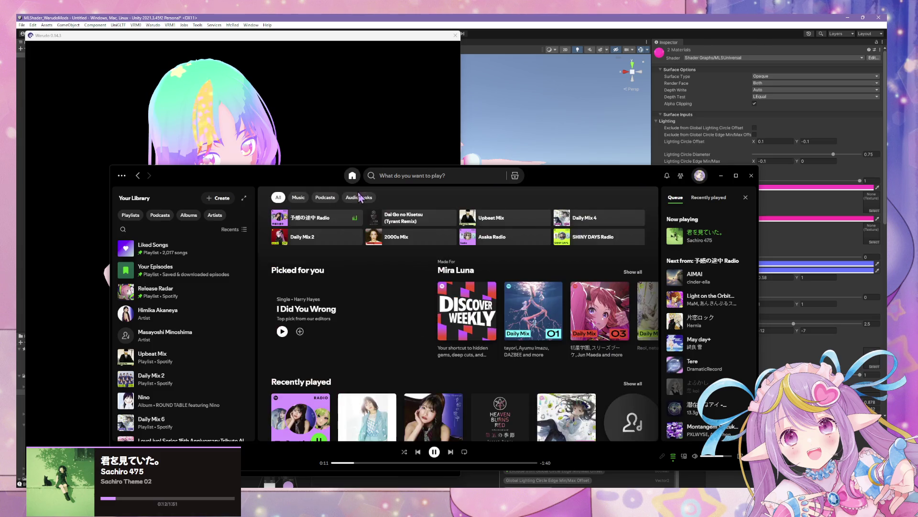
{"action": "scroll", "coordinate": [412, 207], "scroll_direction": "down", "scroll_amount": 5}
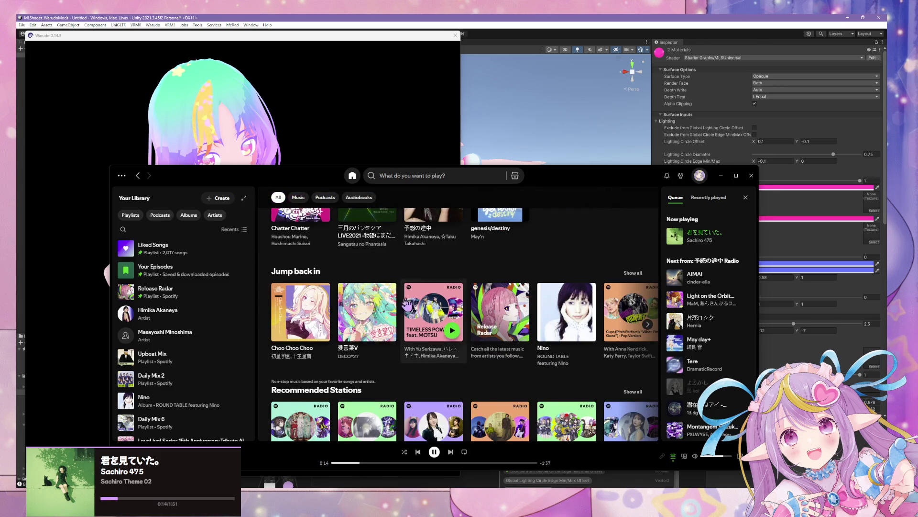
- Open the 愛言葉V single, start its song radio, and minimize Spotify
{"action": "right_click", "coordinate": [376, 301]}
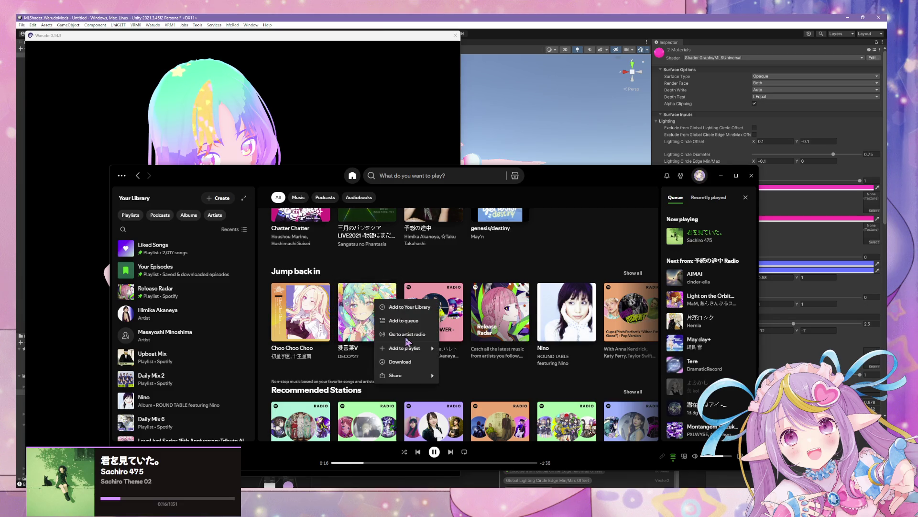
{"action": "left_click", "coordinate": [360, 315]}
{"action": "right_click", "coordinate": [295, 341]}
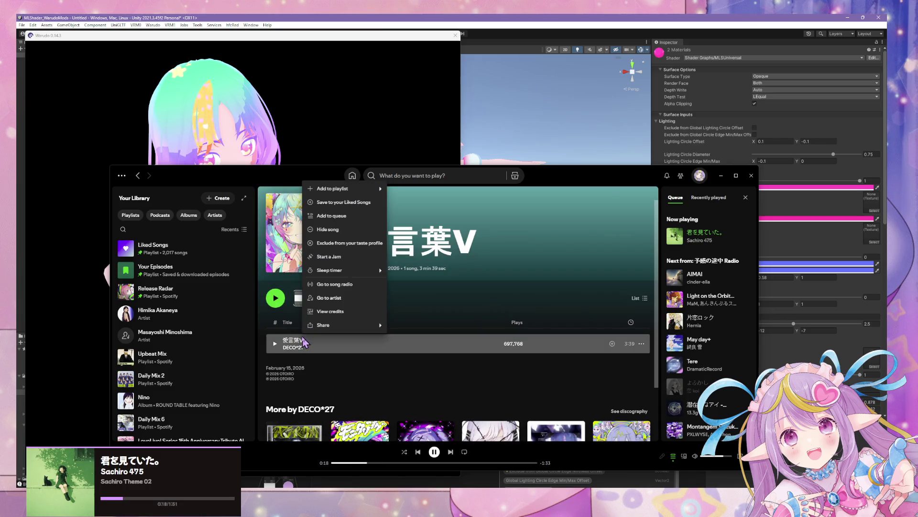
{"action": "left_click", "coordinate": [330, 283]}
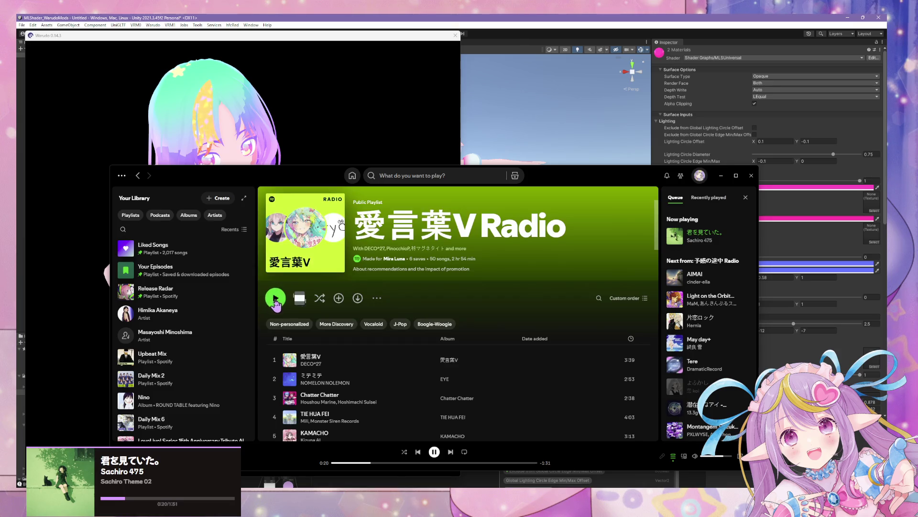
{"action": "left_click", "coordinate": [722, 176]}
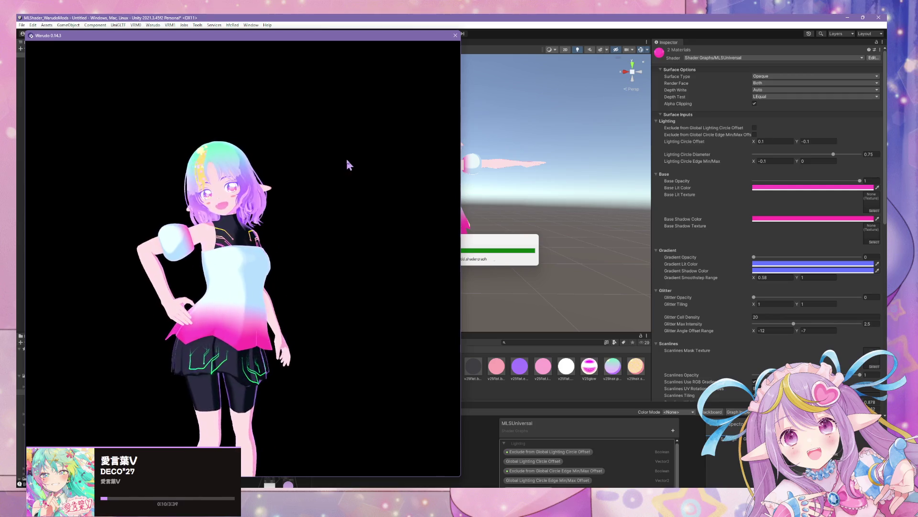
{"action": "scroll", "coordinate": [391, 172], "scroll_direction": "up", "scroll_amount": 5}
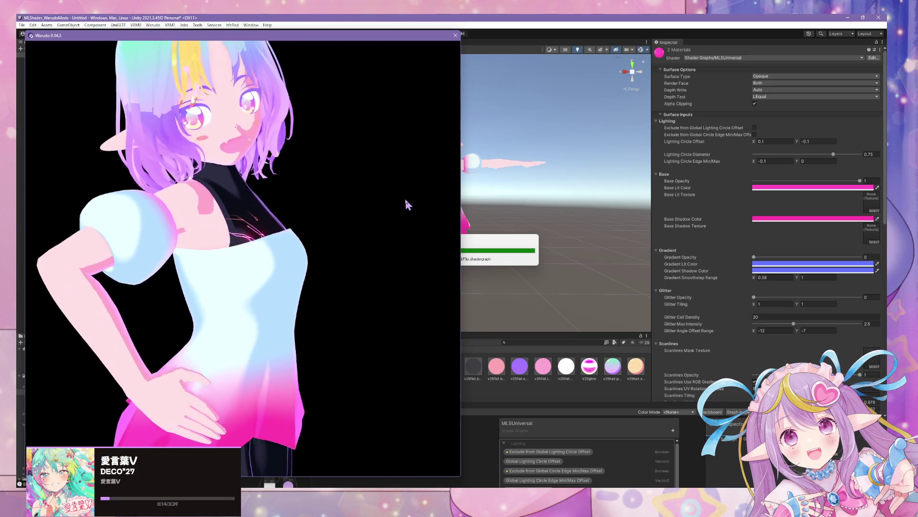
{"action": "scroll", "coordinate": [378, 186], "scroll_direction": "down", "scroll_amount": 5}
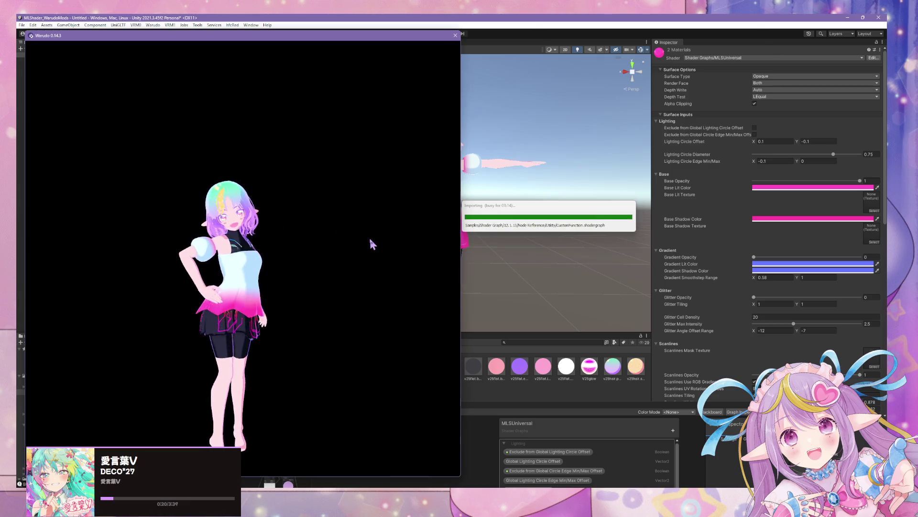
{"action": "scroll", "coordinate": [365, 240], "scroll_direction": "up", "scroll_amount": 5}
{"action": "scroll", "coordinate": [365, 241], "scroll_direction": "up", "scroll_amount": 5}
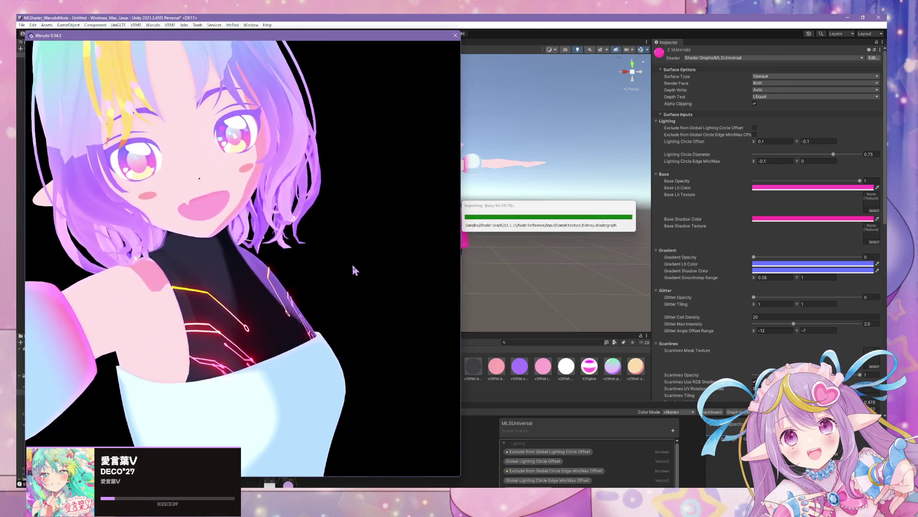
{"action": "scroll", "coordinate": [361, 275], "scroll_direction": "down", "scroll_amount": 5}
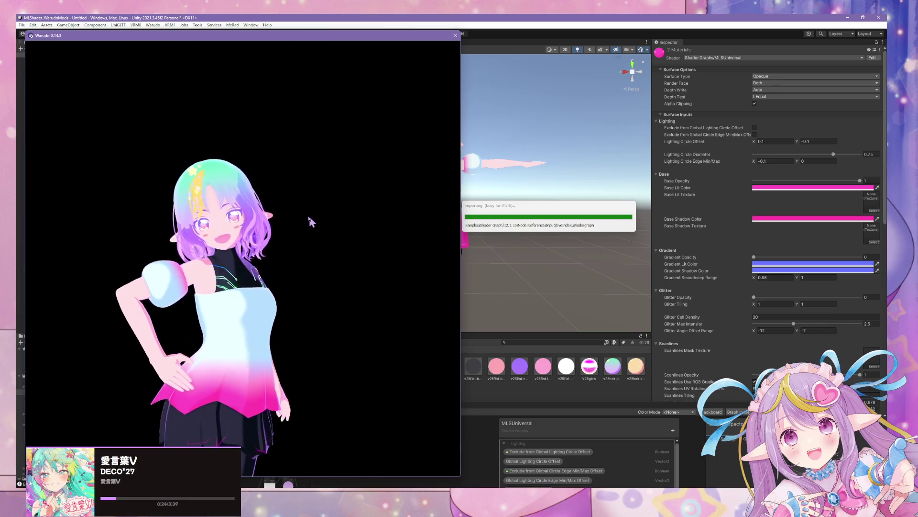
{"action": "mouse_move", "coordinate": [236, 209]}
{"action": "left_mouse_down"}
{"action": "mouse_move", "coordinate": [322, 242]}
{"action": "mouse_move", "coordinate": [213, 230]}
{"action": "mouse_move", "coordinate": [322, 251]}
{"action": "mouse_move", "coordinate": [308, 266]}
{"action": "mouse_move", "coordinate": [281, 267]}
{"action": "left_mouse_up"}
{"action": "scroll", "coordinate": [280, 263], "scroll_direction": "up", "scroll_amount": 5}
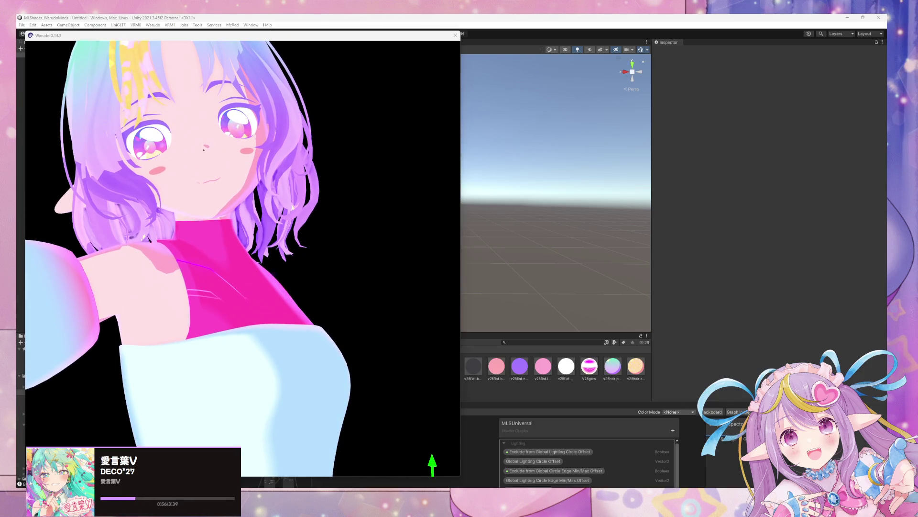
- In Blender's Modeling workspace, select the face and head objects together
{"action": "left_click", "coordinate": [438, 443]}
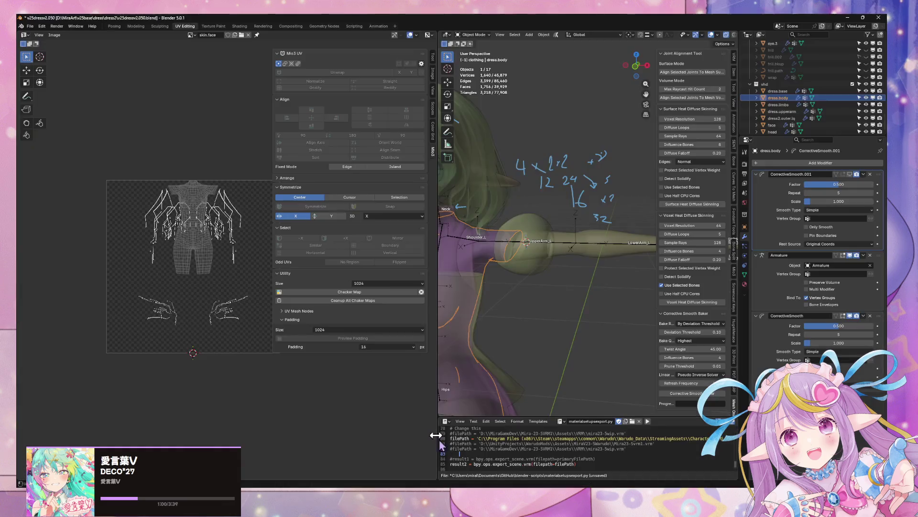
{"action": "left_click", "coordinate": [136, 26]}
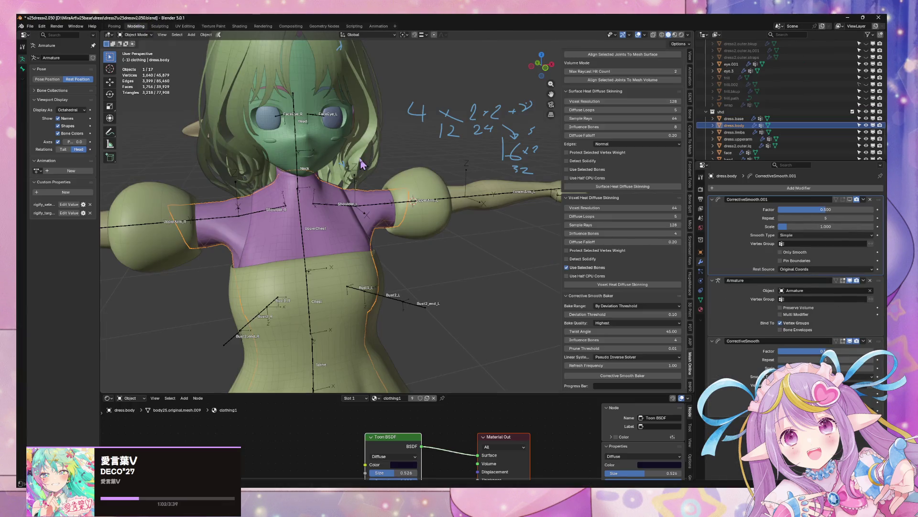
{"action": "mouse_move", "coordinate": [361, 164]}
{"action": "middle_mouse_down"}
{"action": "mouse_move", "coordinate": [344, 166]}
{"action": "mouse_move", "coordinate": [404, 173]}
{"action": "middle_mouse_up"}
{"action": "left_click", "coordinate": [354, 172]}
{"action": "scroll", "coordinate": [353, 167], "scroll_direction": "up", "scroll_amount": 4}
{"action": "left_click", "coordinate": [398, 194], "text": "shift"}
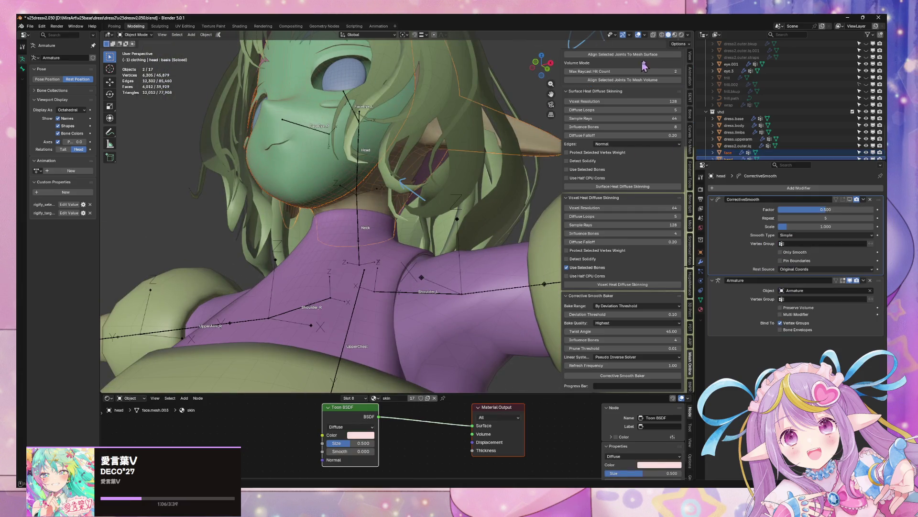
{"action": "scroll", "coordinate": [691, 86], "scroll_direction": "down", "scroll_amount": 2}
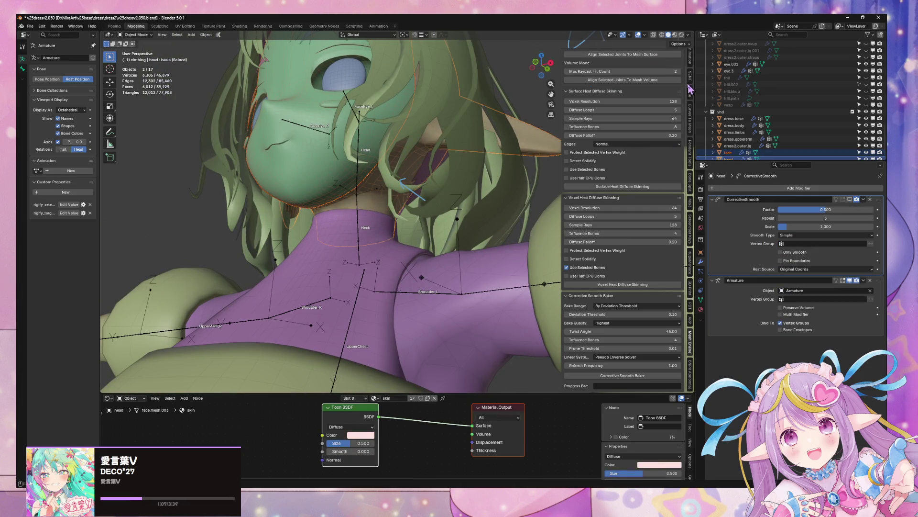
- Set head.vhd's custom normals from its attribute and pick head.vhd in the Laplacian Smooth Normals list
{"action": "left_click", "coordinate": [691, 161]}
{"action": "middle_click_drag", "start_coordinate": [398, 88], "coordinate": [408, 101]}
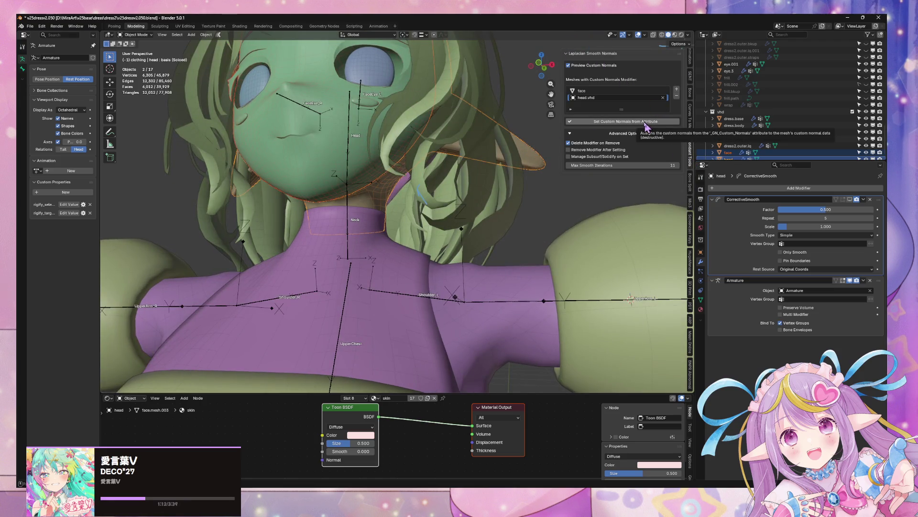
{"action": "left_click", "coordinate": [635, 123]}
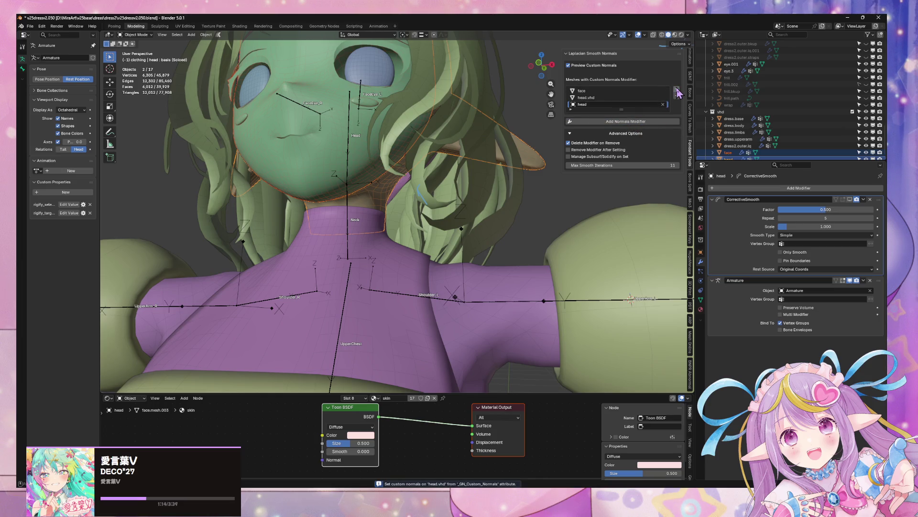
{"action": "left_click", "coordinate": [360, 153]}
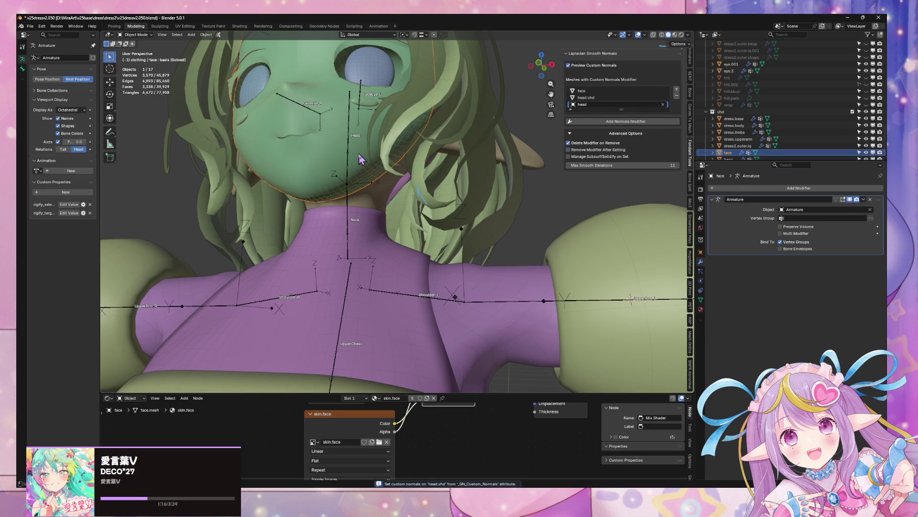
{"action": "left_click", "coordinate": [677, 90]}
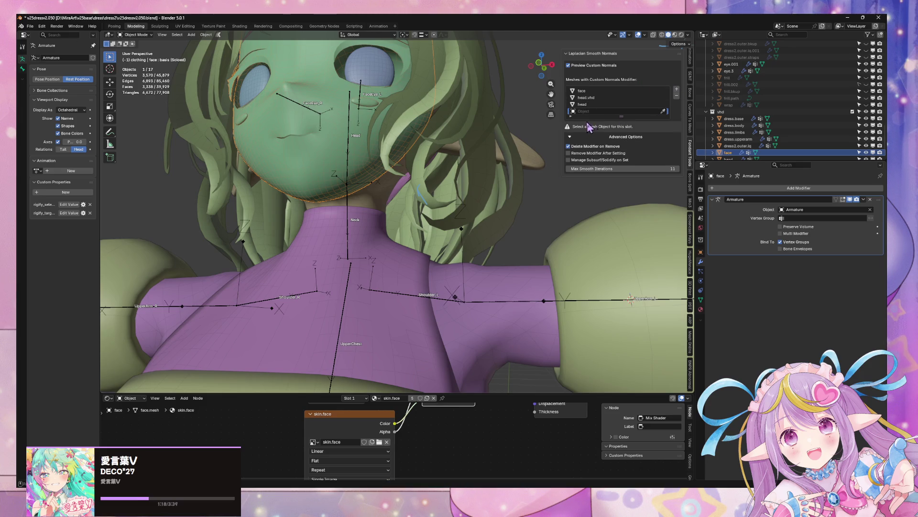
{"action": "left_click", "coordinate": [677, 96]}
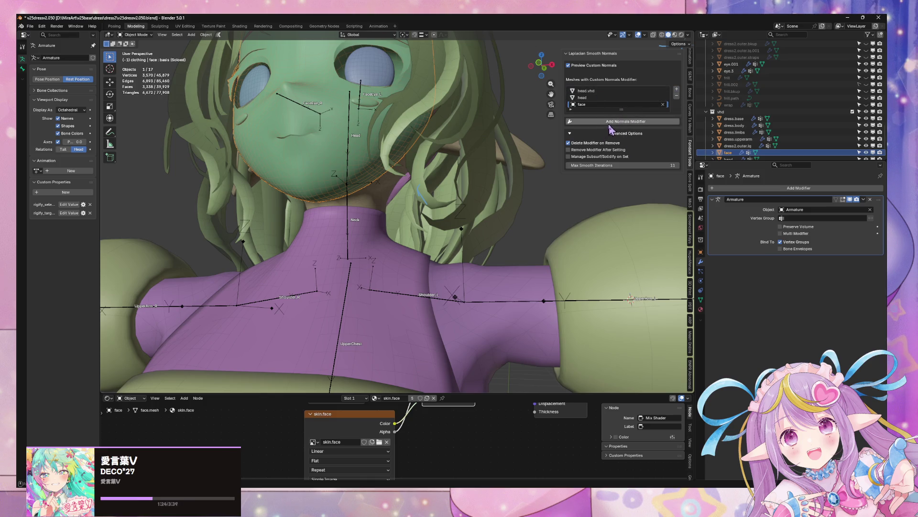
{"action": "left_click", "coordinate": [603, 90]}
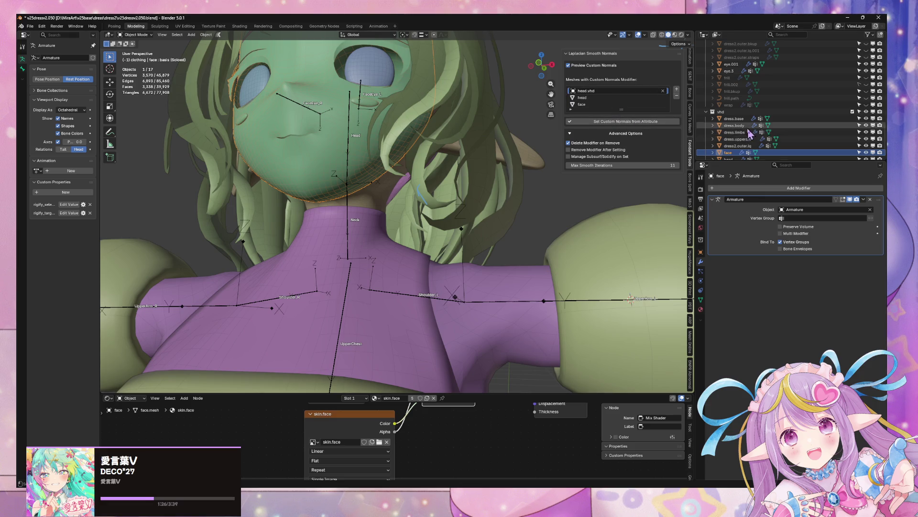
{"action": "scroll", "coordinate": [733, 137], "scroll_direction": "down", "scroll_amount": 1}
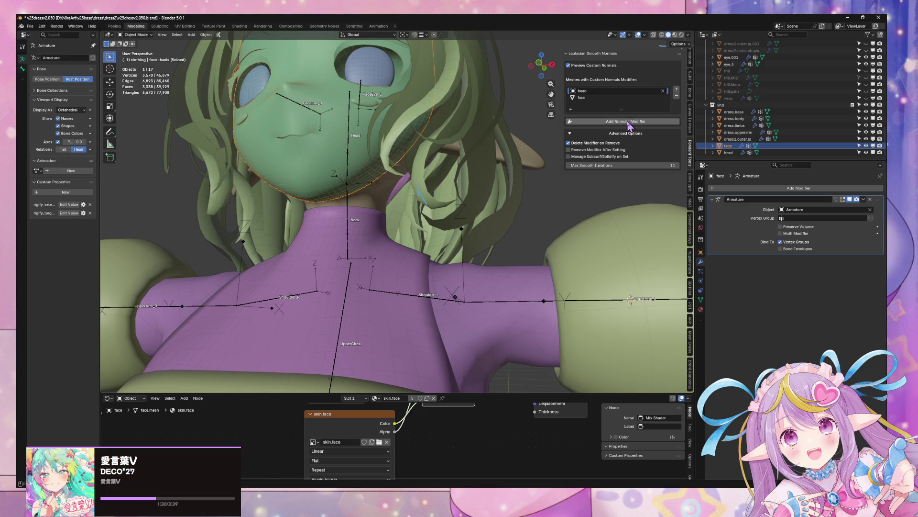
- Add LaplacianSmoothNormals modifiers to face and head, moving each above the Armature modifier
{"action": "left_click", "coordinate": [628, 122]}
{"action": "left_click", "coordinate": [613, 122]}
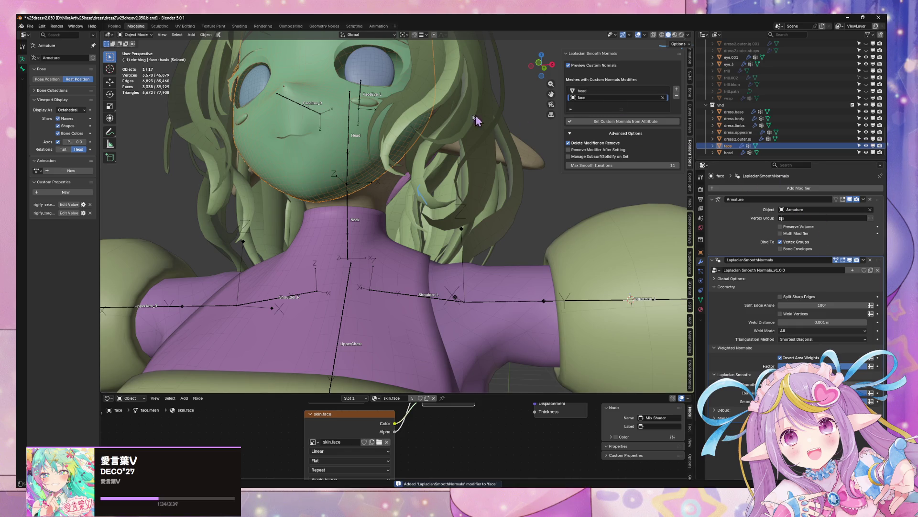
{"action": "middle_click_drag", "start_coordinate": [477, 121], "coordinate": [745, 213]}
{"action": "left_click_drag", "start_coordinate": [880, 259], "coordinate": [879, 199]}
{"action": "mouse_move", "coordinate": [430, 182]}
{"action": "middle_mouse_down"}
{"action": "mouse_move", "coordinate": [411, 201]}
{"action": "mouse_move", "coordinate": [419, 210]}
{"action": "middle_mouse_up"}
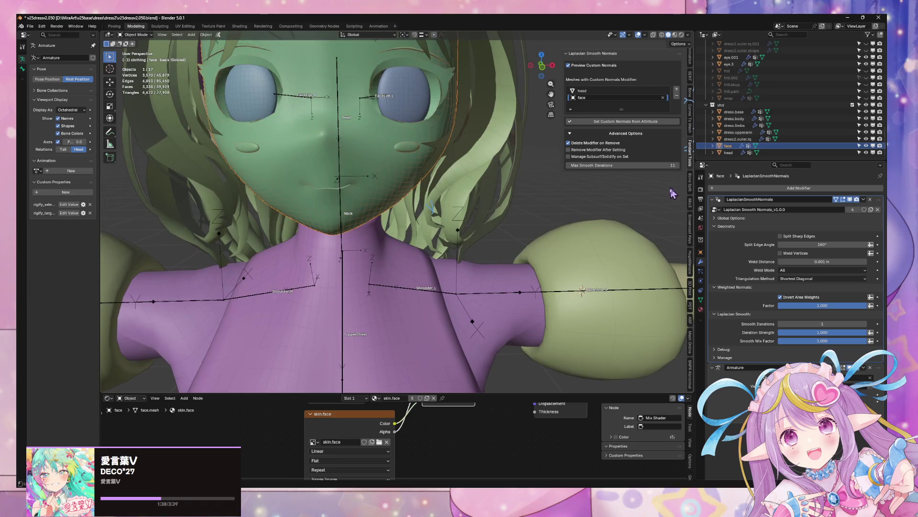
{"action": "left_click", "coordinate": [729, 153]}
{"action": "middle_click_drag", "start_coordinate": [597, 144], "coordinate": [550, 186]}
{"action": "left_click_drag", "start_coordinate": [884, 317], "coordinate": [884, 256]}
{"action": "mouse_move", "coordinate": [526, 191]}
{"action": "middle_mouse_down"}
{"action": "mouse_move", "coordinate": [488, 173]}
{"action": "mouse_move", "coordinate": [468, 181]}
{"action": "mouse_move", "coordinate": [469, 190]}
{"action": "mouse_move", "coordinate": [498, 172]}
{"action": "middle_mouse_up"}
{"action": "middle_click_drag", "start_coordinate": [503, 142], "coordinate": [521, 123]}
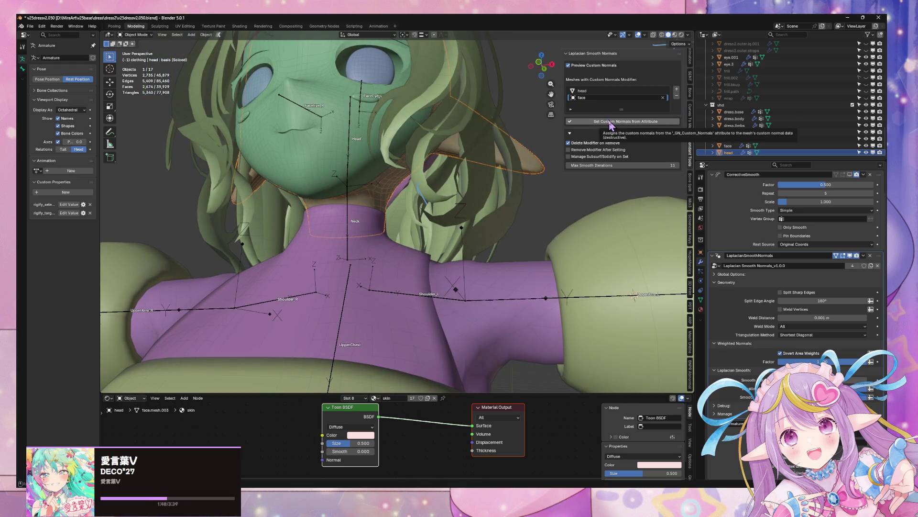
- Set custom normals from the attribute on face and head, with head picked in the list
{"action": "left_click", "coordinate": [611, 122]}
{"action": "left_click", "coordinate": [591, 91]}
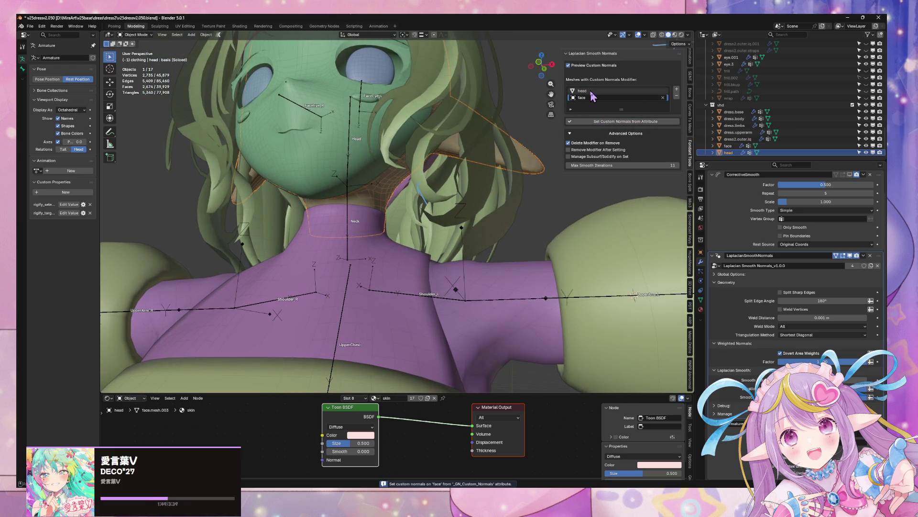
{"action": "left_click", "coordinate": [624, 123]}
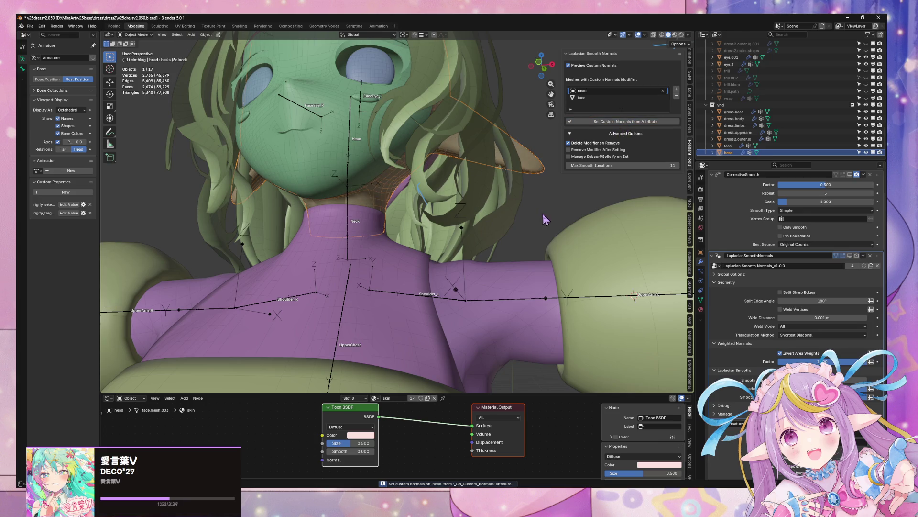
{"action": "key", "text": "alt+a"}
{"action": "scroll", "coordinate": [412, 177], "scroll_direction": "up", "scroll_amount": 5}
- Adjust the neck normals in Edit Mode, reapply attribute normals, and add face to the mesh list
{"action": "mouse_move", "coordinate": [411, 177]}
{"action": "middle_mouse_down"}
{"action": "mouse_move", "coordinate": [431, 194]}
{"action": "mouse_move", "coordinate": [420, 180]}
{"action": "mouse_move", "coordinate": [391, 183]}
{"action": "mouse_move", "coordinate": [426, 251]}
{"action": "middle_mouse_up"}
{"action": "key", "text": "Tab"}
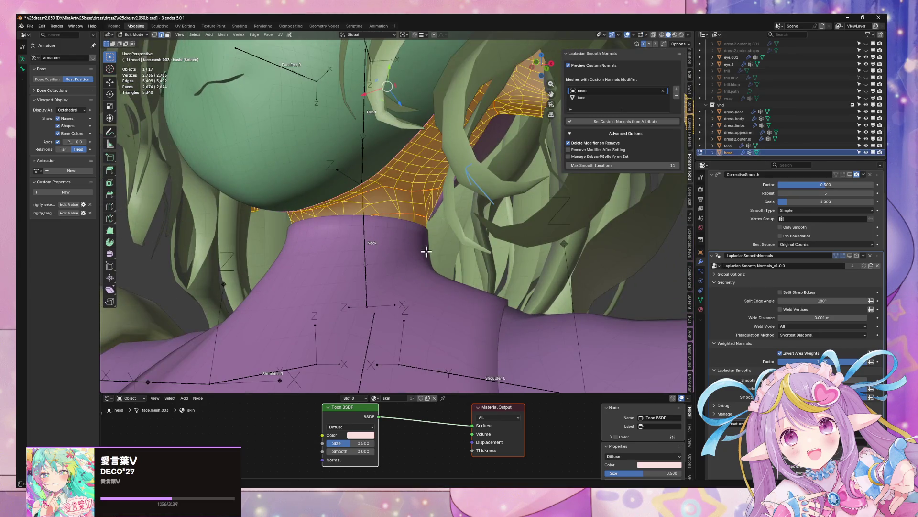
{"action": "right_click", "coordinate": [426, 251]}
{"action": "left_click", "coordinate": [420, 263]}
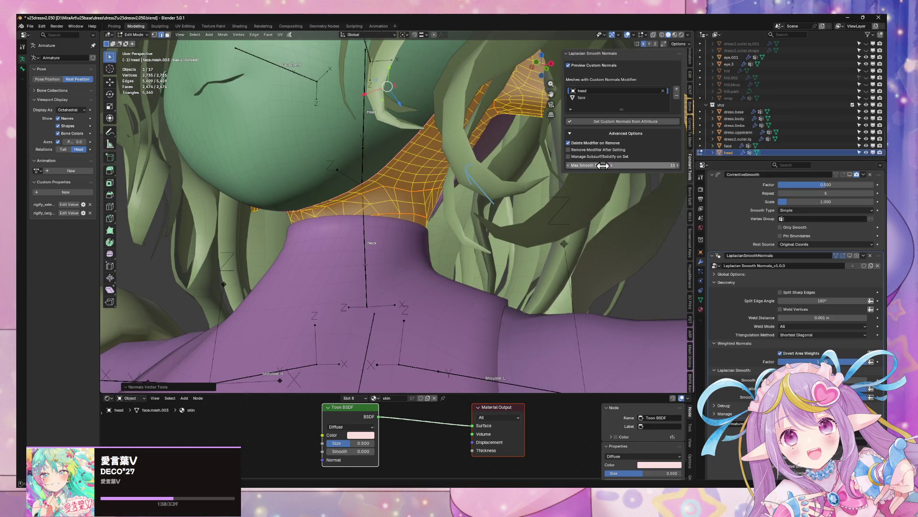
{"action": "left_click", "coordinate": [638, 122]}
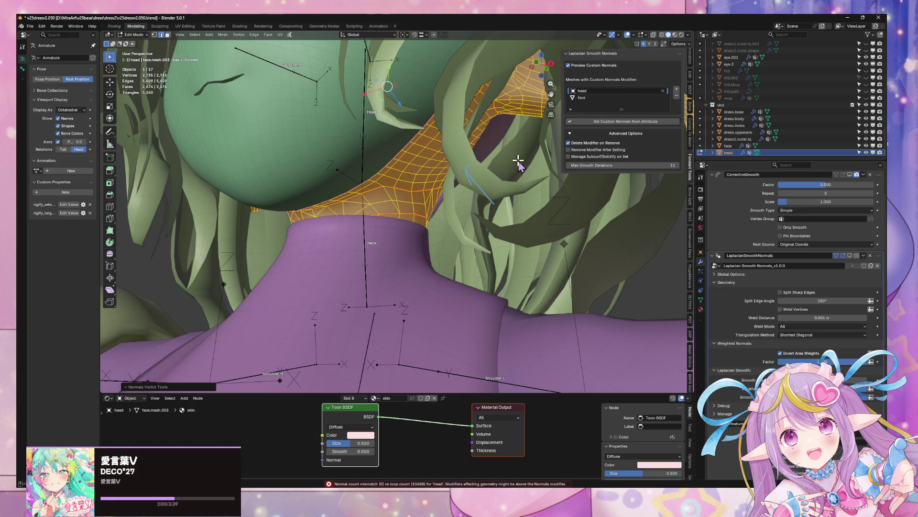
{"action": "left_click", "coordinate": [676, 89]}
{"action": "left_click", "coordinate": [497, 107]}
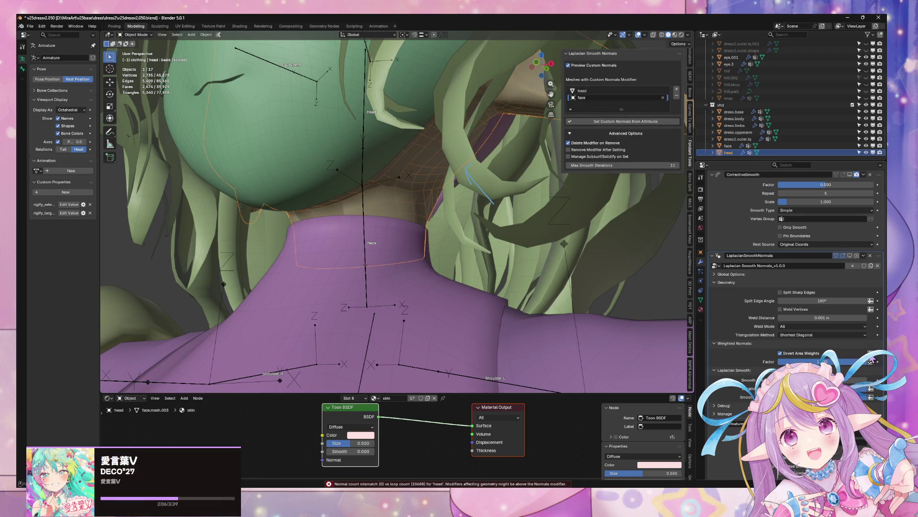
- Delete the LaplacianSmoothNormals modifier and merge the head mesh by distance (0 vertices removed)
{"action": "left_click", "coordinate": [870, 255]}
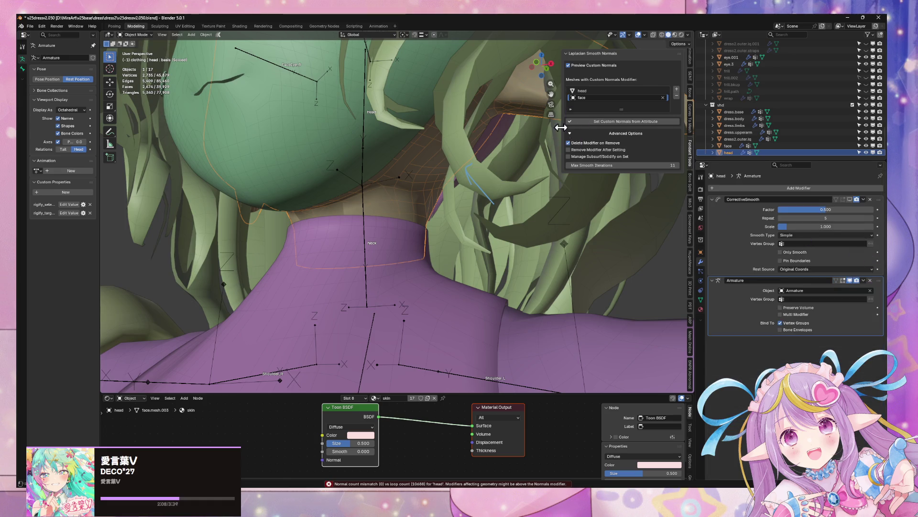
{"action": "mouse_move", "coordinate": [412, 144]}
{"action": "middle_mouse_down"}
{"action": "mouse_move", "coordinate": [386, 135]}
{"action": "mouse_move", "coordinate": [404, 191]}
{"action": "middle_mouse_up"}
{"action": "key", "text": "Tab"}
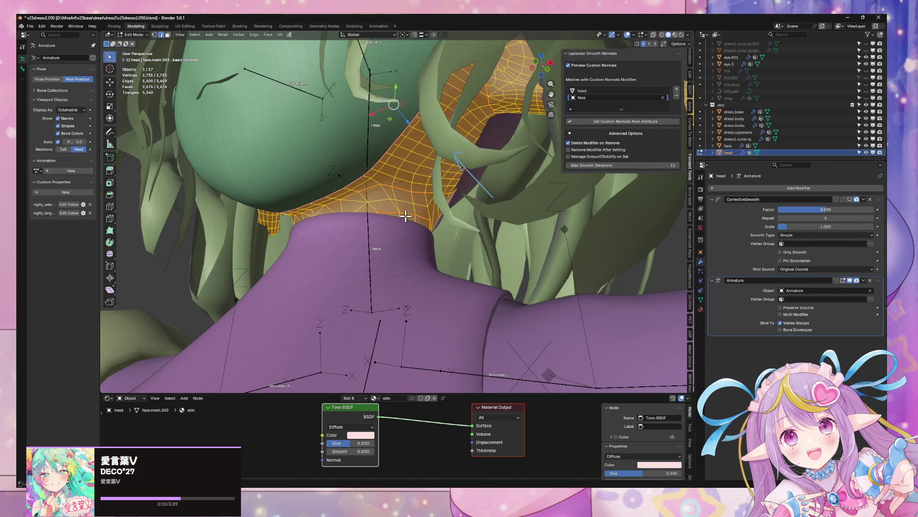
{"action": "key", "text": "alt+n"}
{"action": "left_click", "coordinate": [404, 221]}
{"action": "key", "text": "m"}
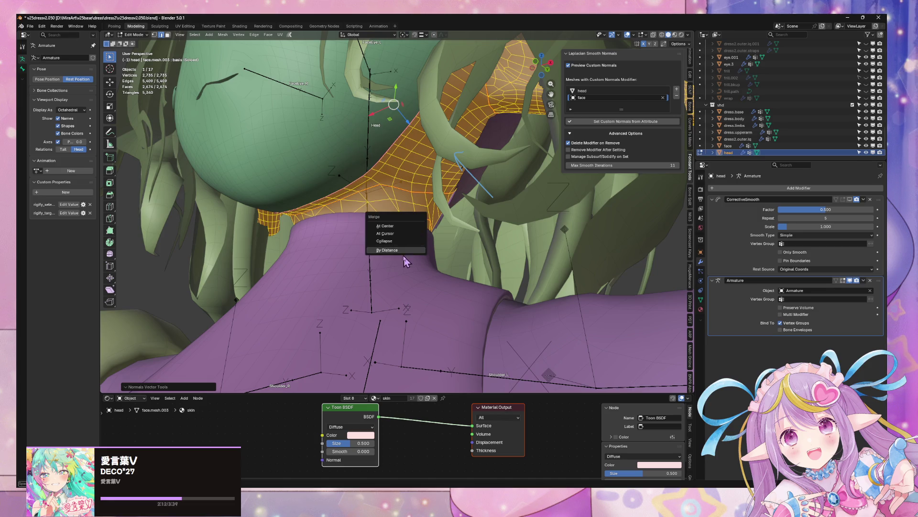
{"action": "key", "text": "m"}
{"action": "left_click", "coordinate": [414, 258]}
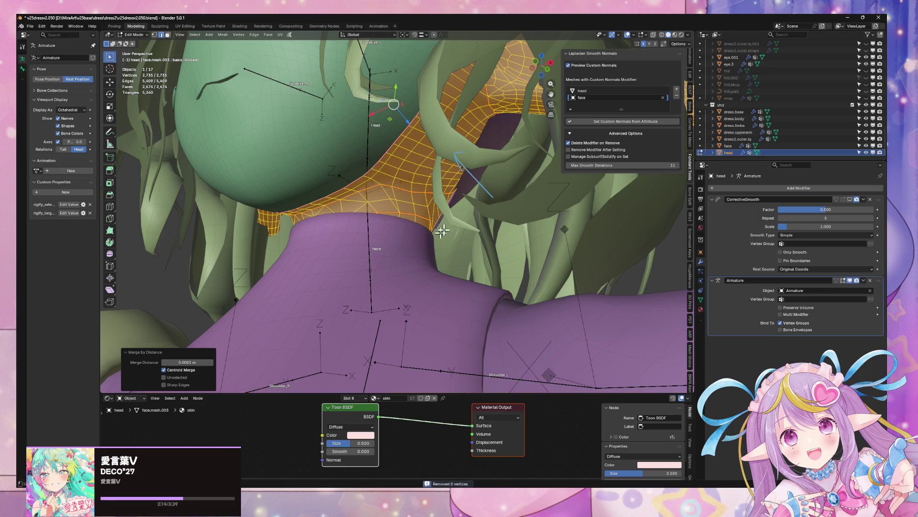
{"action": "key", "text": "Tab"}
- Clear face and head from the Laplacian Smooth Normals mesh list and add head back
{"action": "left_click", "coordinate": [677, 90]}
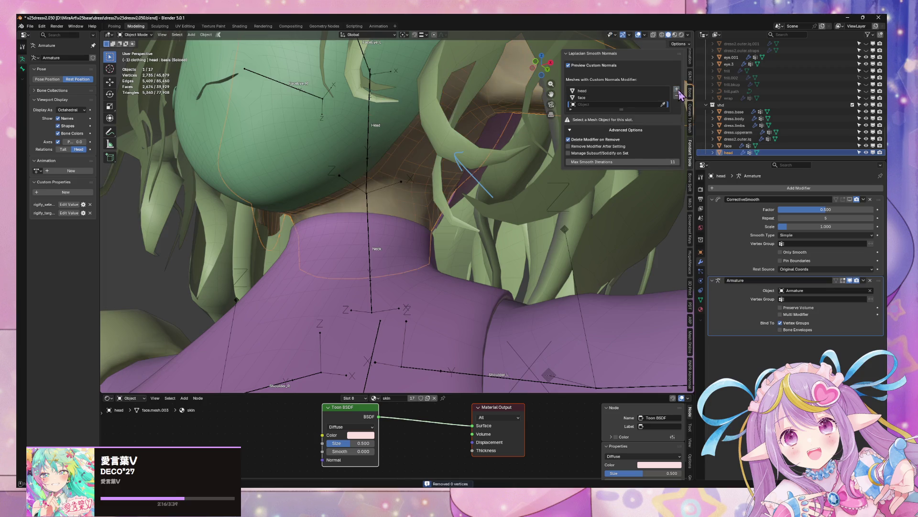
{"action": "left_click", "coordinate": [611, 106]}
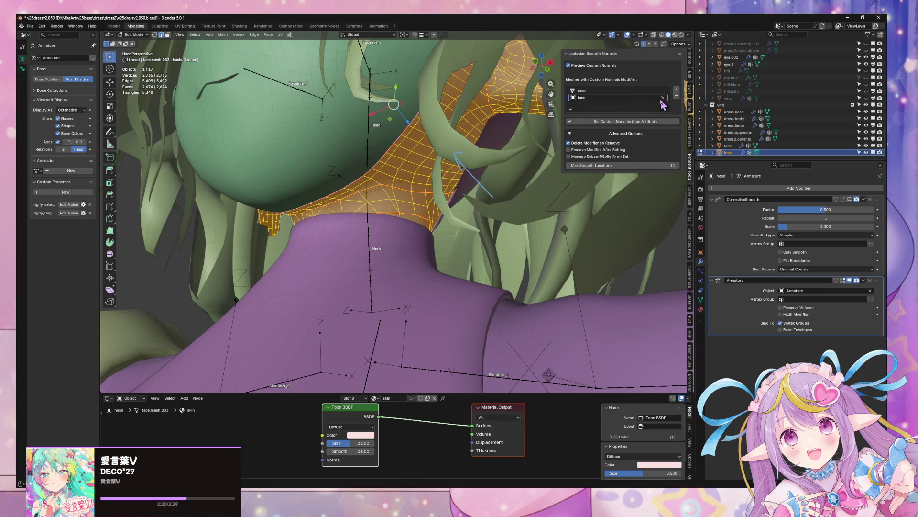
{"action": "key", "text": "Tab"}
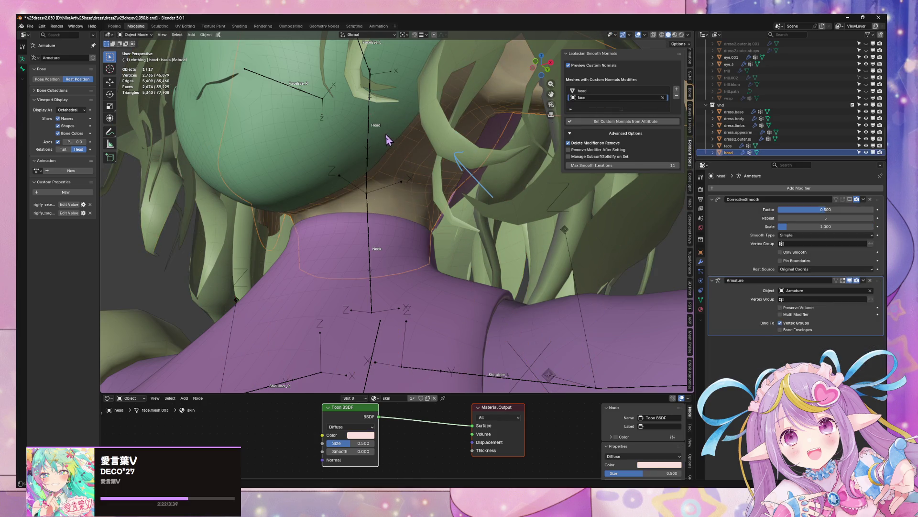
{"action": "left_click", "coordinate": [676, 96]}
{"action": "left_click", "coordinate": [676, 96]}
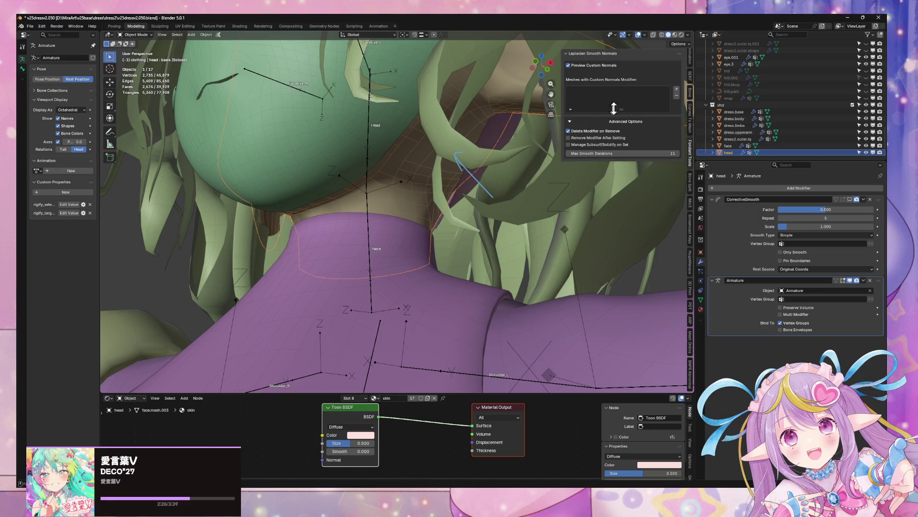
{"action": "left_click", "coordinate": [676, 89]}
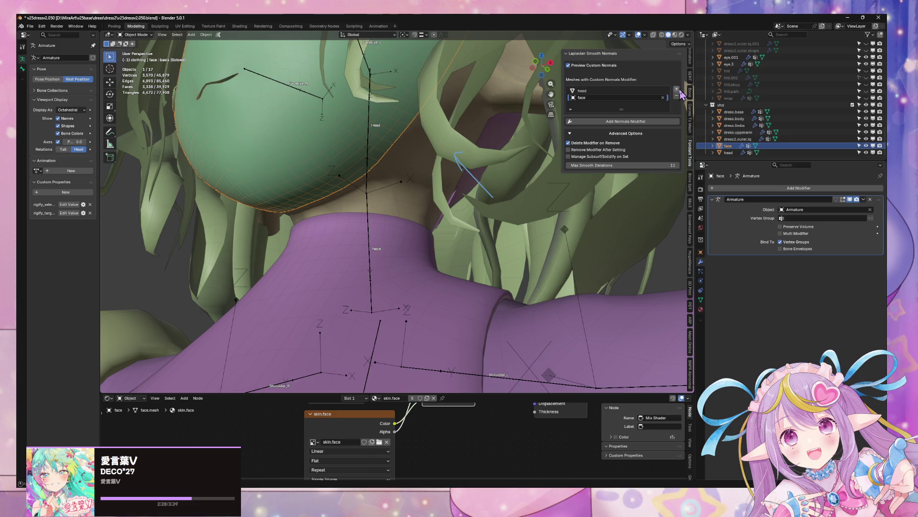
- Add LaplacianSmoothNormals modifiers to head and face, moving one above the Armature modifier
{"action": "left_click", "coordinate": [603, 91]}
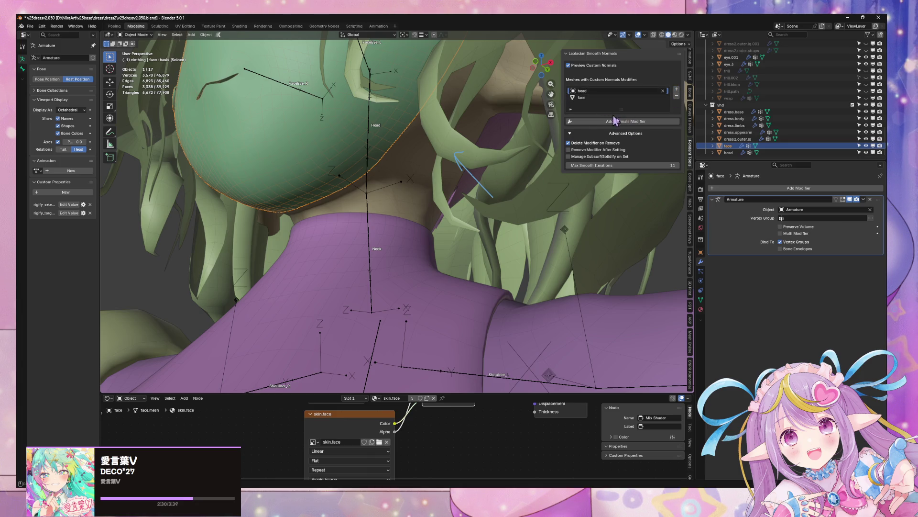
{"action": "mouse_move", "coordinate": [395, 147]}
{"action": "middle_mouse_down"}
{"action": "mouse_move", "coordinate": [433, 207]}
{"action": "mouse_move", "coordinate": [426, 211]}
{"action": "middle_mouse_up"}
{"action": "left_click", "coordinate": [427, 202]}
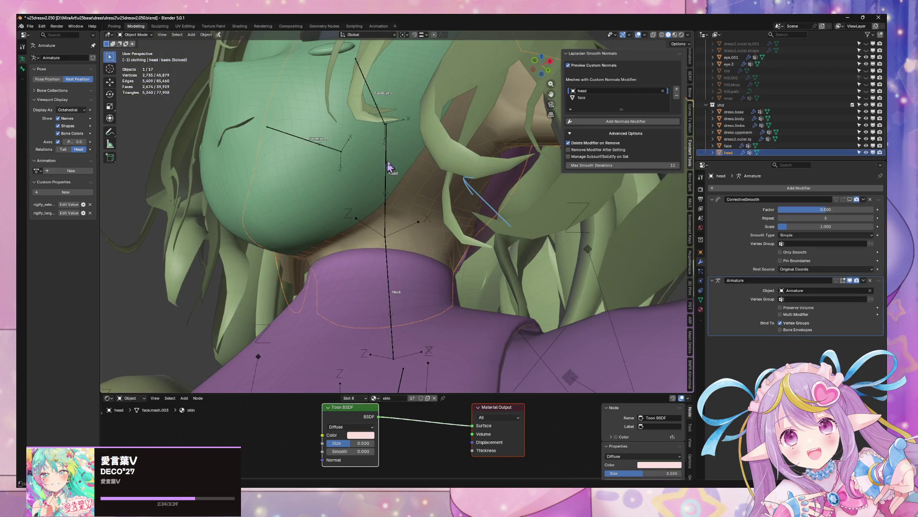
{"action": "left_click", "coordinate": [617, 121]}
{"action": "left_click", "coordinate": [589, 97]}
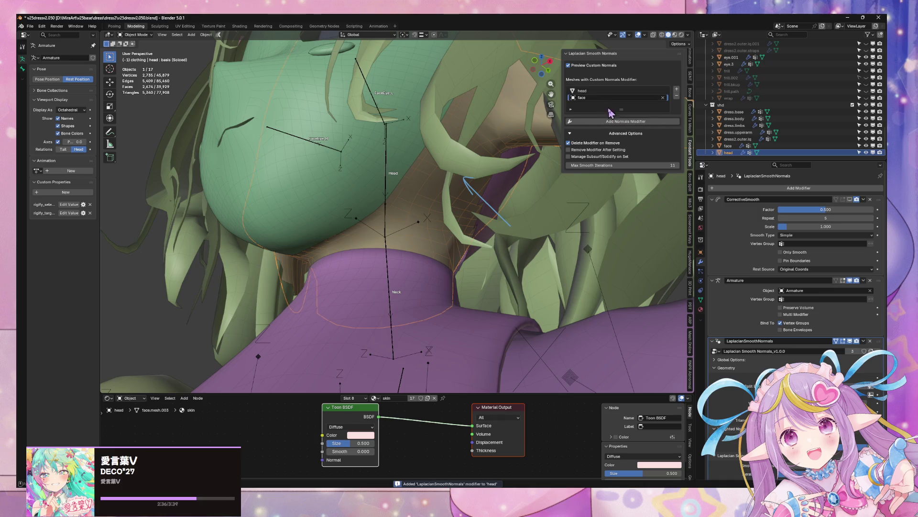
{"action": "left_click", "coordinate": [617, 121]}
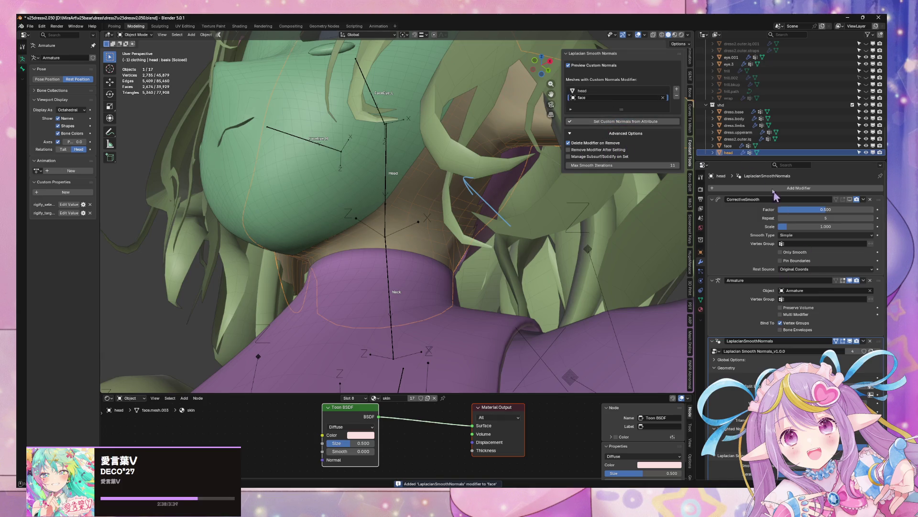
{"action": "left_click_drag", "start_coordinate": [878, 341], "coordinate": [878, 281]}
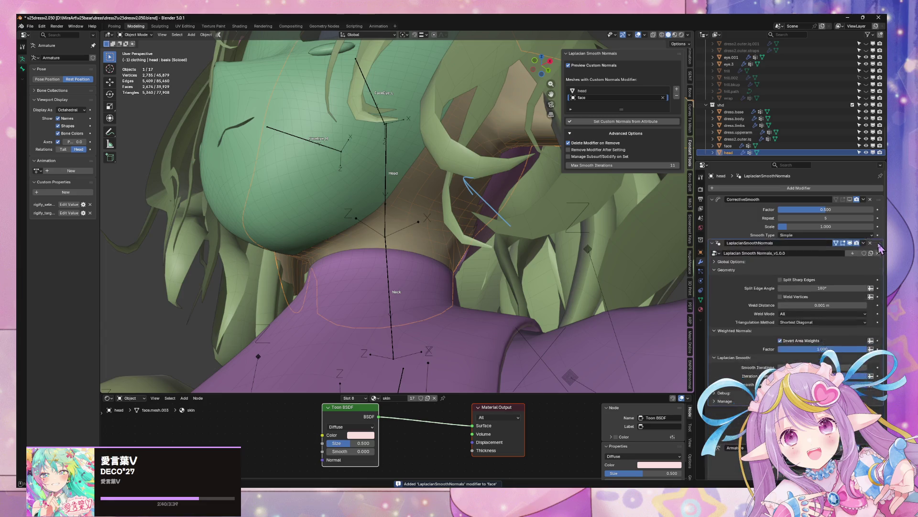
- Set custom normals from _GR_Custom_Normals on face and head, moving head's modifier below Armature
{"action": "left_click", "coordinate": [345, 185]}
{"action": "left_click", "coordinate": [630, 123]}
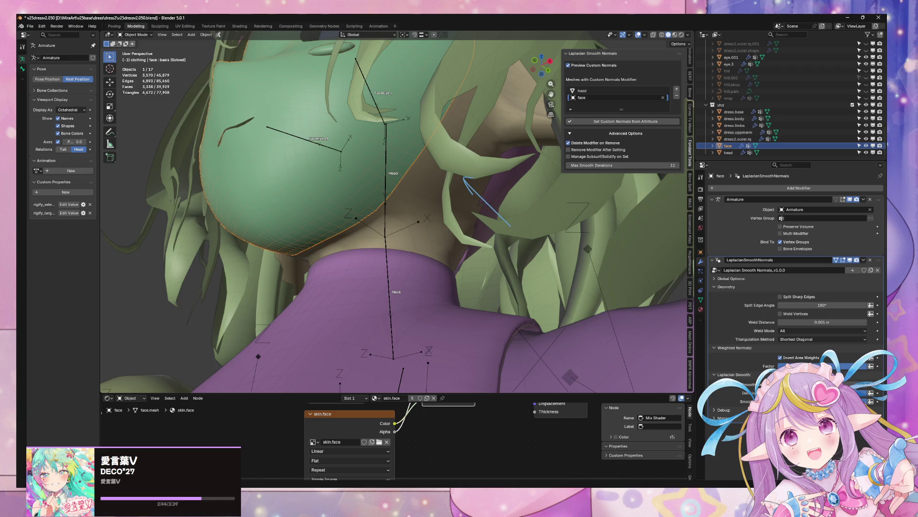
{"action": "left_click", "coordinate": [737, 152]}
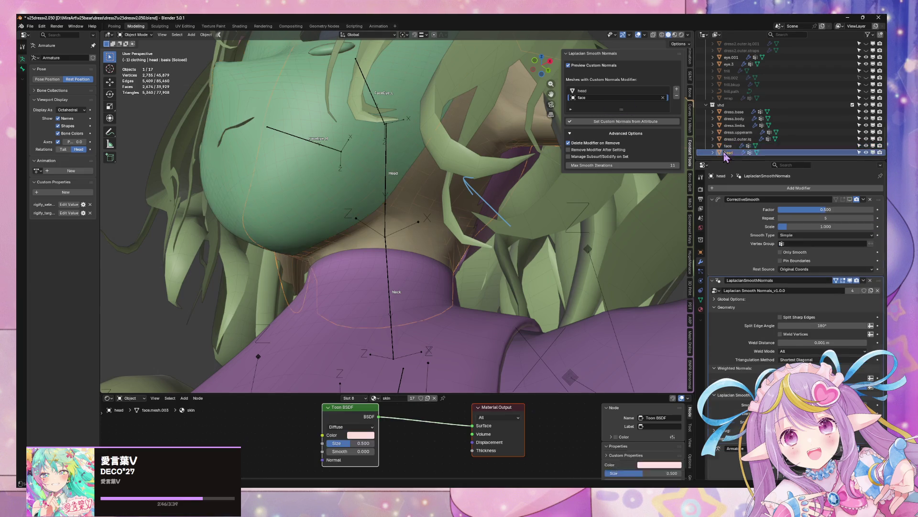
{"action": "left_click_drag", "start_coordinate": [877, 282], "coordinate": [878, 344]}
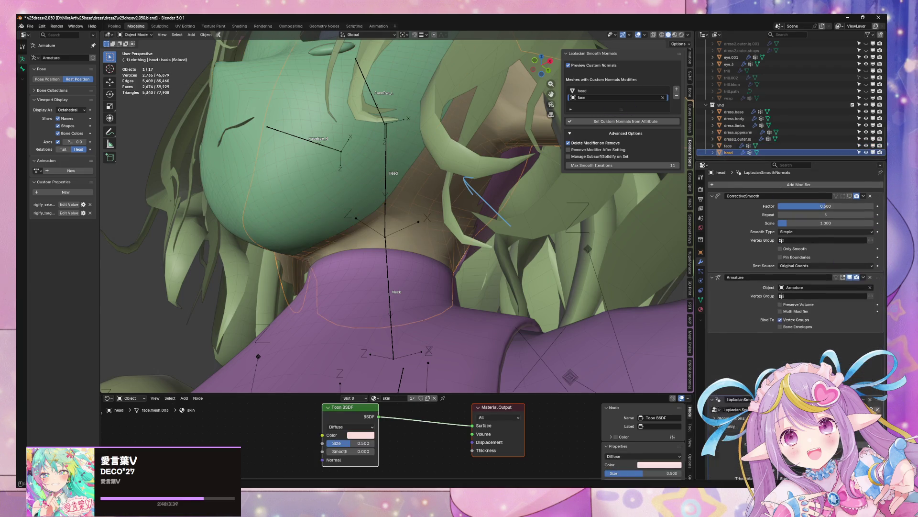
{"action": "left_click", "coordinate": [621, 125]}
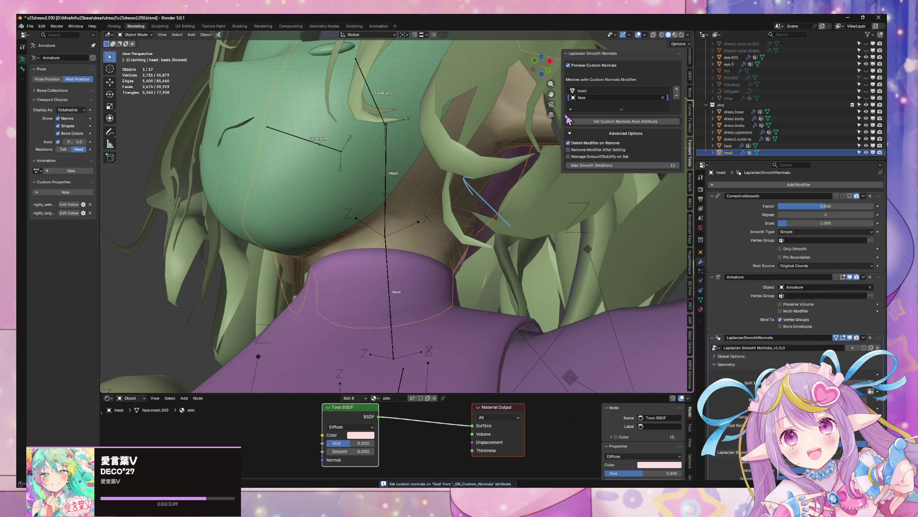
{"action": "left_click", "coordinate": [622, 126]}
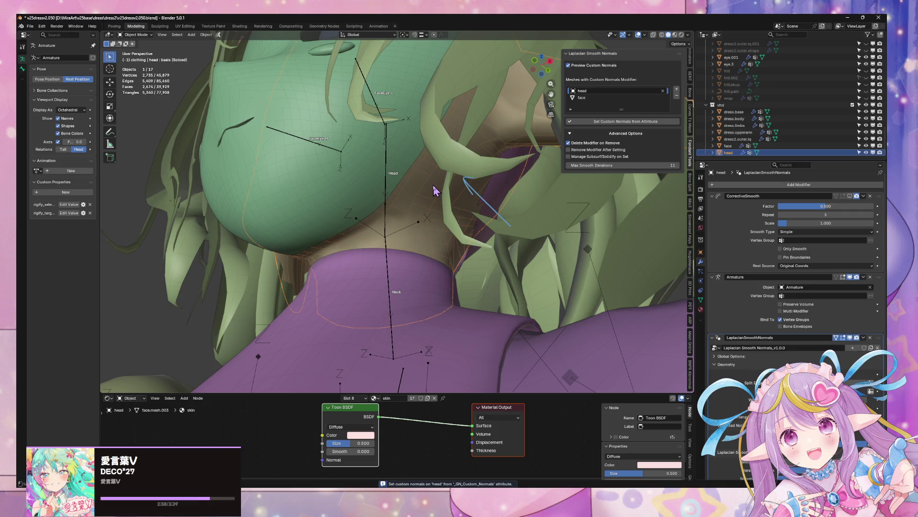
{"action": "left_click", "coordinate": [340, 188]}
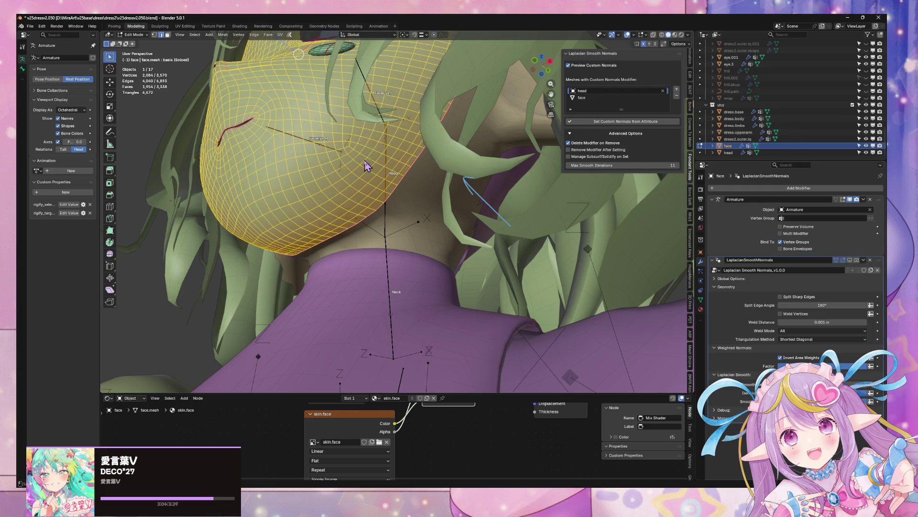
- Select the hair object and save v25dress2.050.blend with Ctrl+S
{"action": "mouse_move", "coordinate": [365, 164]}
{"action": "middle_mouse_down"}
{"action": "mouse_move", "coordinate": [449, 203]}
{"action": "mouse_move", "coordinate": [533, 193]}
{"action": "mouse_move", "coordinate": [495, 169]}
{"action": "mouse_move", "coordinate": [481, 202]}
{"action": "middle_mouse_up"}
{"action": "left_click", "coordinate": [449, 203]}
{"action": "key", "text": "ctrl+s"}
{"action": "middle_click_drag", "start_coordinate": [259, 165], "coordinate": [287, 165]}
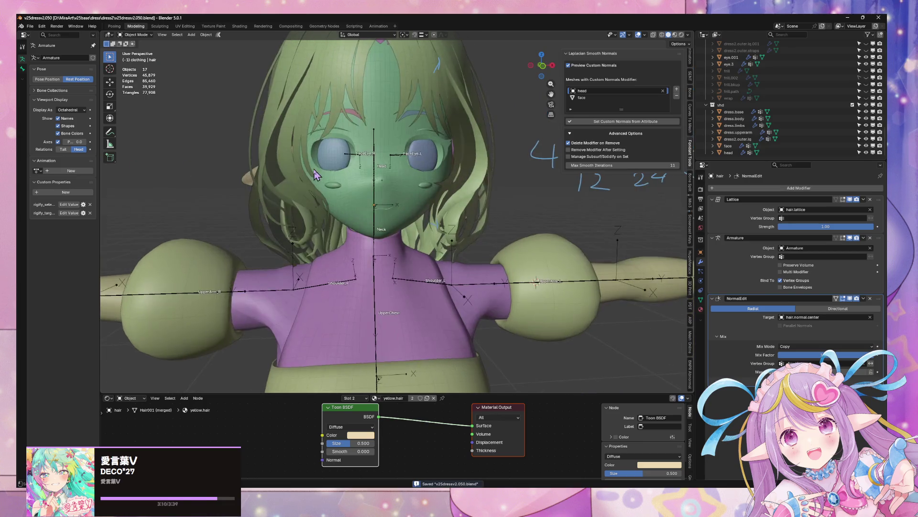
{"action": "scroll", "coordinate": [287, 165], "scroll_direction": "up", "scroll_amount": 4}
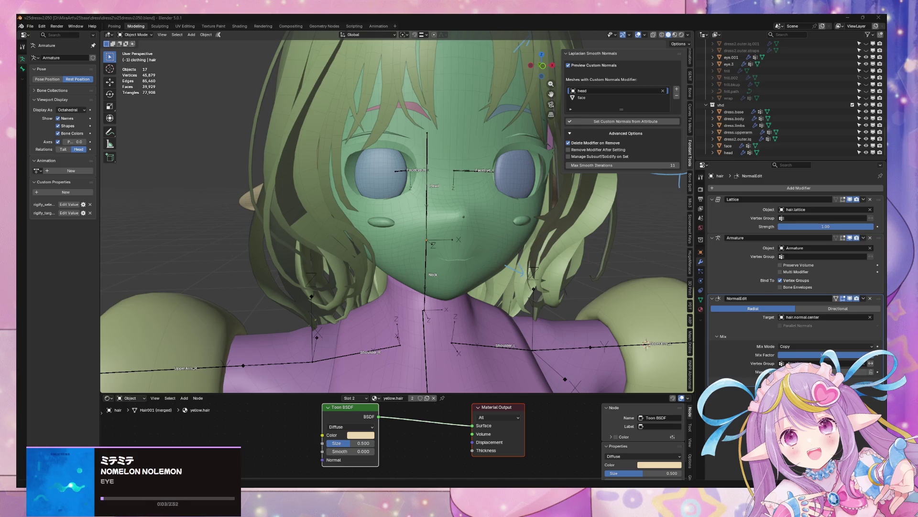
- Export the avatar as FBX over the existing file in the mod's assets folder, then switch to Warudo
{"action": "left_click", "coordinate": [30, 26]}
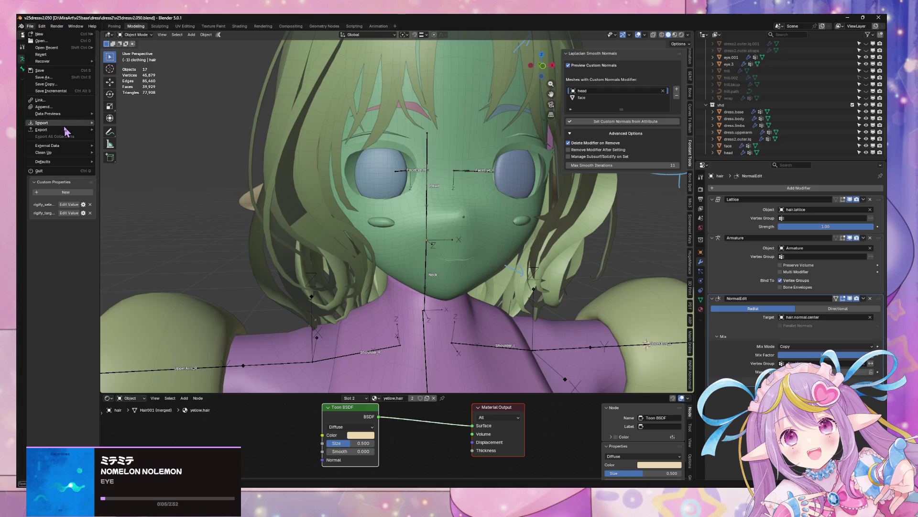
{"action": "mouse_move", "coordinate": [67, 130]}
{"action": "left_click", "coordinate": [126, 184]}
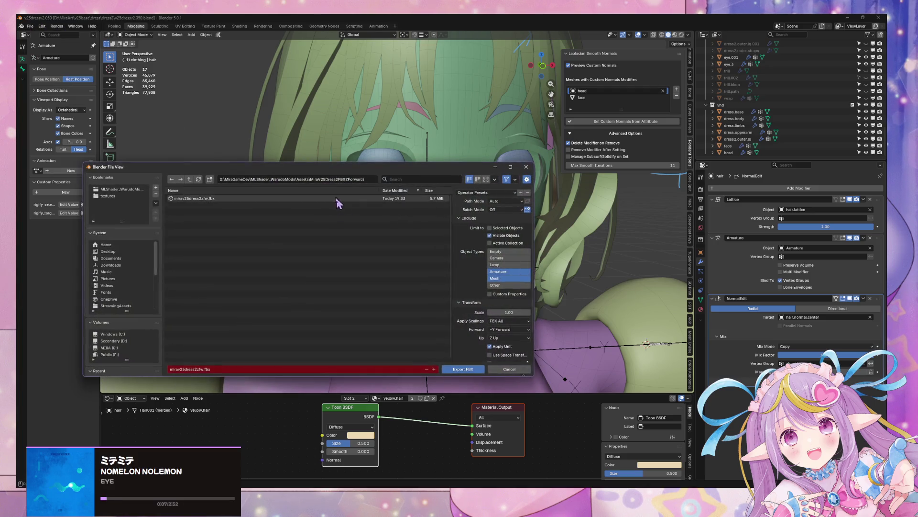
{"action": "double_click", "coordinate": [323, 199]}
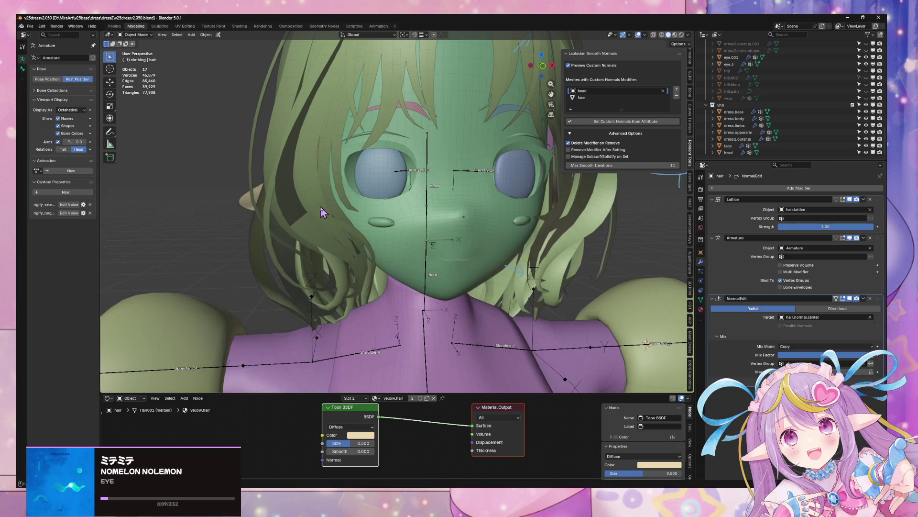
{"action": "key", "text": "alt+Tab"}
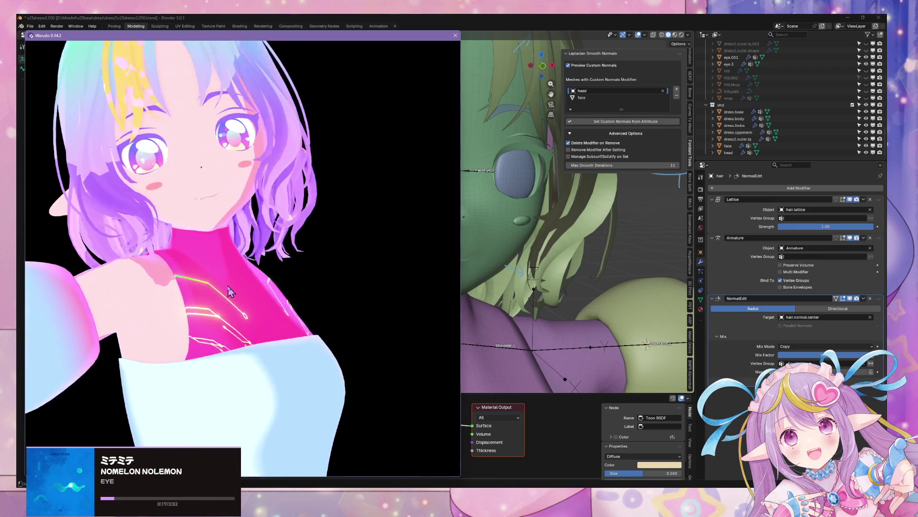
- Brighten the lighting circle colour in Warudo's ML Shader Controller
{"action": "key", "text": "alt+Tab"}
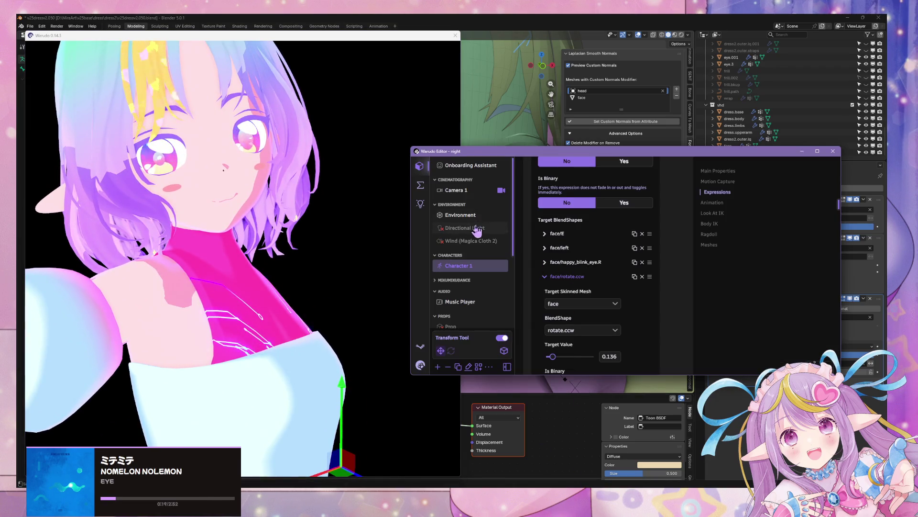
{"action": "scroll", "coordinate": [496, 242], "scroll_direction": "down", "scroll_amount": 3}
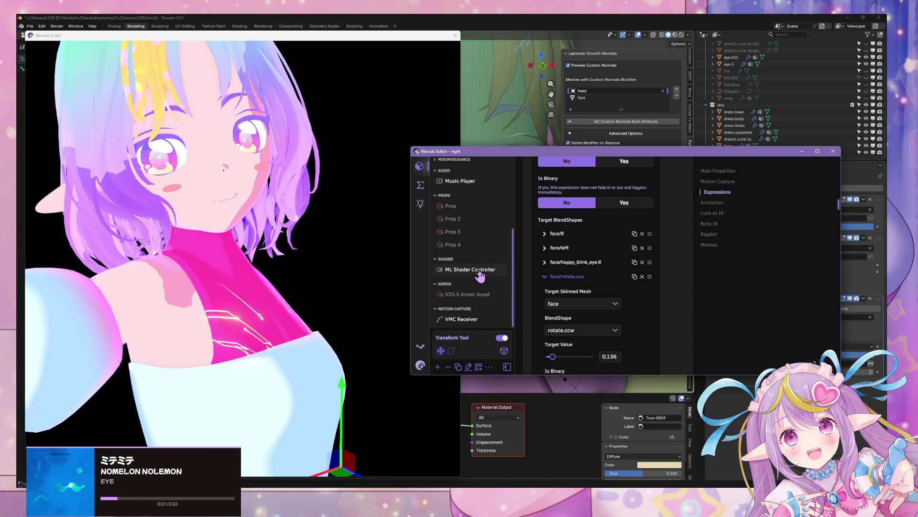
{"action": "left_click", "coordinate": [476, 300]}
{"action": "left_click", "coordinate": [608, 302]}
{"action": "left_click", "coordinate": [595, 207]}
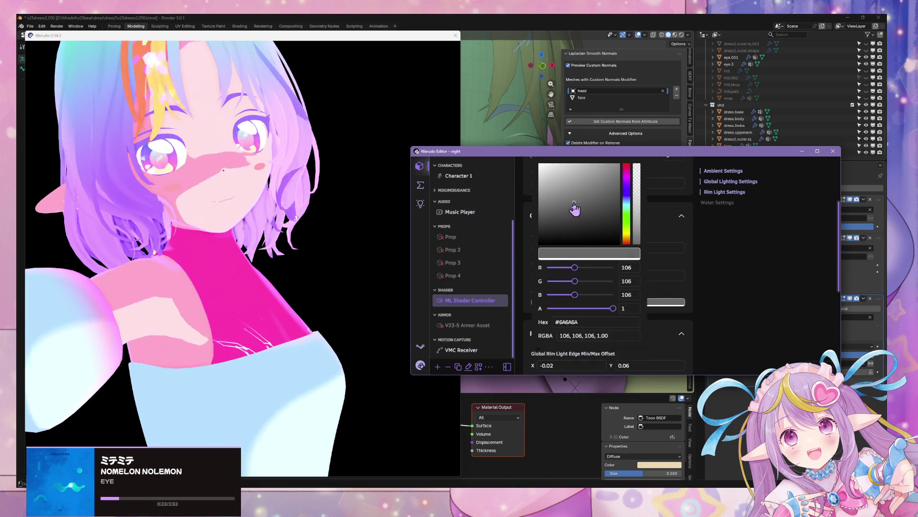
{"action": "mouse_move", "coordinate": [595, 203]}
{"action": "left_mouse_down"}
{"action": "mouse_move", "coordinate": [576, 211]}
{"action": "mouse_move", "coordinate": [595, 197]}
{"action": "mouse_move", "coordinate": [593, 178]}
{"action": "mouse_move", "coordinate": [584, 218]}
{"action": "mouse_move", "coordinate": [595, 211]}
{"action": "mouse_move", "coordinate": [551, 242]}
{"action": "mouse_move", "coordinate": [551, 211]}
{"action": "mouse_move", "coordinate": [596, 205]}
{"action": "mouse_move", "coordinate": [611, 219]}
{"action": "left_mouse_up"}
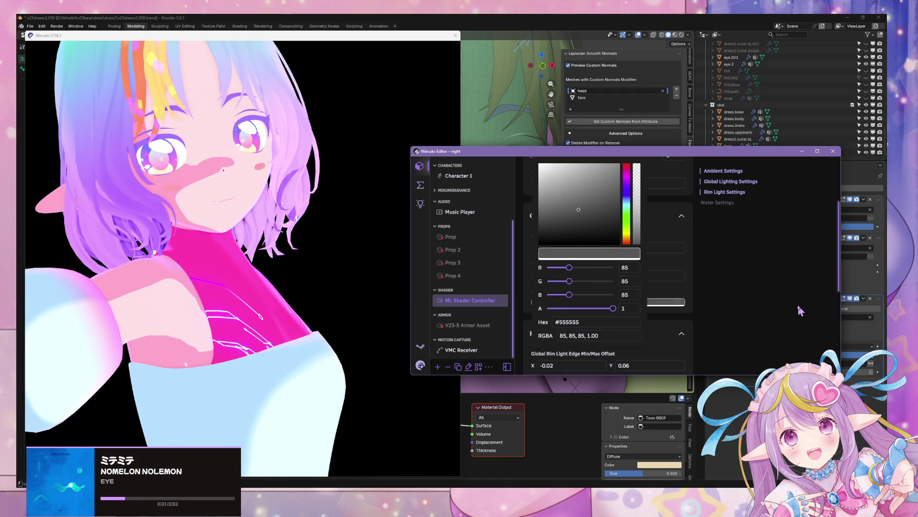
{"action": "key", "text": "Escape"}
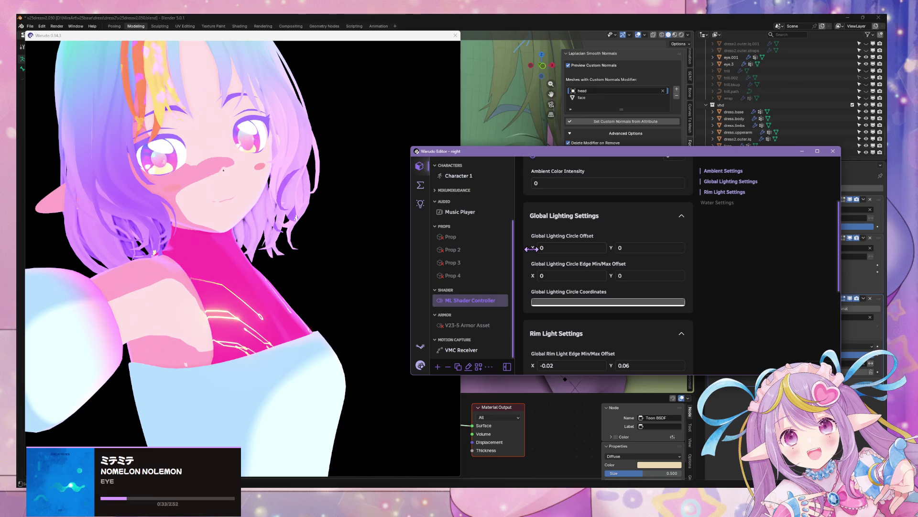
- Set Global Lighting Circle Offset to X 0.16, Y 0.11, then return to Blender
{"action": "left_click_drag", "start_coordinate": [532, 249], "coordinate": [532, 248]}
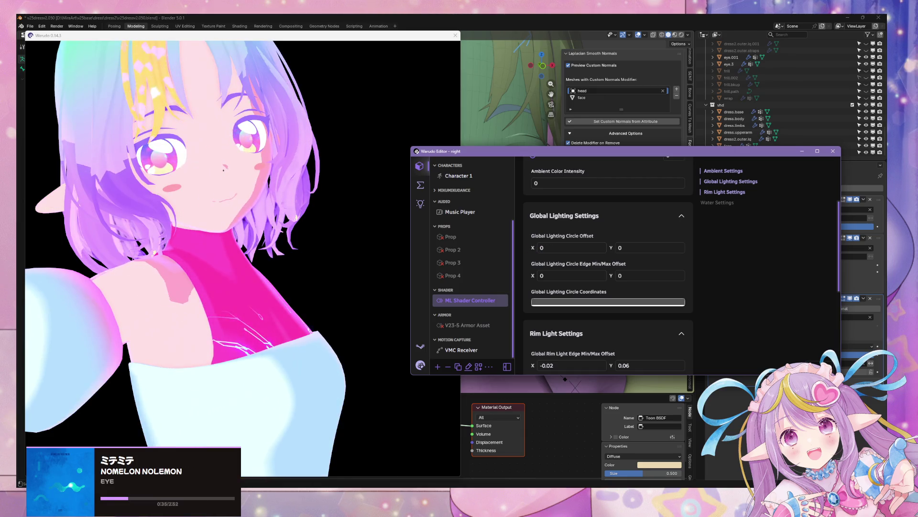
{"action": "mouse_move", "coordinate": [610, 248]}
{"action": "left_mouse_down"}
{"action": "mouse_move", "coordinate": [596, 248]}
{"action": "mouse_move", "coordinate": [628, 248]}
{"action": "left_mouse_up"}
{"action": "left_click", "coordinate": [337, 237]}
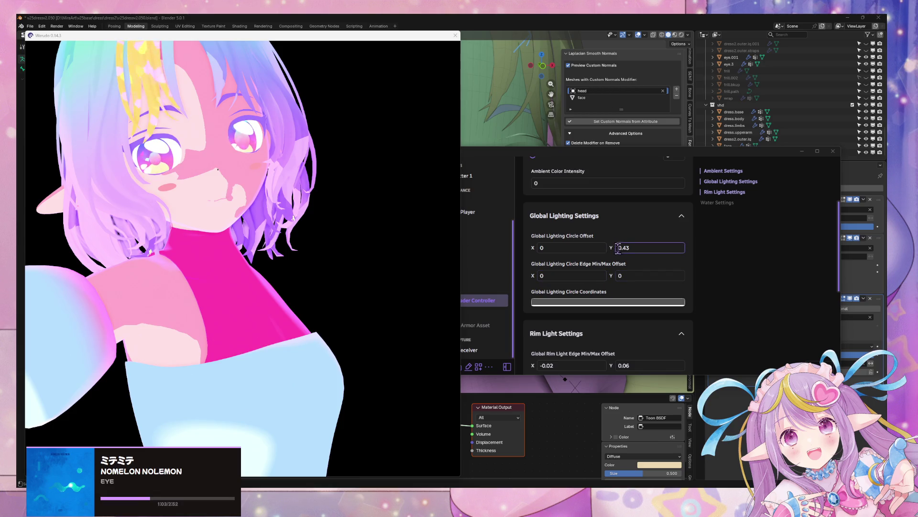
{"action": "mouse_move", "coordinate": [614, 247]}
{"action": "left_mouse_down"}
{"action": "mouse_move", "coordinate": [497, 247]}
{"action": "mouse_move", "coordinate": [550, 247]}
{"action": "mouse_move", "coordinate": [477, 260]}
{"action": "left_mouse_up"}
{"action": "left_click", "coordinate": [293, 272]}
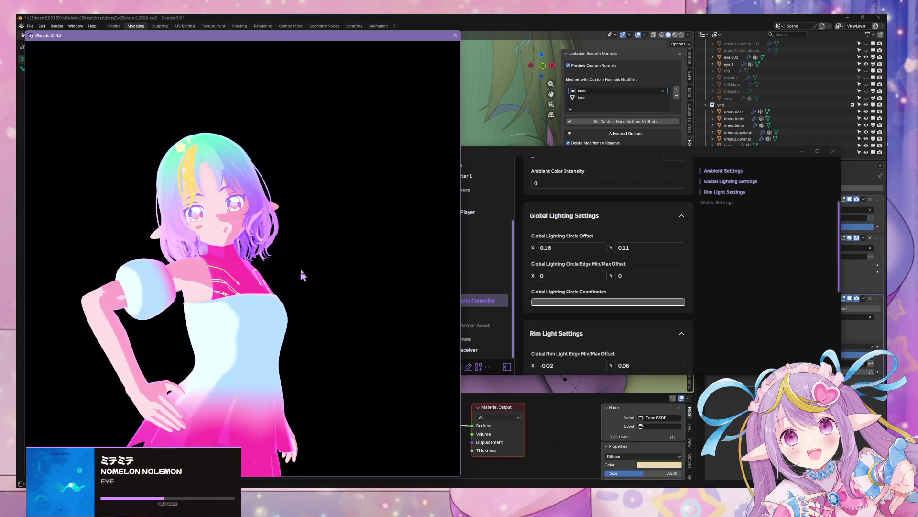
{"action": "left_click", "coordinate": [559, 300]}
{"action": "left_click", "coordinate": [526, 28]}
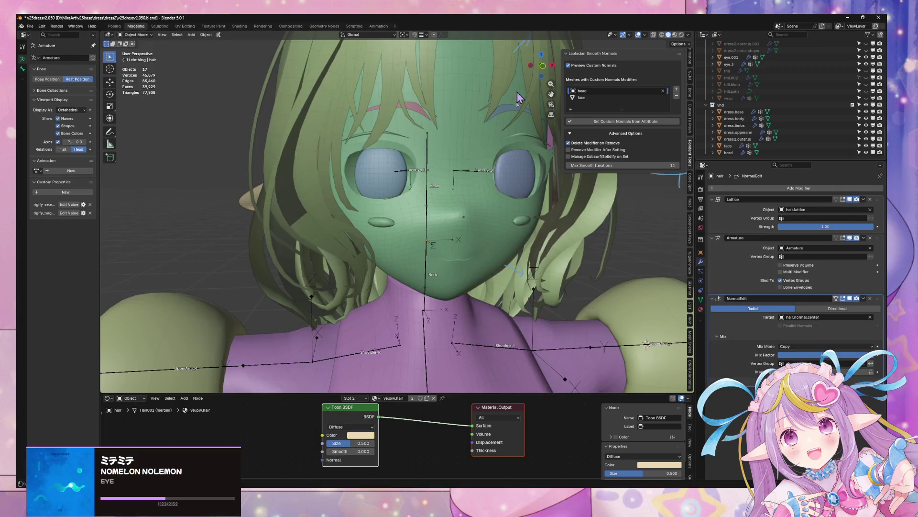
- Rebuild the mod from Unity's Warudo menu with Build Mod
{"action": "key", "text": "alt+Tab"}
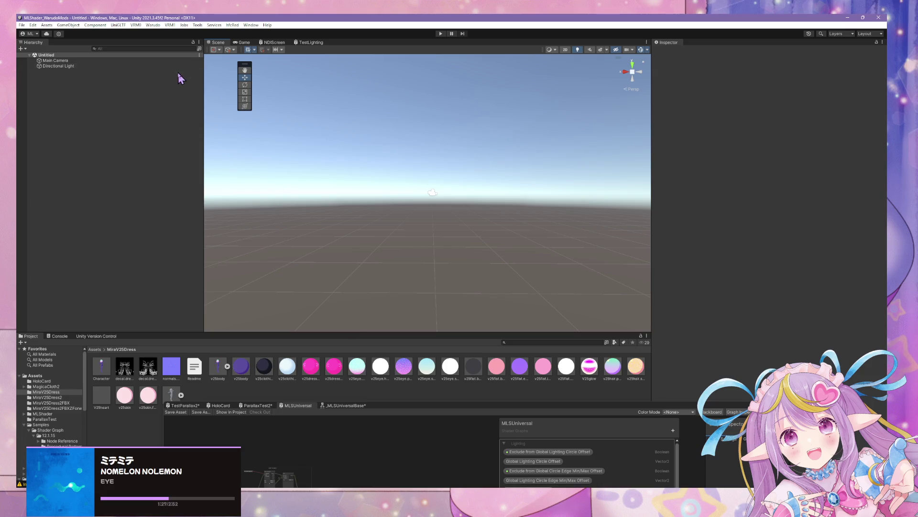
{"action": "left_click", "coordinate": [152, 26]}
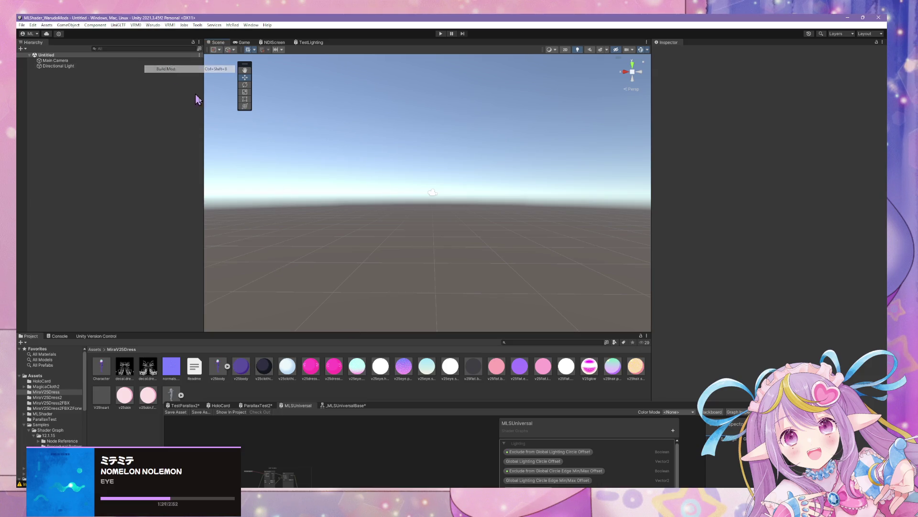
{"action": "left_click", "coordinate": [506, 268]}
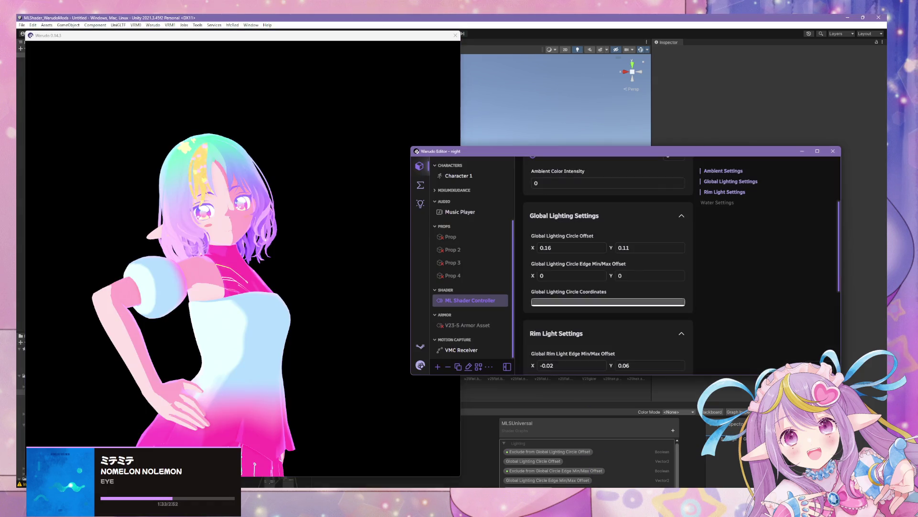
{"action": "left_click", "coordinate": [301, 274]}
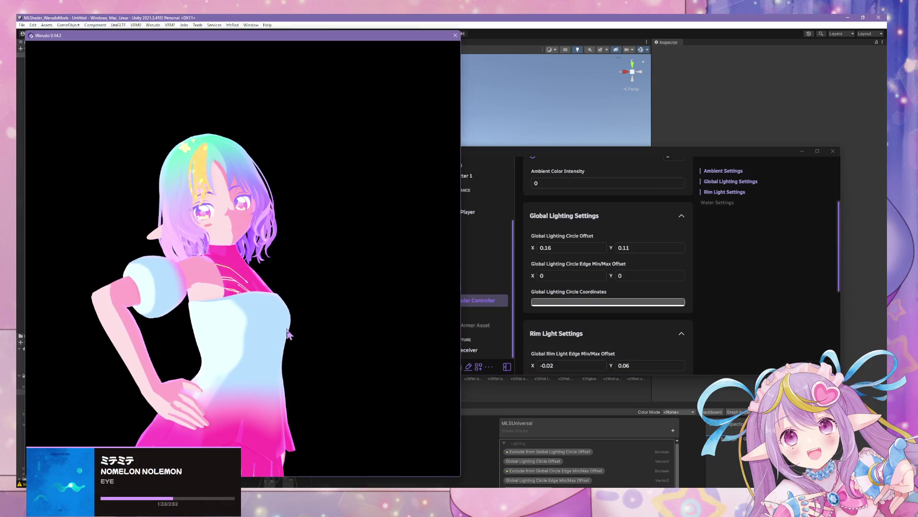
{"action": "scroll", "coordinate": [301, 274], "scroll_direction": "down", "scroll_amount": 5}
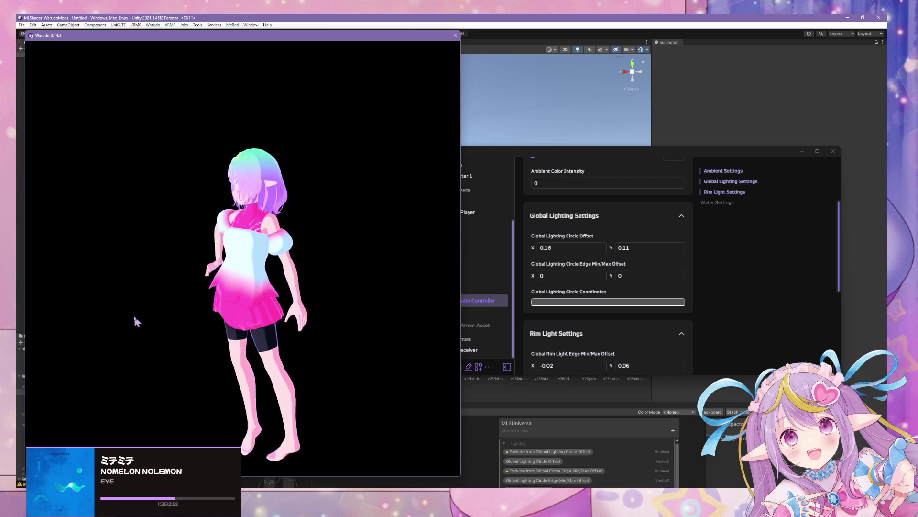
{"action": "scroll", "coordinate": [371, 254], "scroll_direction": "up", "scroll_amount": 5}
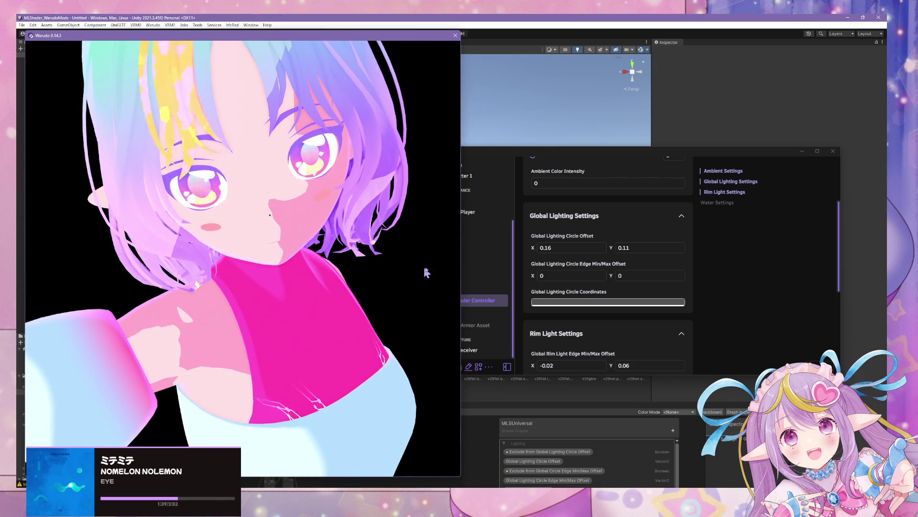
{"action": "scroll", "coordinate": [650, 305], "scroll_direction": "up", "scroll_amount": 3}
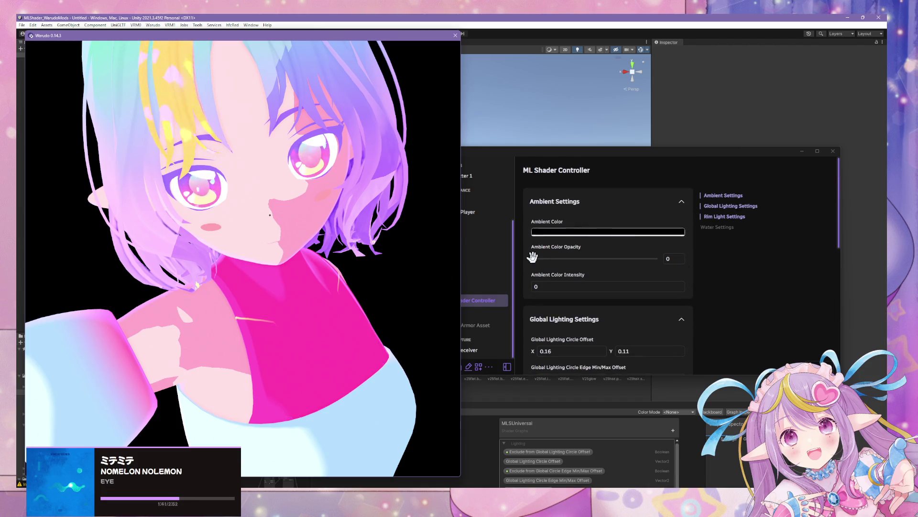
- Raise Ambient Color Opacity and inspect the darkened avatar in the preview
{"action": "mouse_move", "coordinate": [532, 257]}
{"action": "left_mouse_down"}
{"action": "mouse_move", "coordinate": [656, 258]}
{"action": "mouse_move", "coordinate": [570, 258]}
{"action": "mouse_move", "coordinate": [655, 266]}
{"action": "left_mouse_up"}
{"action": "left_click", "coordinate": [358, 230]}
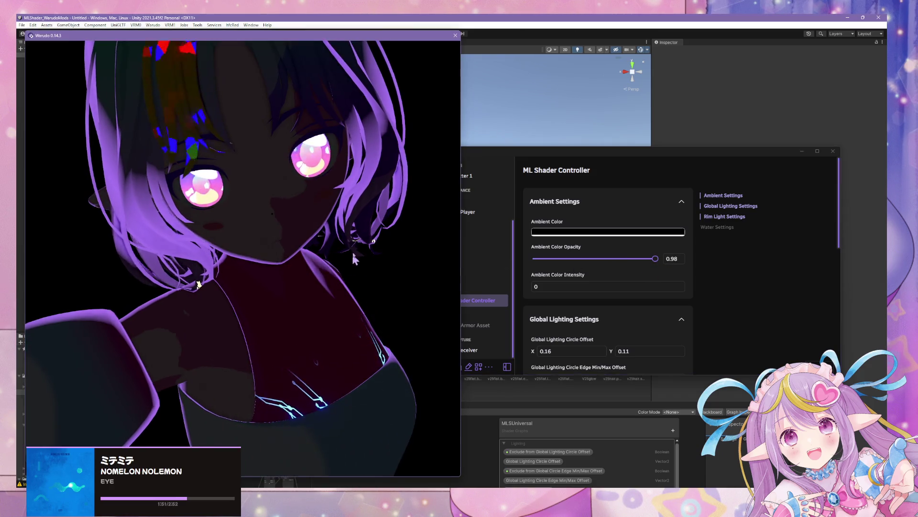
{"action": "scroll", "coordinate": [358, 230], "scroll_direction": "down", "scroll_amount": 5}
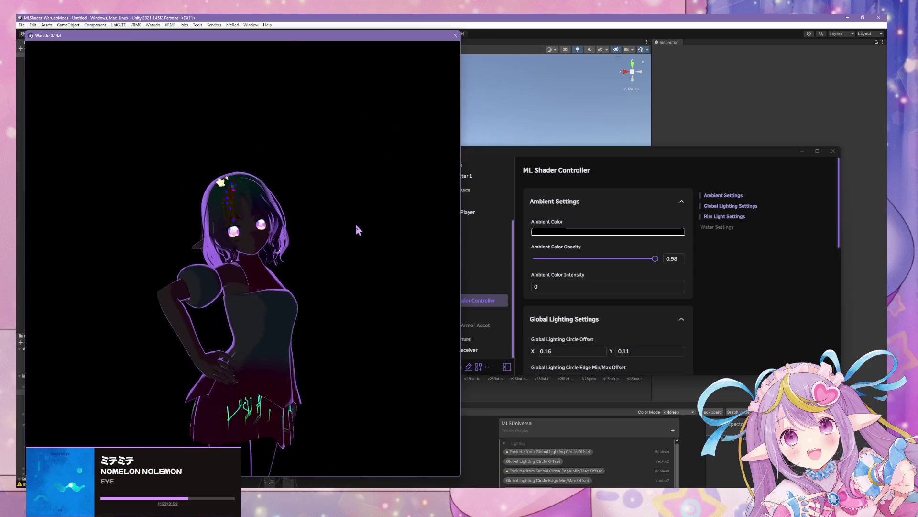
{"action": "mouse_move", "coordinate": [357, 230]}
{"action": "left_mouse_down"}
{"action": "mouse_move", "coordinate": [371, 214]}
{"action": "mouse_move", "coordinate": [189, 211]}
{"action": "mouse_move", "coordinate": [428, 221]}
{"action": "left_mouse_up"}
{"action": "scroll", "coordinate": [428, 221], "scroll_direction": "up", "scroll_amount": 10}
{"action": "scroll", "coordinate": [389, 214], "scroll_direction": "down", "scroll_amount": 3}
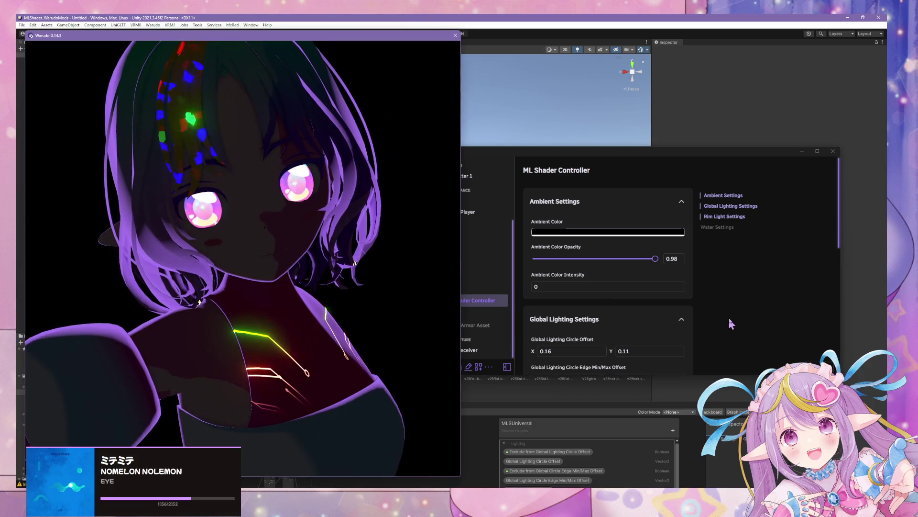
- Set Global Lighting Circle Edge Min/Max Offset Y to 0.05 and drag ambient opacity back to 0
{"action": "left_click", "coordinate": [562, 306]}
{"action": "scroll", "coordinate": [562, 308], "scroll_direction": "down", "scroll_amount": 2}
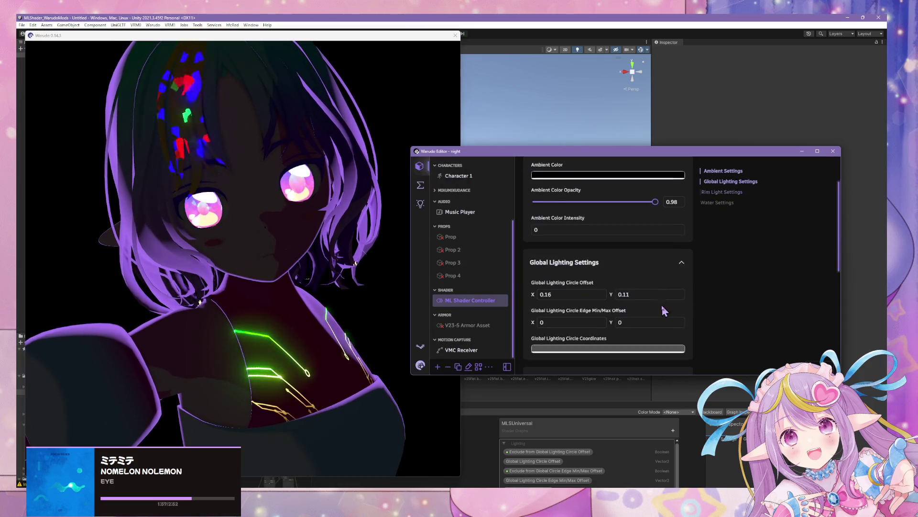
{"action": "scroll", "coordinate": [560, 285], "scroll_direction": "down", "scroll_amount": 1}
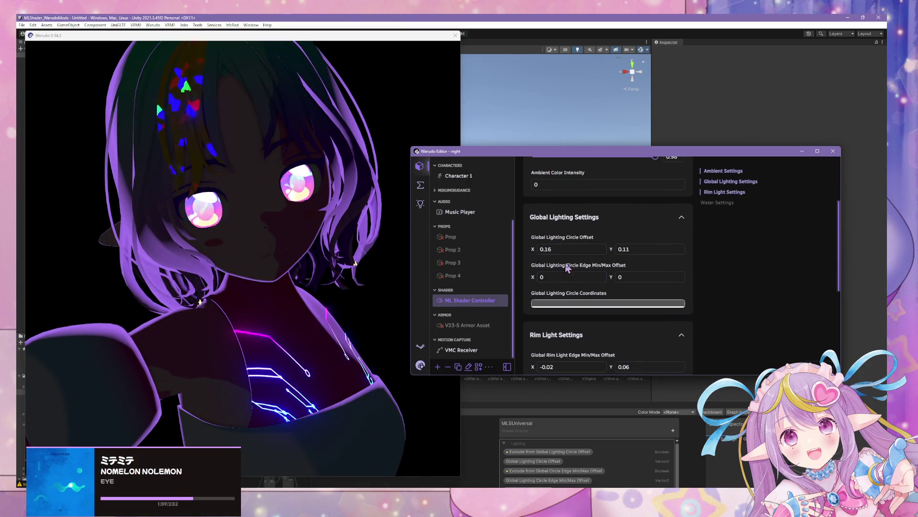
{"action": "type", "text": "0.05"}
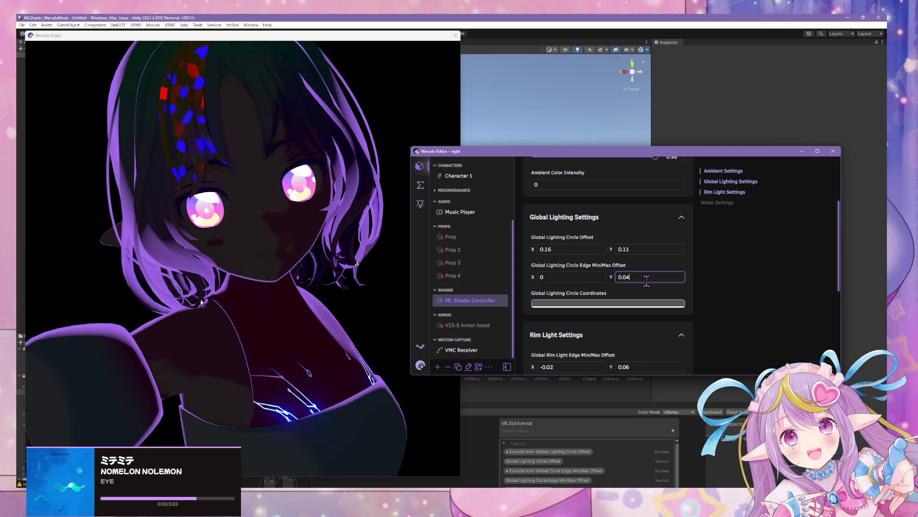
{"action": "left_click", "coordinate": [354, 284]}
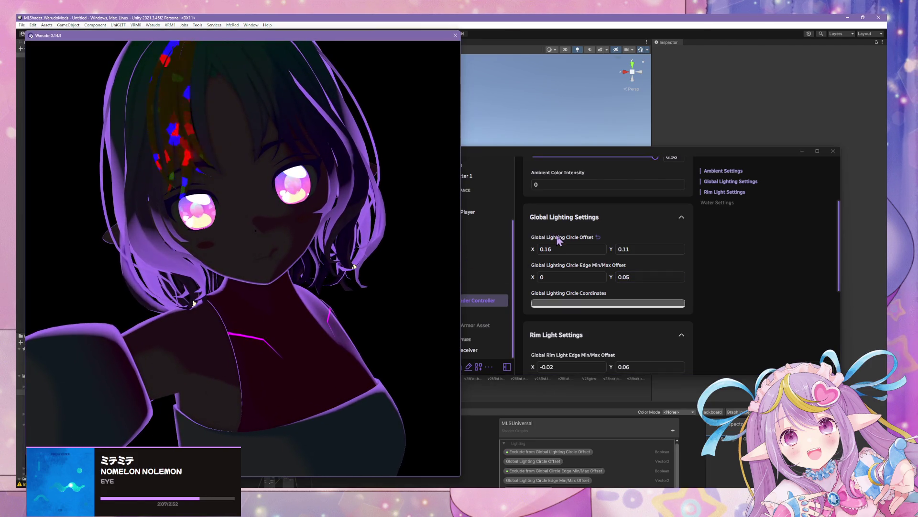
{"action": "scroll", "coordinate": [622, 225], "scroll_direction": "up", "scroll_amount": 2}
{"action": "left_click_drag", "start_coordinate": [656, 225], "coordinate": [472, 226]}
{"action": "left_click", "coordinate": [292, 243]}
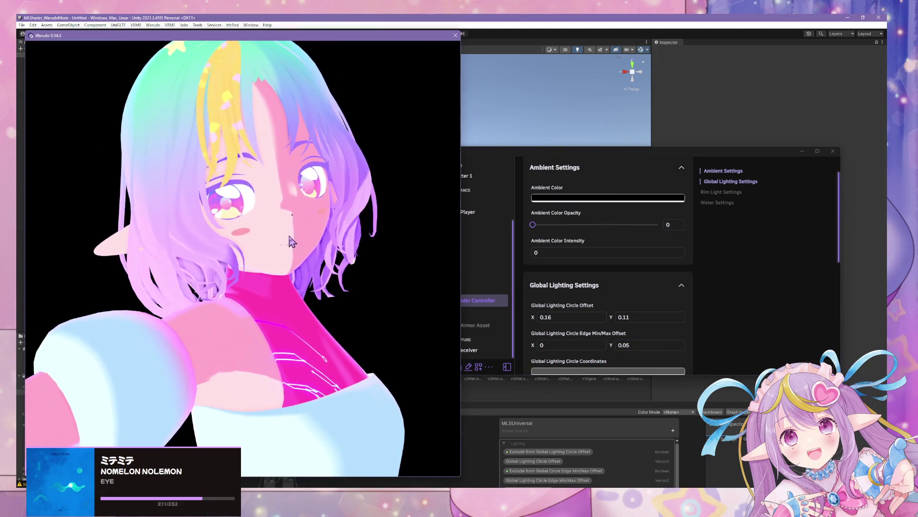
- Enter 0 for both Global Lighting Circle Offset X and Y, then review the avatar
{"action": "scroll", "coordinate": [294, 241], "scroll_direction": "down", "scroll_amount": 5}
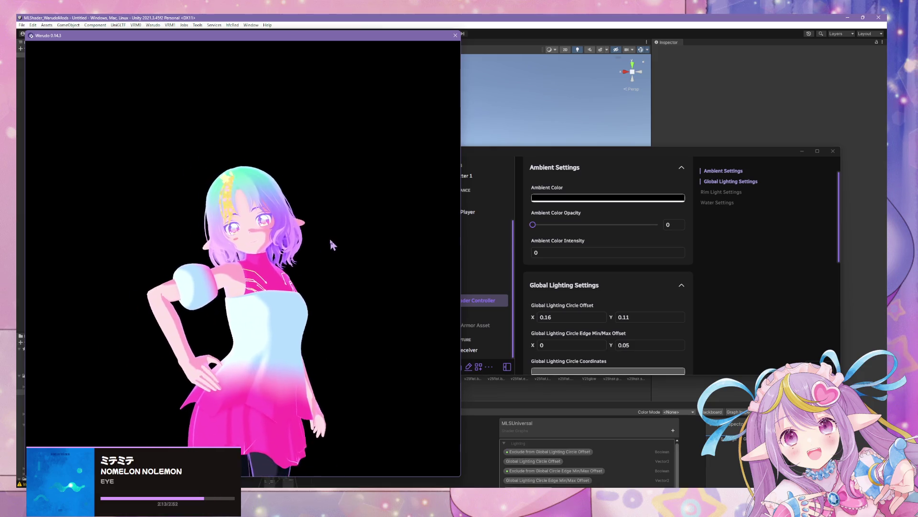
{"action": "scroll", "coordinate": [332, 242], "scroll_direction": "up", "scroll_amount": 5}
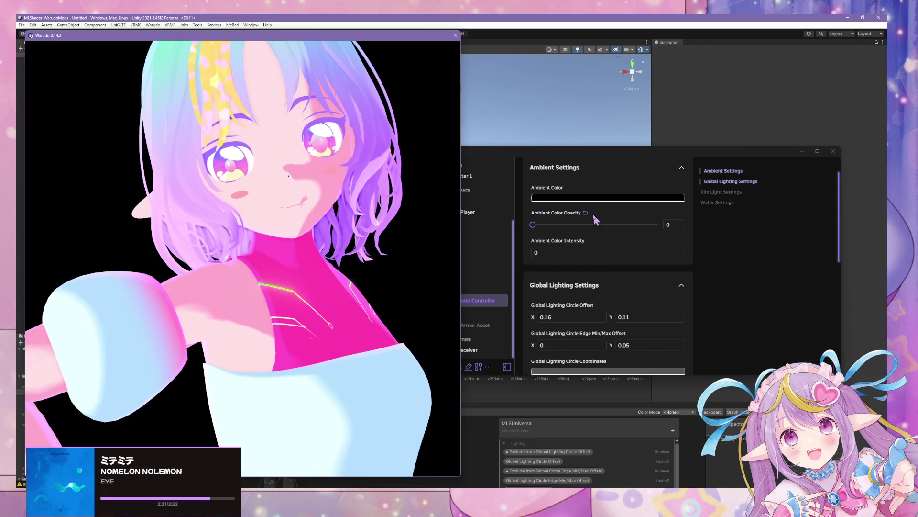
{"action": "left_click", "coordinate": [569, 316]}
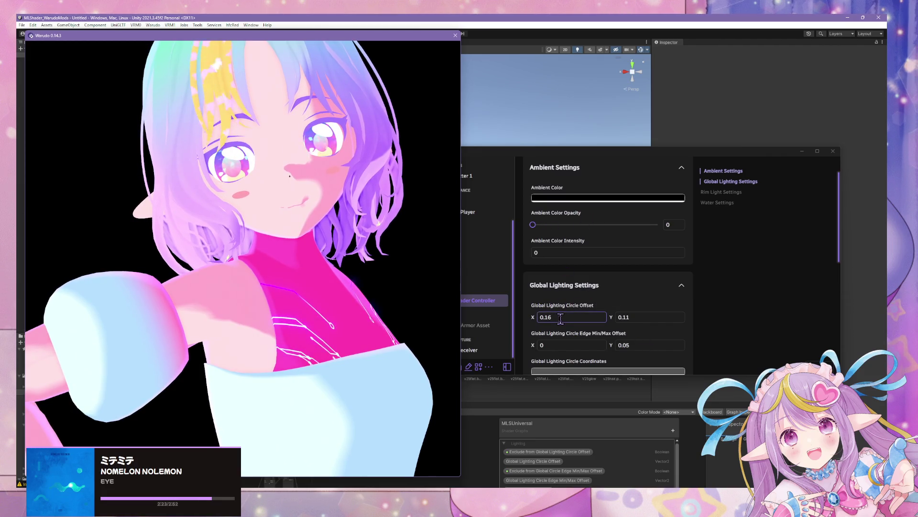
{"action": "left_click", "coordinate": [503, 313]}
{"action": "type", "text": "0"}
{"action": "key", "text": "Tab"}
{"action": "type", "text": "0"}
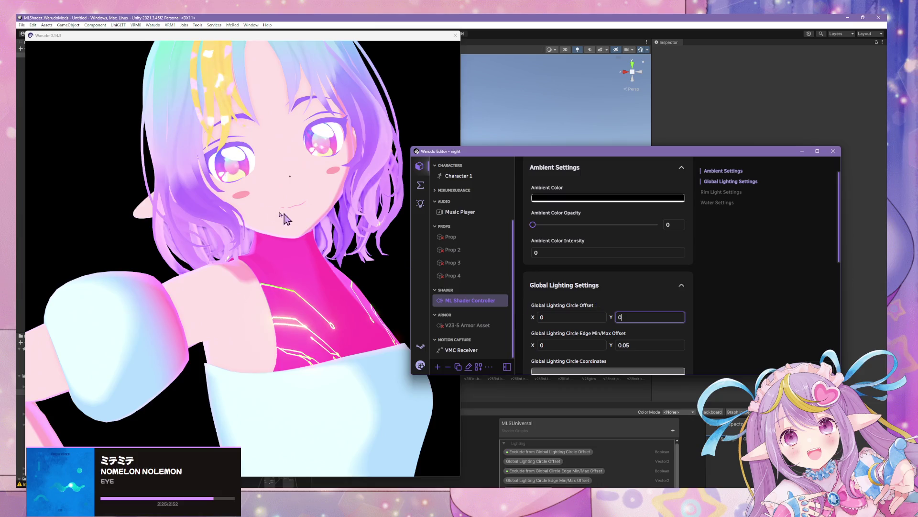
{"action": "left_click", "coordinate": [269, 209]}
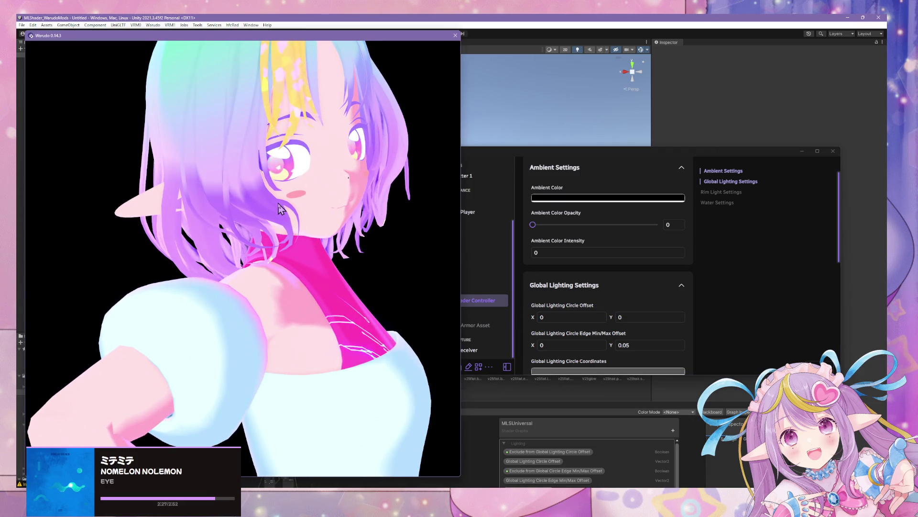
{"action": "scroll", "coordinate": [283, 195], "scroll_direction": "down", "scroll_amount": 5}
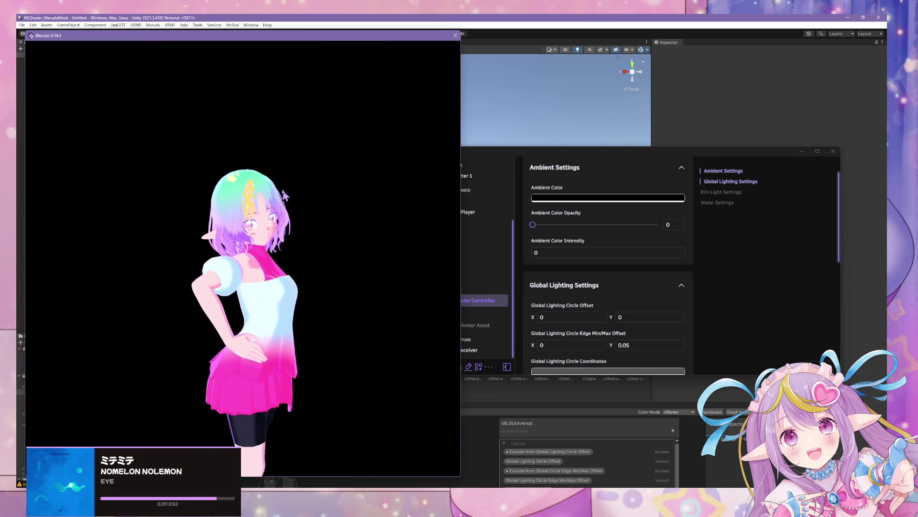
{"action": "scroll", "coordinate": [302, 225], "scroll_direction": "up", "scroll_amount": 5}
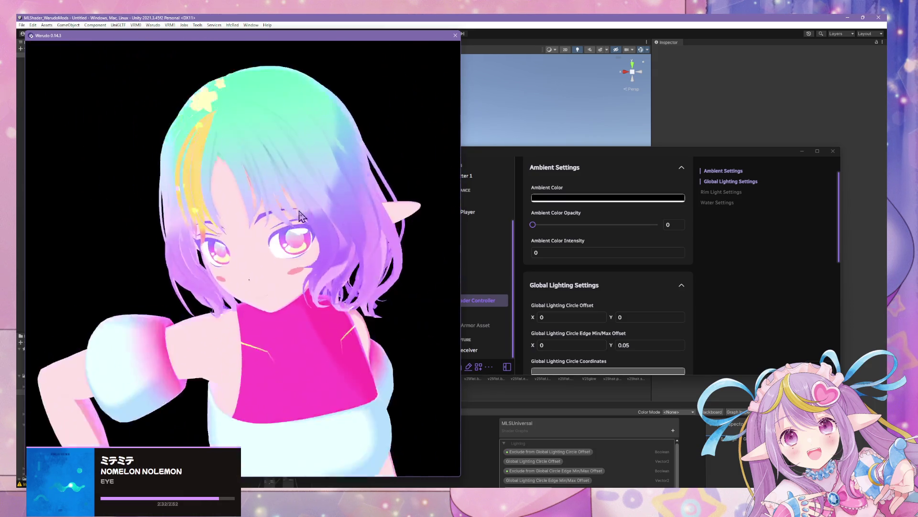
{"action": "scroll", "coordinate": [300, 215], "scroll_direction": "down", "scroll_amount": 5}
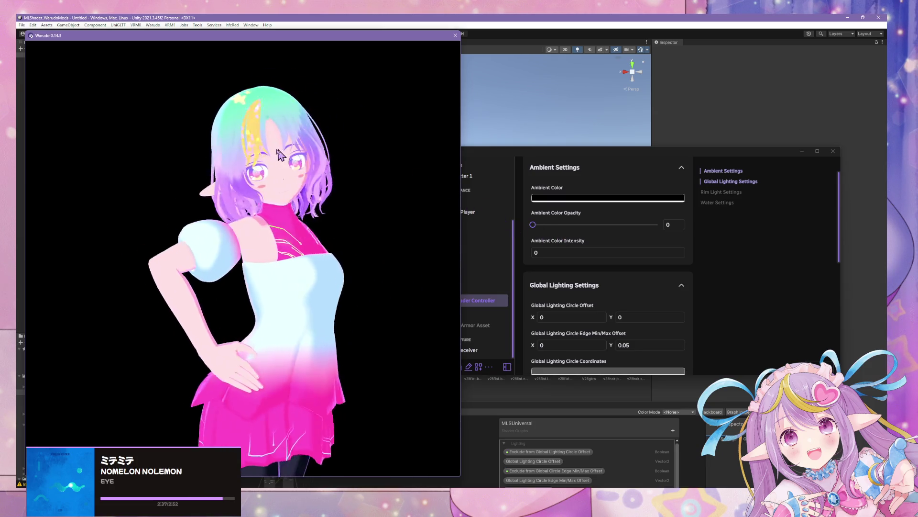
{"action": "scroll", "coordinate": [369, 223], "scroll_direction": "down", "scroll_amount": 5}
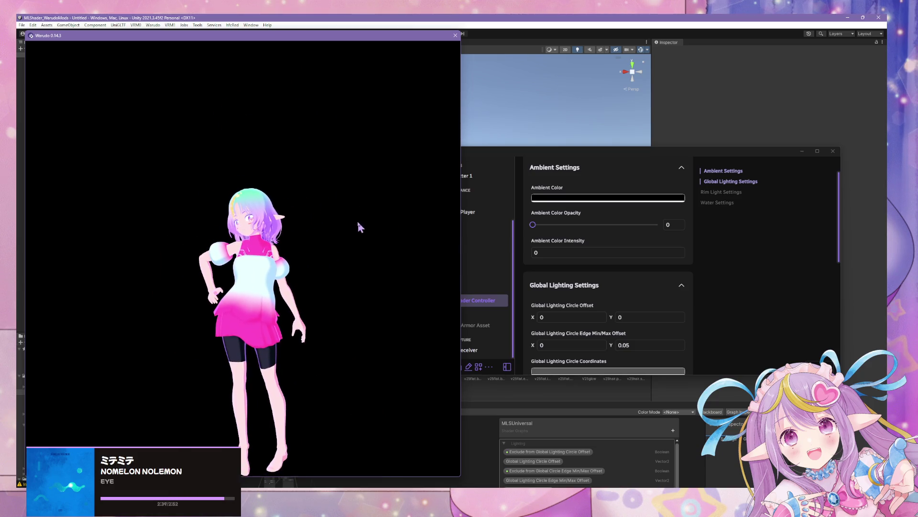
{"action": "scroll", "coordinate": [372, 217], "scroll_direction": "up", "scroll_amount": 5}
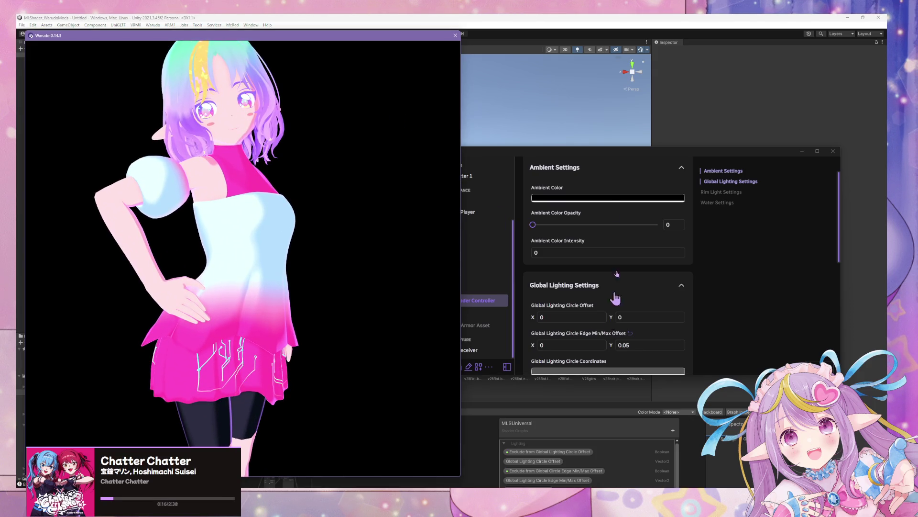
- Bring the Unity Editor window back in front of Warudo
{"action": "left_click", "coordinate": [555, 111]}
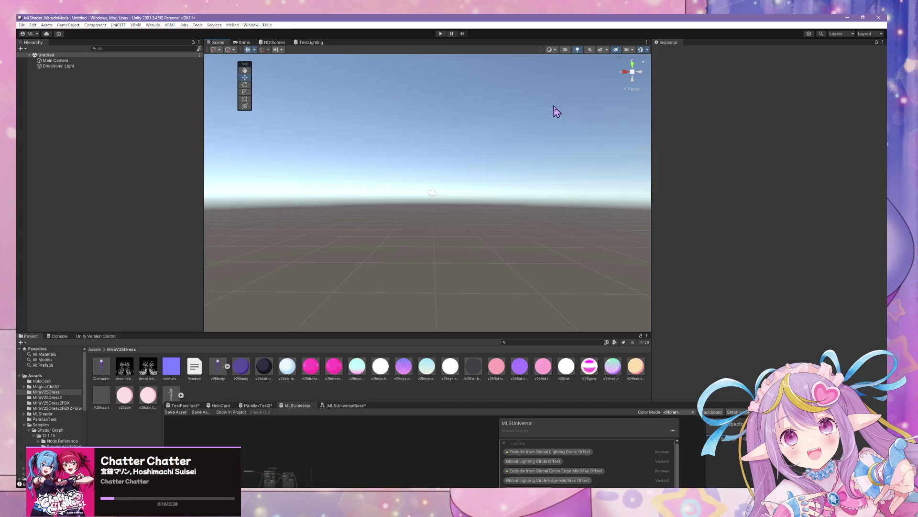
- Return to Unity and drag the MiraV25Dress2FBXZForward Character prefab into the Scene view
{"action": "key", "text": "alt+Tab"}
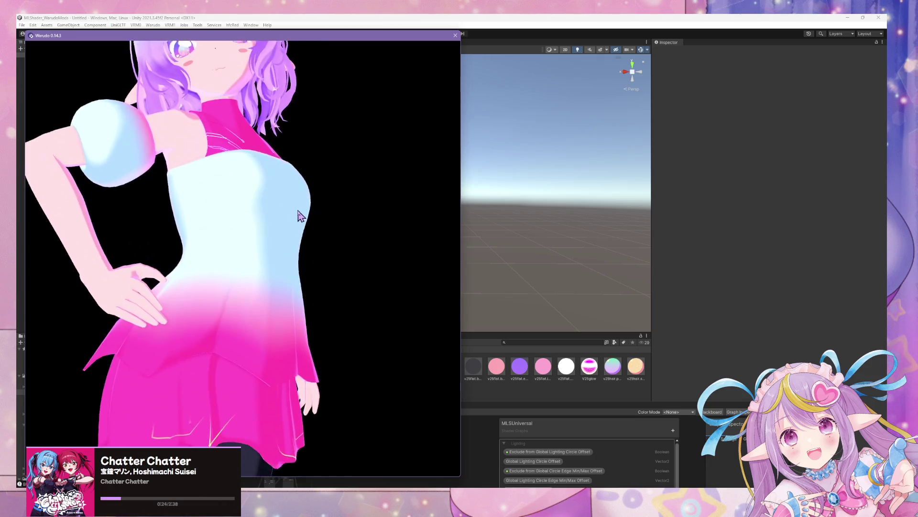
{"action": "left_click", "coordinate": [611, 268]}
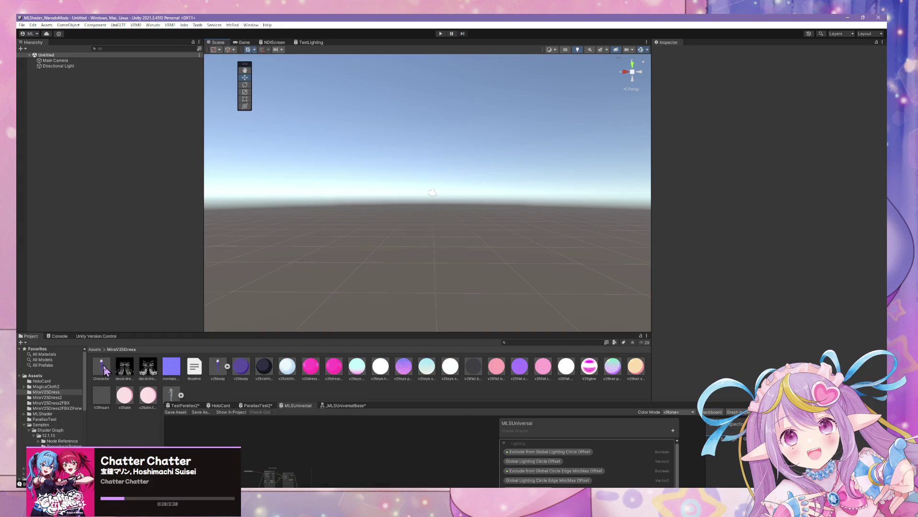
{"action": "left_click", "coordinate": [48, 408]}
{"action": "left_click_drag", "start_coordinate": [101, 366], "coordinate": [103, 263]}
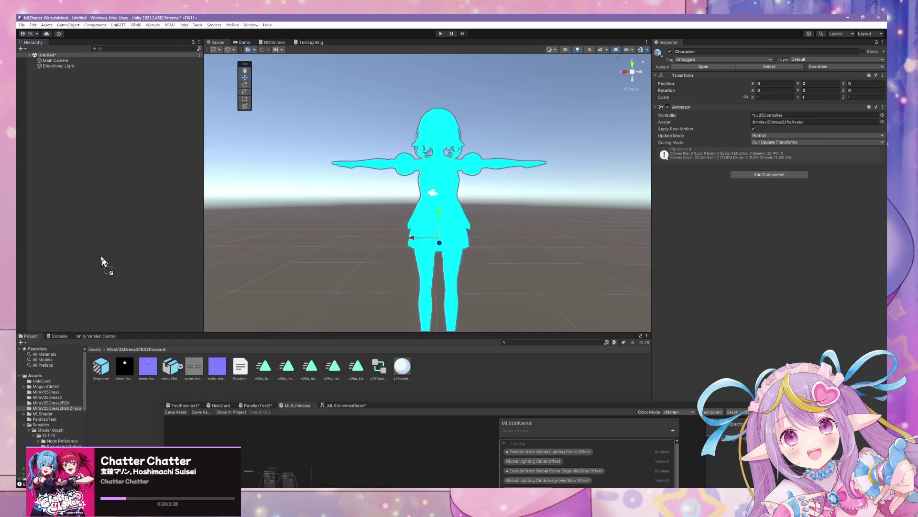
- Orbit around the avatar and select the dress.base part of the dress
{"action": "scroll", "coordinate": [478, 211], "scroll_direction": "up", "scroll_amount": 10}
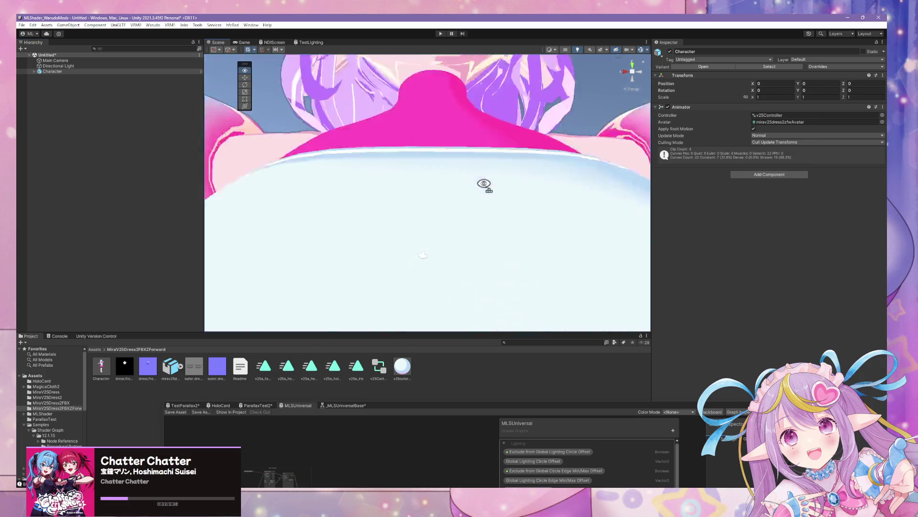
{"action": "scroll", "coordinate": [486, 185], "scroll_direction": "down", "scroll_amount": 8}
{"action": "left_click_drag", "start_coordinate": [486, 185], "coordinate": [516, 253], "text": "alt"}
{"action": "scroll", "coordinate": [516, 254], "scroll_direction": "up", "scroll_amount": 5}
{"action": "left_click", "coordinate": [468, 179]}
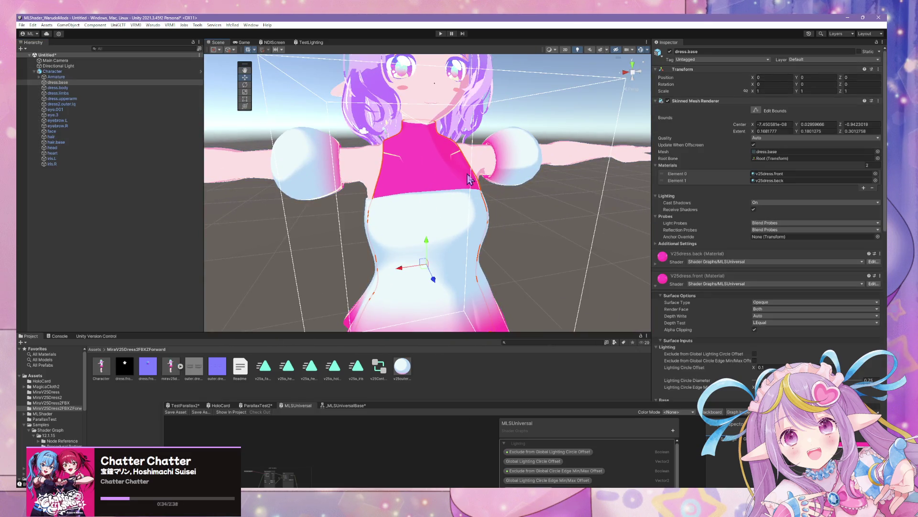
- Set the v25dress material's Base Lit Color to pale light blue B9D9F5
{"action": "scroll", "coordinate": [728, 294], "scroll_direction": "down", "scroll_amount": 5}
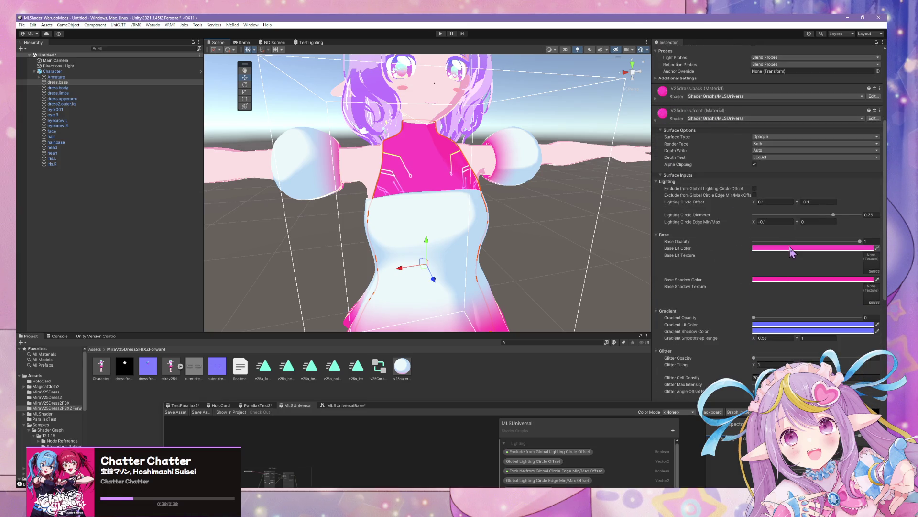
{"action": "scroll", "coordinate": [733, 108], "scroll_direction": "up", "scroll_amount": 3}
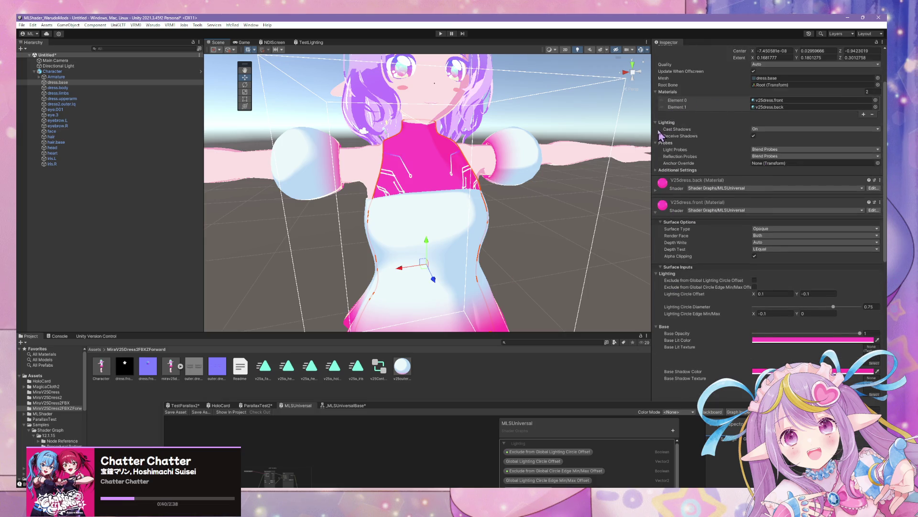
{"action": "left_click", "coordinate": [786, 102]}
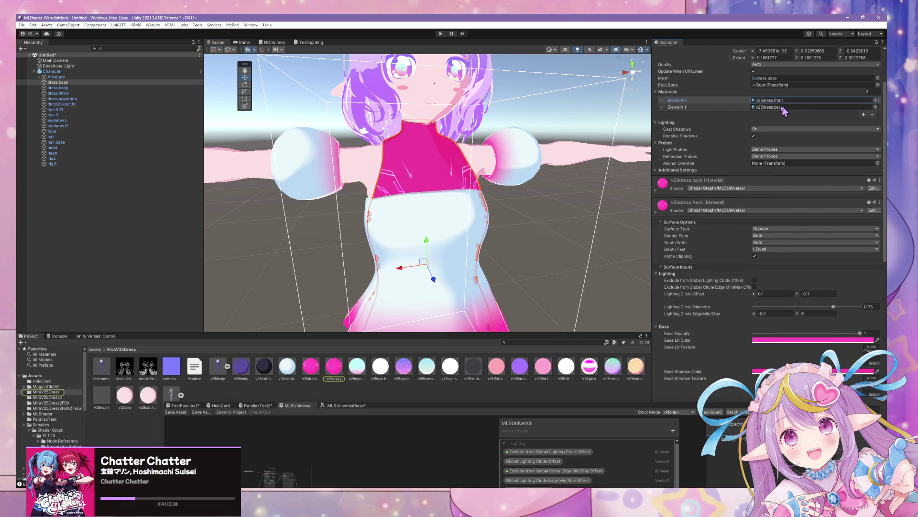
{"action": "left_click", "coordinate": [325, 366]}
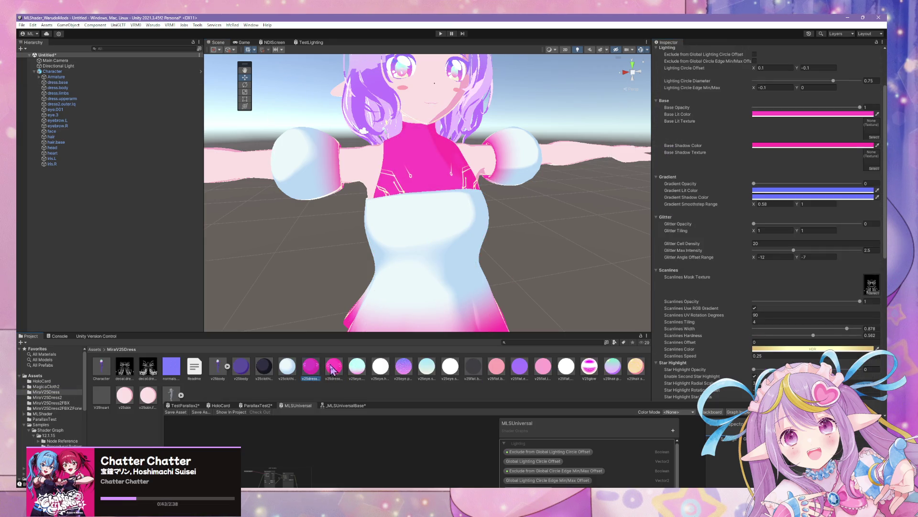
{"action": "left_click", "coordinate": [774, 115]}
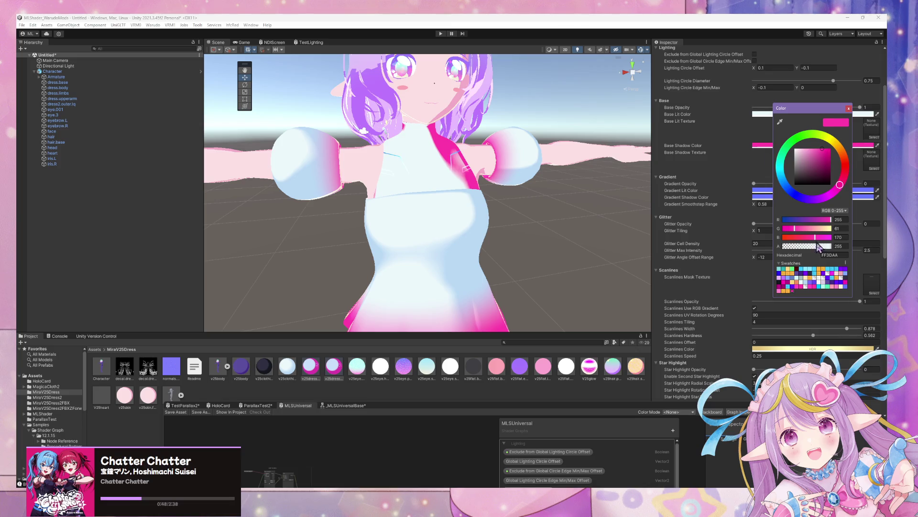
{"action": "left_click", "coordinate": [808, 286]}
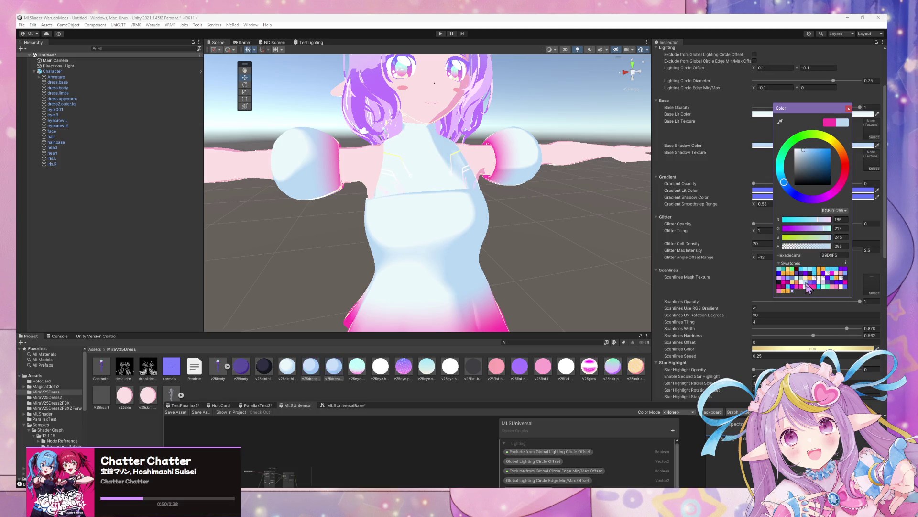
- Frame the whole character and select the outer dress layer
{"action": "scroll", "coordinate": [579, 220], "scroll_direction": "down", "scroll_amount": 5}
{"action": "right_click_drag", "start_coordinate": [581, 261], "coordinate": [560, 200]}
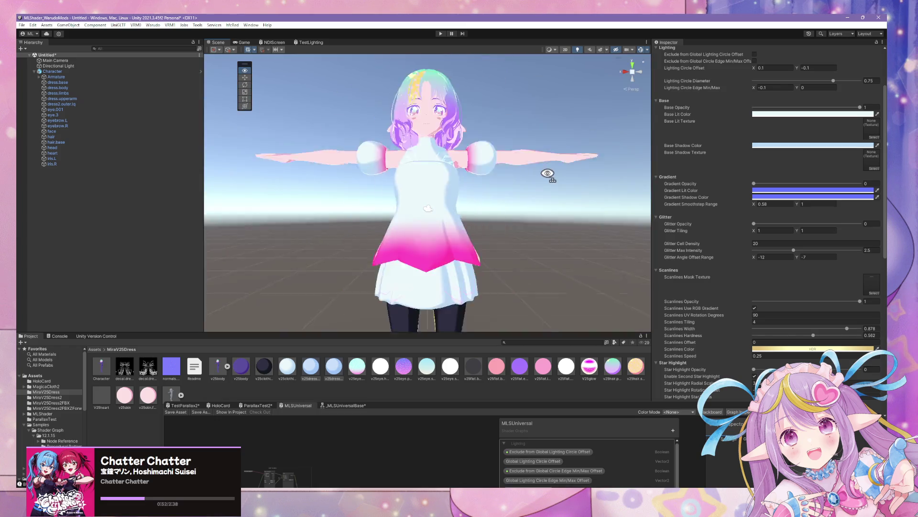
{"action": "scroll", "coordinate": [549, 174], "scroll_direction": "up", "scroll_amount": 5}
{"action": "scroll", "coordinate": [547, 186], "scroll_direction": "down", "scroll_amount": 5}
{"action": "scroll", "coordinate": [546, 196], "scroll_direction": "up", "scroll_amount": 3}
{"action": "scroll", "coordinate": [545, 196], "scroll_direction": "down", "scroll_amount": 5}
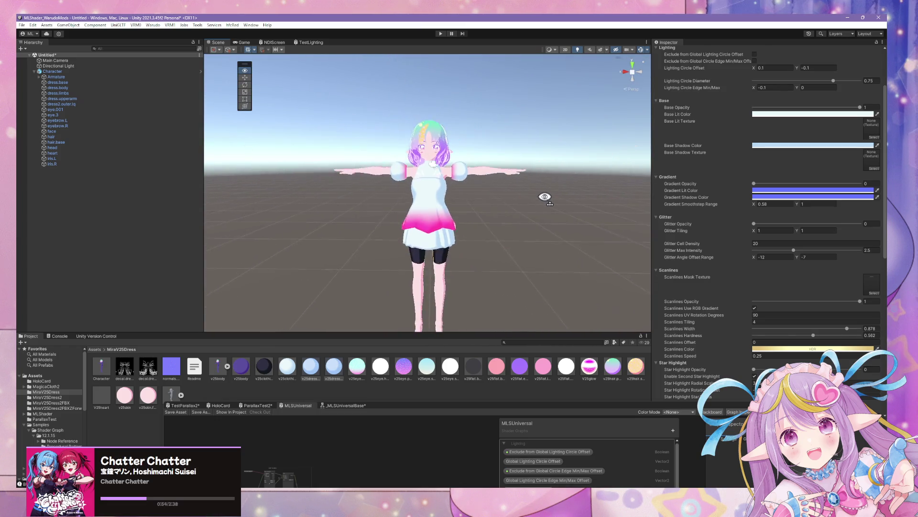
{"action": "scroll", "coordinate": [545, 197], "scroll_direction": "up", "scroll_amount": 5}
{"action": "scroll", "coordinate": [545, 196], "scroll_direction": "down", "scroll_amount": 5}
{"action": "scroll", "coordinate": [545, 197], "scroll_direction": "up", "scroll_amount": 5}
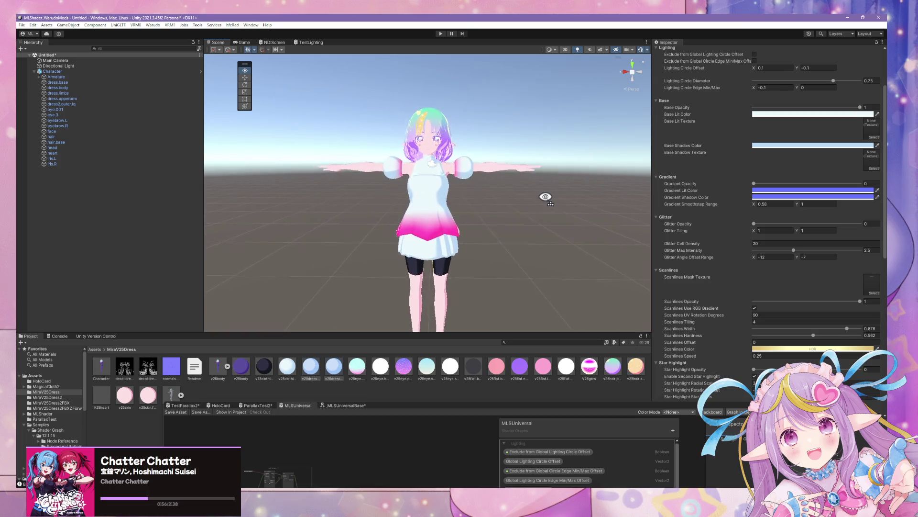
{"action": "scroll", "coordinate": [546, 197], "scroll_direction": "down", "scroll_amount": 5}
{"action": "scroll", "coordinate": [547, 196], "scroll_direction": "up", "scroll_amount": 2}
{"action": "scroll", "coordinate": [547, 196], "scroll_direction": "up", "scroll_amount": 2}
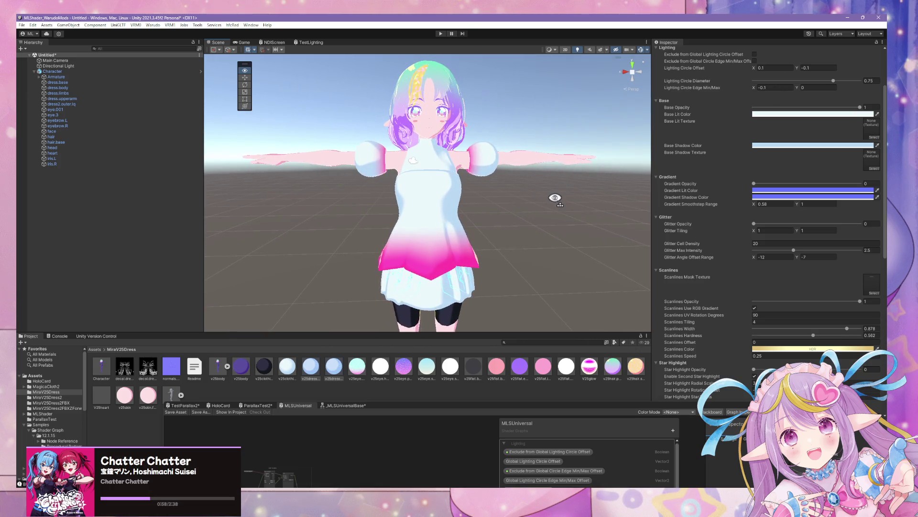
{"action": "left_click", "coordinate": [450, 192]}
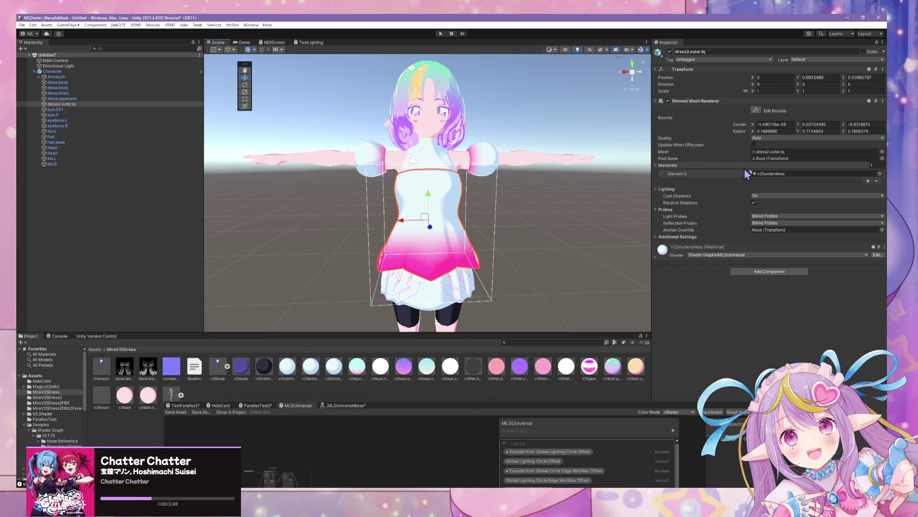
- Open the V25outerdress material, trial pink lit and shadow colours, then undo
{"action": "left_click", "coordinate": [769, 174]}
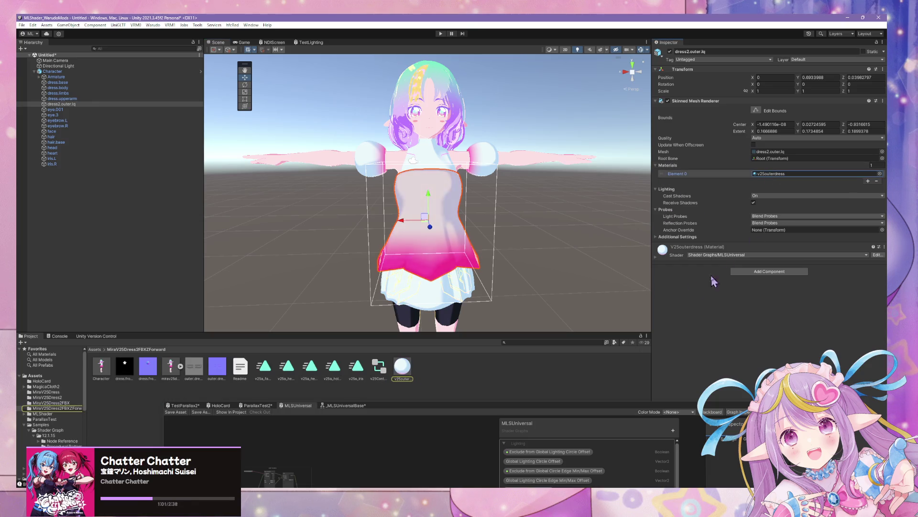
{"action": "left_click", "coordinate": [409, 377]}
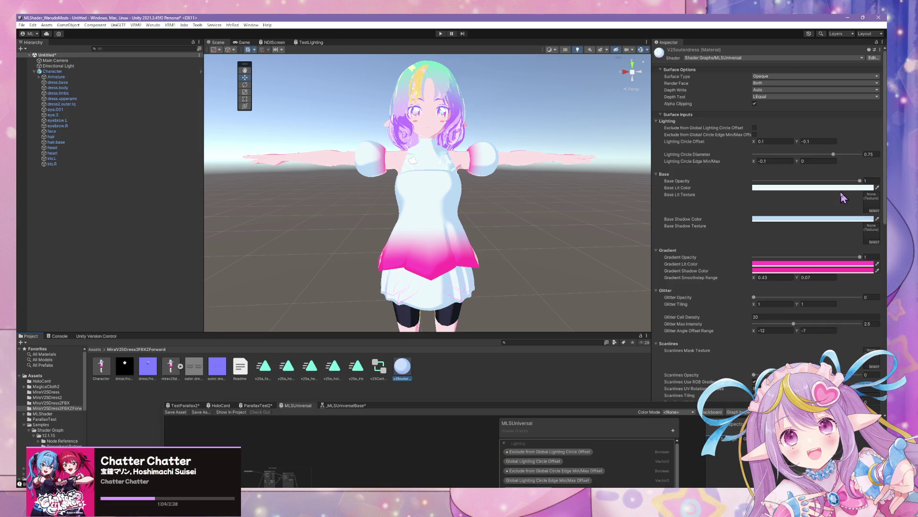
{"action": "left_click", "coordinate": [861, 187]}
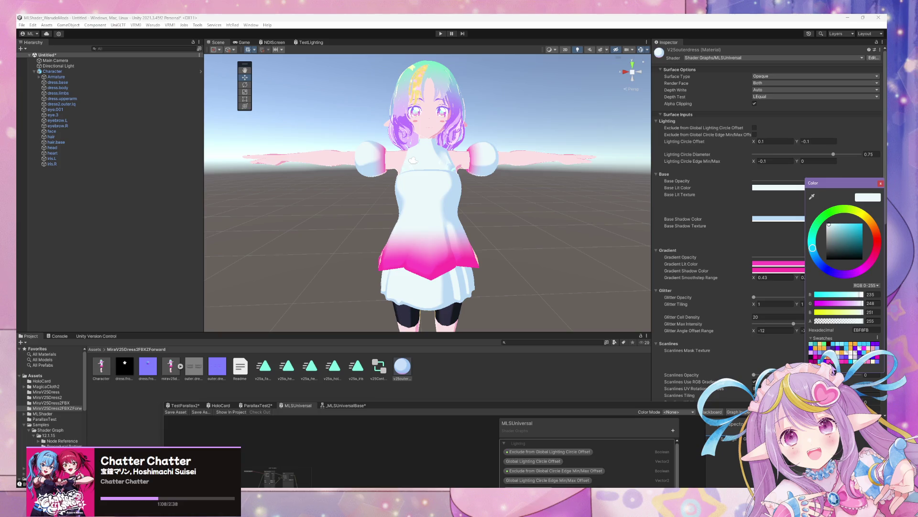
{"action": "left_click", "coordinate": [829, 356]}
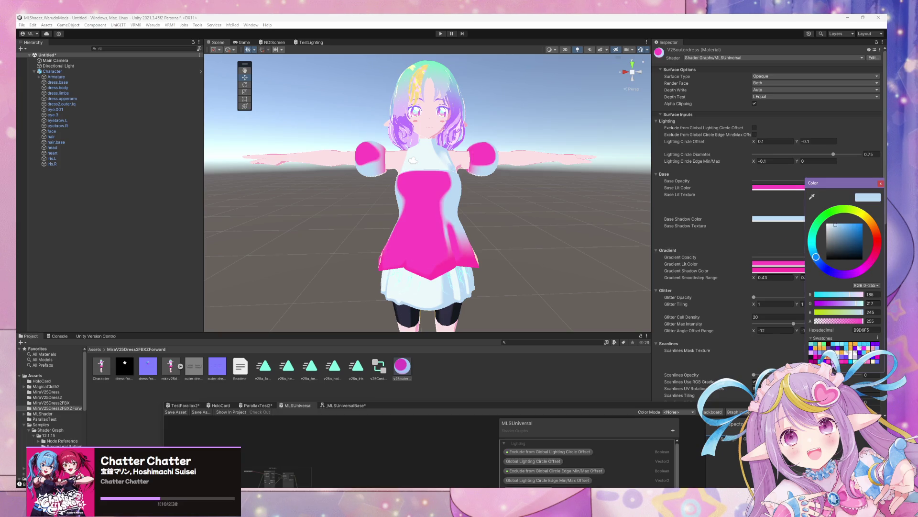
{"action": "left_click", "coordinate": [825, 356]}
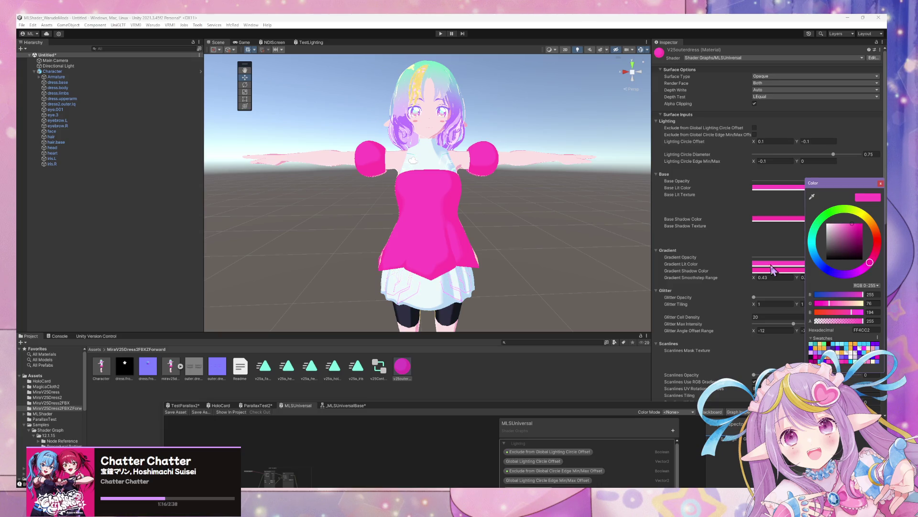
{"action": "key", "text": "ctrl+z"}
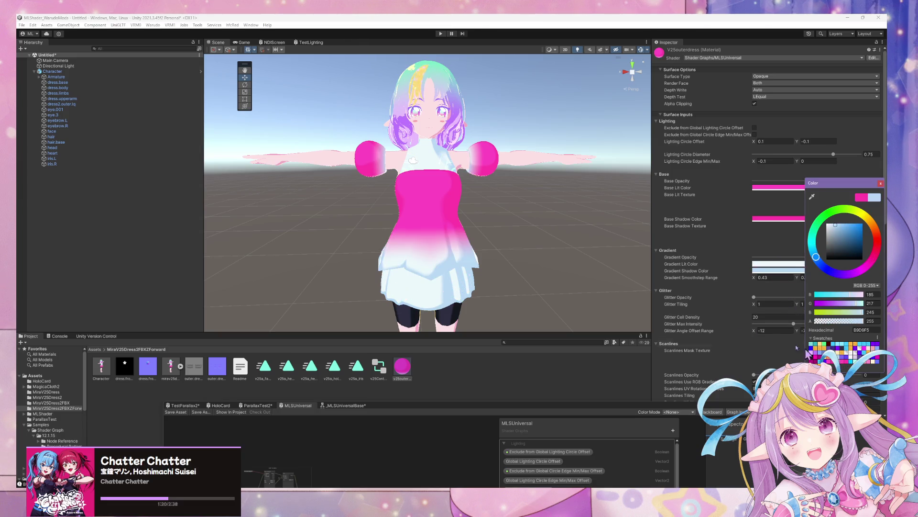
- Turn the Gradient Shadow Color green and fade the skirt gradient to 0.638 opacity
{"action": "mouse_move", "coordinate": [555, 220]}
{"action": "left_mouse_down", "text": "alt"}
{"action": "mouse_move", "coordinate": [563, 252]}
{"action": "mouse_move", "coordinate": [540, 186]}
{"action": "mouse_move", "coordinate": [554, 205]}
{"action": "left_mouse_up", "text": "alt"}
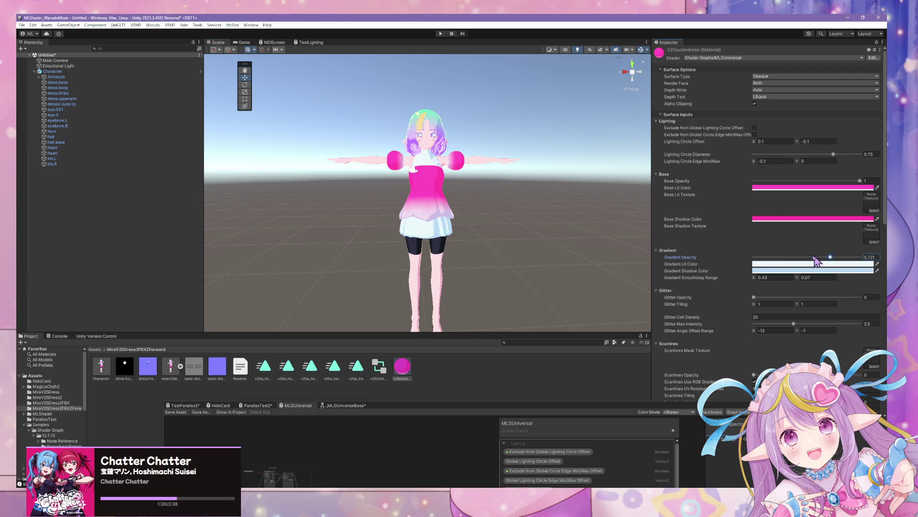
{"action": "scroll", "coordinate": [588, 129], "scroll_direction": "up", "scroll_amount": 5}
{"action": "scroll", "coordinate": [543, 142], "scroll_direction": "down", "scroll_amount": 5}
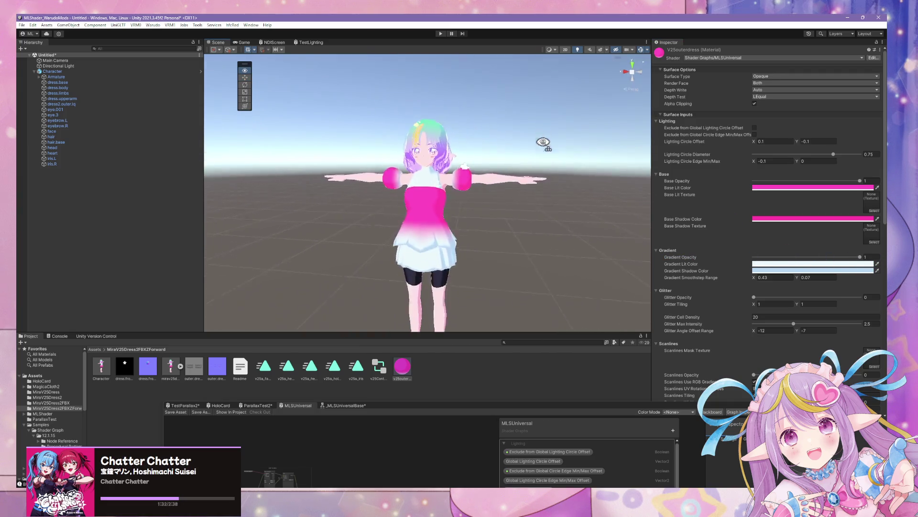
{"action": "scroll", "coordinate": [545, 171], "scroll_direction": "up", "scroll_amount": 6}
{"action": "scroll", "coordinate": [545, 170], "scroll_direction": "down", "scroll_amount": 4}
{"action": "left_click_drag", "start_coordinate": [545, 171], "coordinate": [572, 171], "text": "alt"}
{"action": "scroll", "coordinate": [593, 172], "scroll_direction": "up", "scroll_amount": 6}
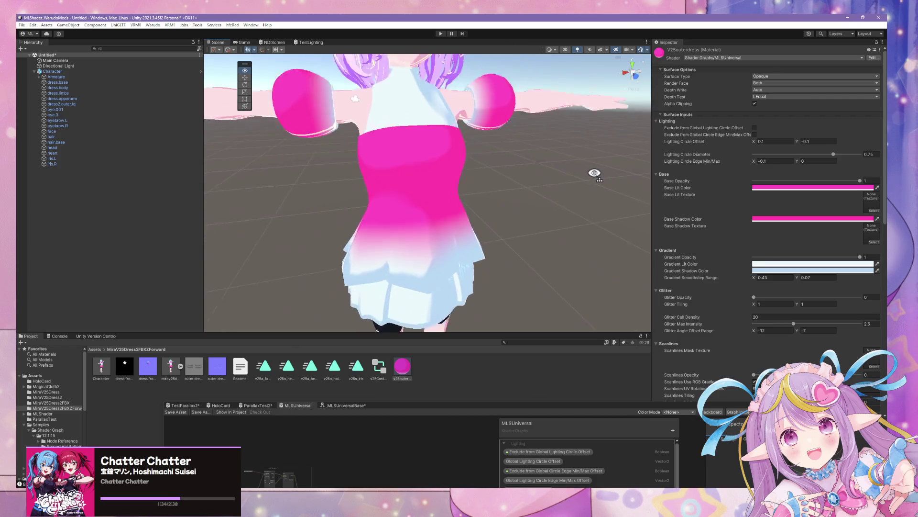
{"action": "left_click", "coordinate": [850, 270]}
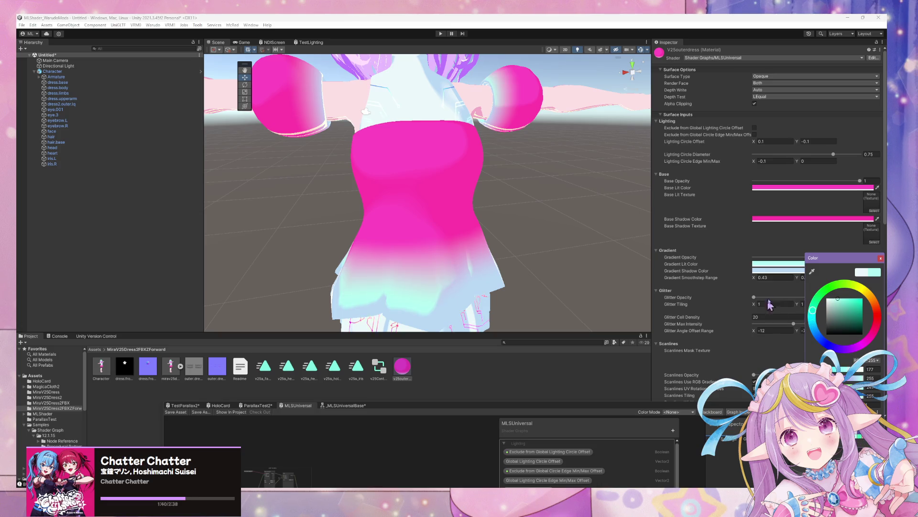
{"action": "left_click", "coordinate": [782, 270]}
{"action": "left_click_drag", "start_coordinate": [791, 339], "coordinate": [785, 319]}
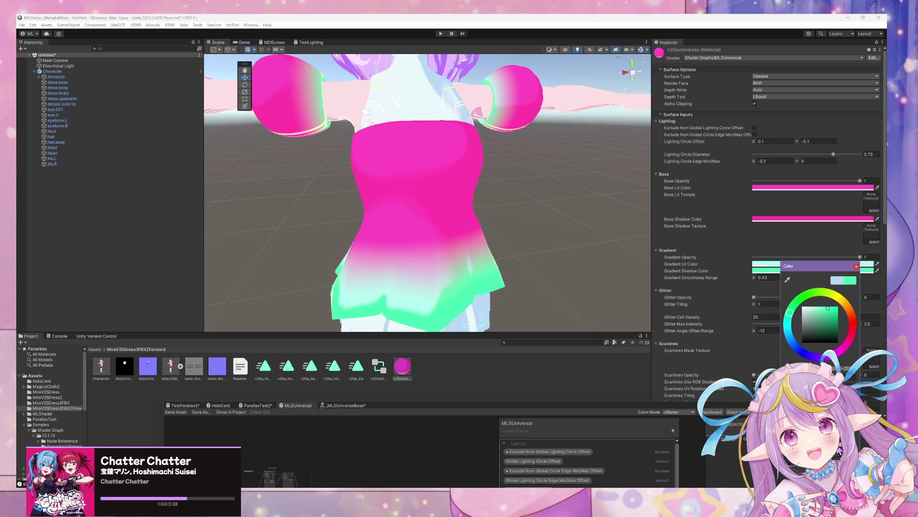
{"action": "scroll", "coordinate": [483, 240], "scroll_direction": "down", "scroll_amount": 5}
{"action": "scroll", "coordinate": [437, 263], "scroll_direction": "up", "scroll_amount": 4}
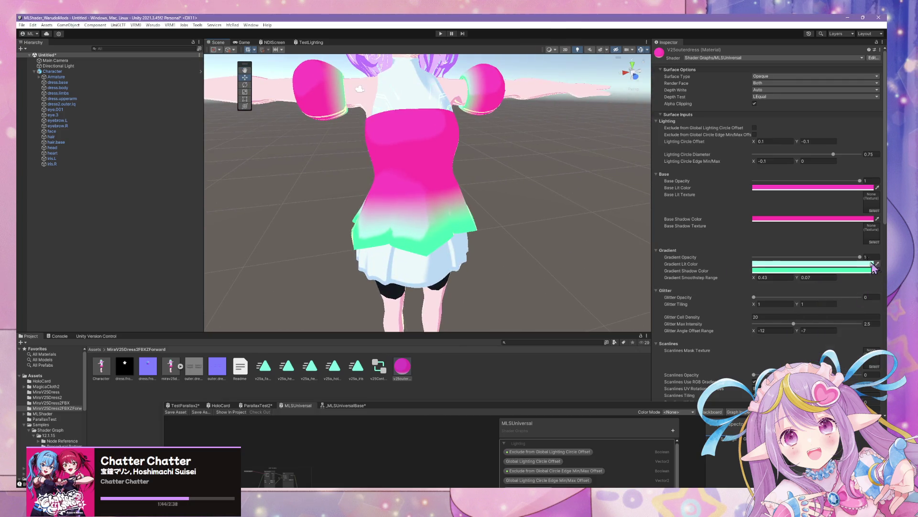
{"action": "mouse_move", "coordinate": [861, 262]}
{"action": "left_mouse_down"}
{"action": "mouse_move", "coordinate": [735, 256]}
{"action": "mouse_move", "coordinate": [861, 258]}
{"action": "mouse_move", "coordinate": [730, 244]}
{"action": "mouse_move", "coordinate": [861, 257]}
{"action": "left_mouse_up"}
{"action": "scroll", "coordinate": [543, 232], "scroll_direction": "down", "scroll_amount": 5}
{"action": "scroll", "coordinate": [529, 195], "scroll_direction": "up", "scroll_amount": 6}
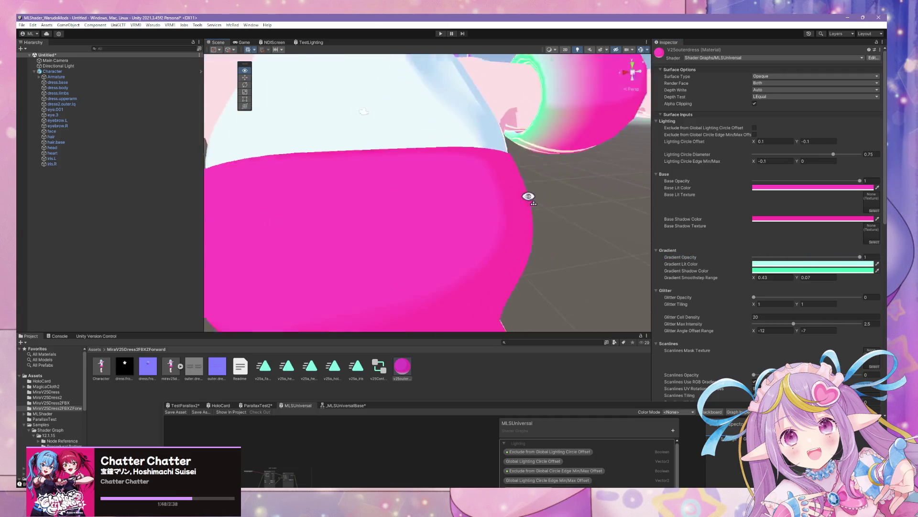
{"action": "scroll", "coordinate": [502, 172], "scroll_direction": "down", "scroll_amount": 6}
{"action": "scroll", "coordinate": [503, 188], "scroll_direction": "up", "scroll_amount": 4}
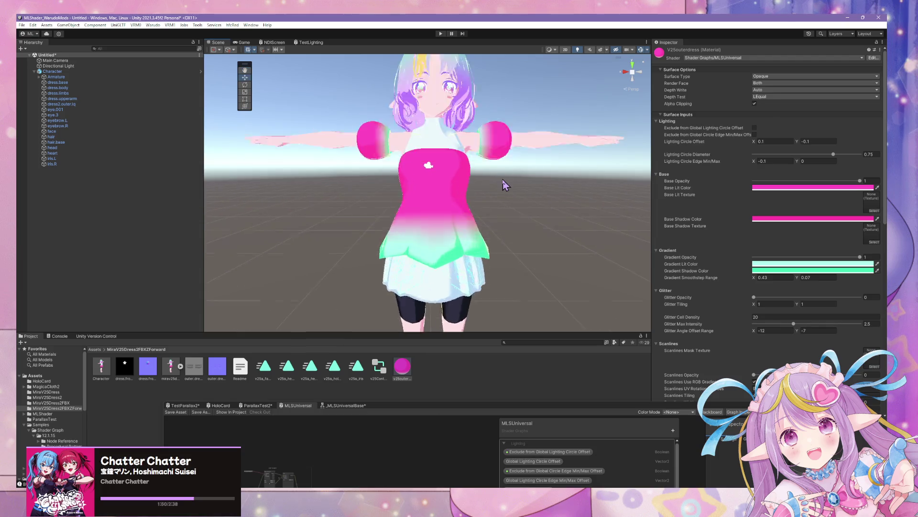
{"action": "mouse_move", "coordinate": [827, 258]}
{"action": "left_mouse_down"}
{"action": "mouse_move", "coordinate": [822, 268]}
{"action": "mouse_move", "coordinate": [834, 267]}
{"action": "left_mouse_up"}
- Make the skirt's Gradient Lit Color and Gradient Shadow Color lavender
{"action": "left_click", "coordinate": [835, 264]}
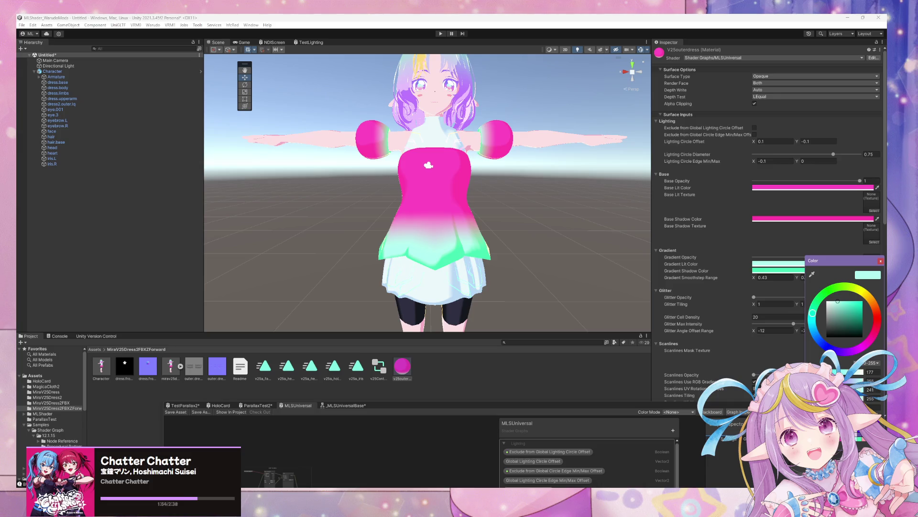
{"action": "left_click_drag", "start_coordinate": [812, 312], "coordinate": [849, 351]}
{"action": "left_click", "coordinate": [769, 271]}
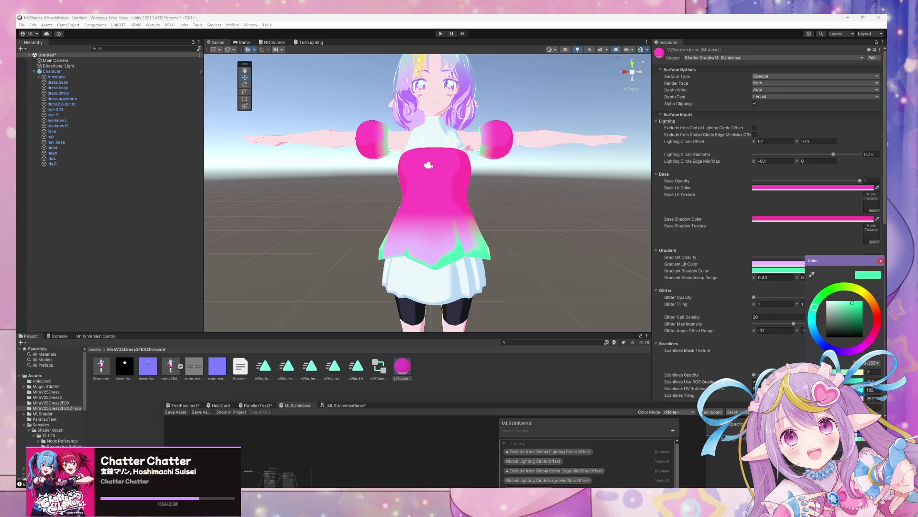
{"action": "left_click_drag", "start_coordinate": [815, 306], "coordinate": [850, 352]}
{"action": "scroll", "coordinate": [508, 246], "scroll_direction": "down", "scroll_amount": 5}
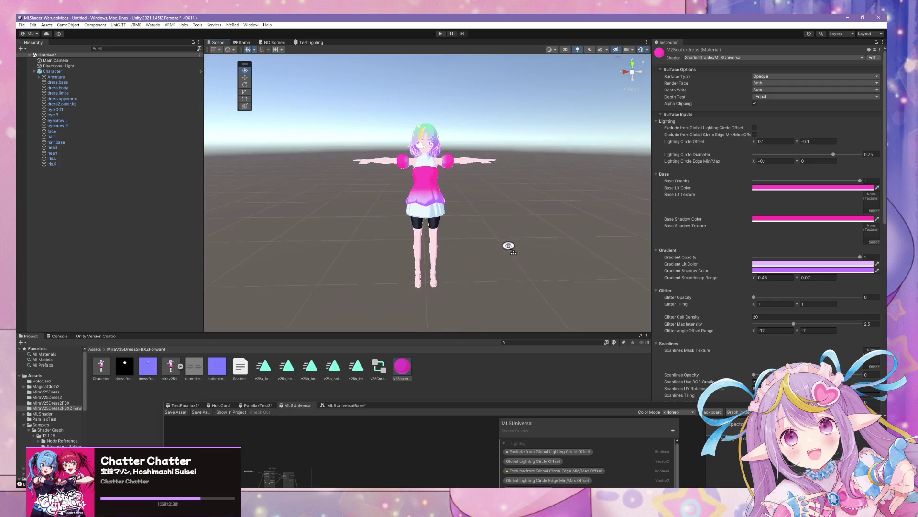
{"action": "scroll", "coordinate": [508, 254], "scroll_direction": "up", "scroll_amount": 3}
{"action": "scroll", "coordinate": [496, 207], "scroll_direction": "down", "scroll_amount": 5}
{"action": "scroll", "coordinate": [492, 197], "scroll_direction": "up", "scroll_amount": 6}
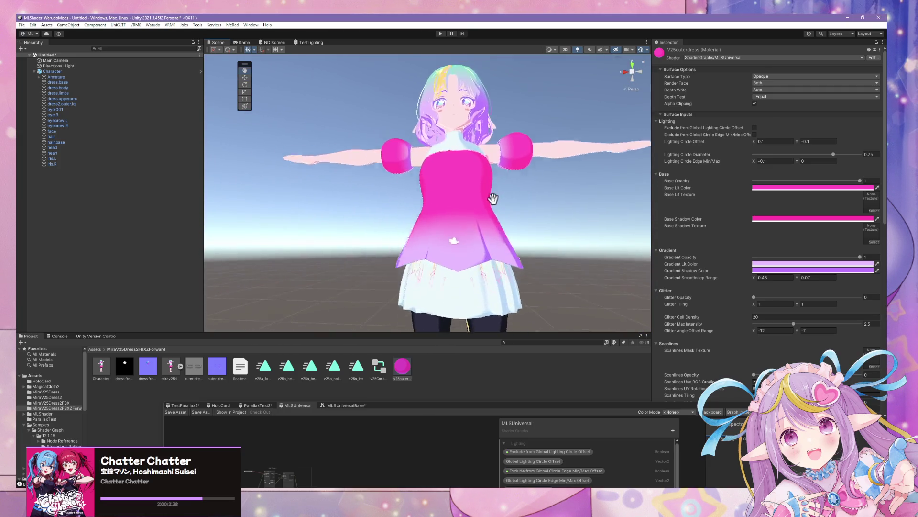
{"action": "scroll", "coordinate": [518, 250], "scroll_direction": "up", "scroll_amount": 2}
{"action": "scroll", "coordinate": [519, 252], "scroll_direction": "down", "scroll_amount": 4}
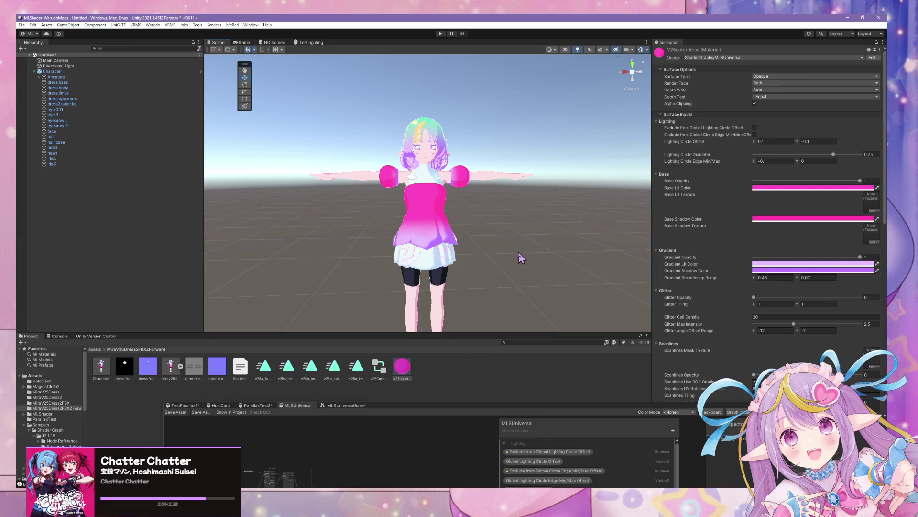
- Set outer dress Base Lit Color to white EBF8FB and Base Shadow Color to light blue B9D9F5
{"action": "left_click", "coordinate": [795, 188]}
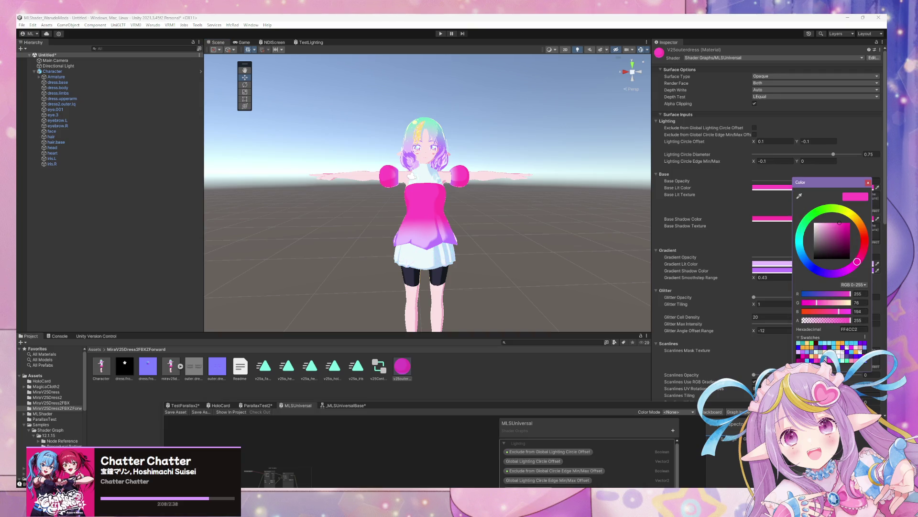
{"action": "left_click", "coordinate": [820, 358]}
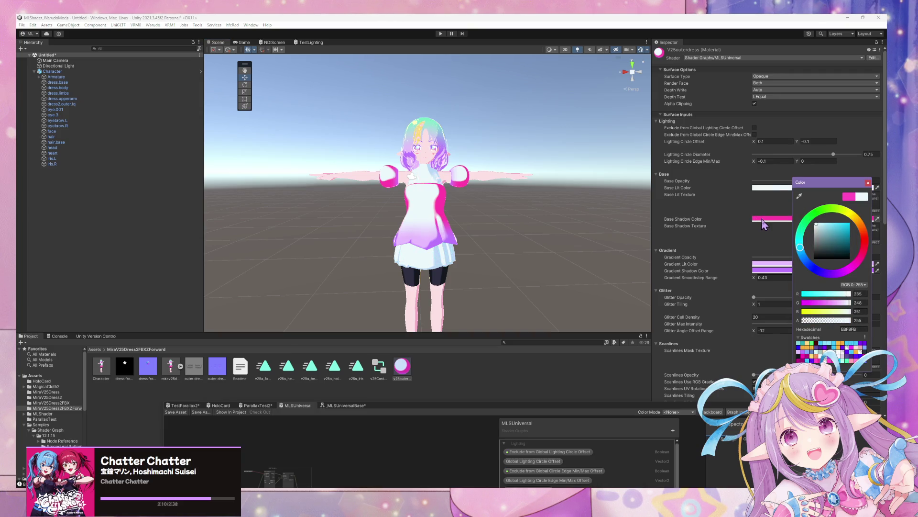
{"action": "left_click", "coordinate": [819, 358]}
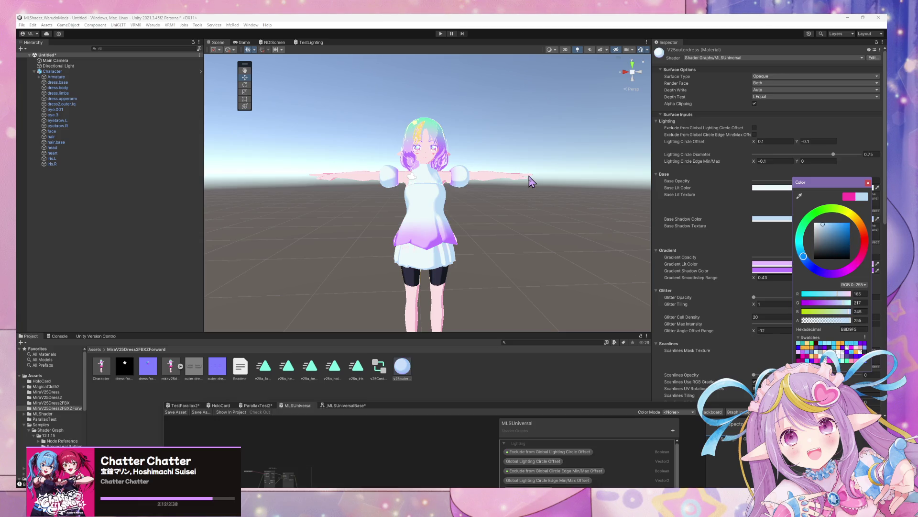
{"action": "scroll", "coordinate": [526, 177], "scroll_direction": "up", "scroll_amount": 8}
{"action": "scroll", "coordinate": [519, 172], "scroll_direction": "down", "scroll_amount": 5}
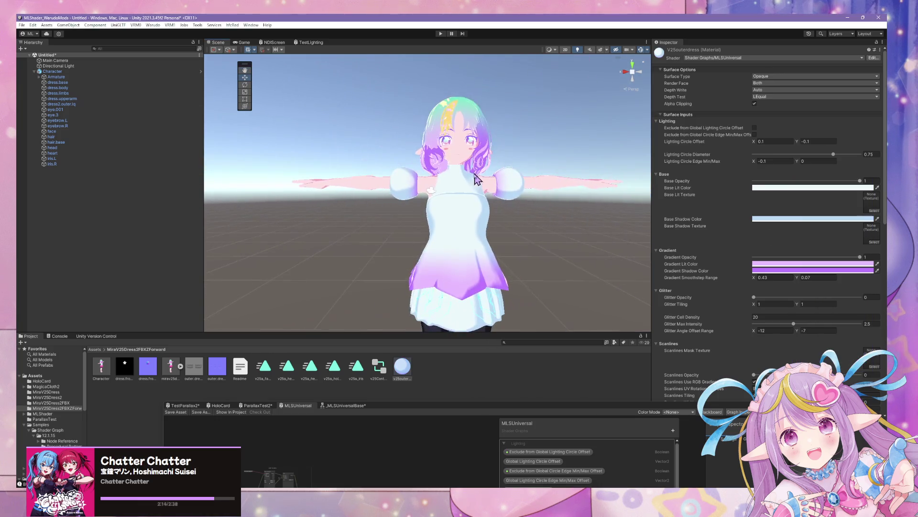
{"action": "left_click", "coordinate": [471, 181]}
{"action": "left_click", "coordinate": [471, 182]}
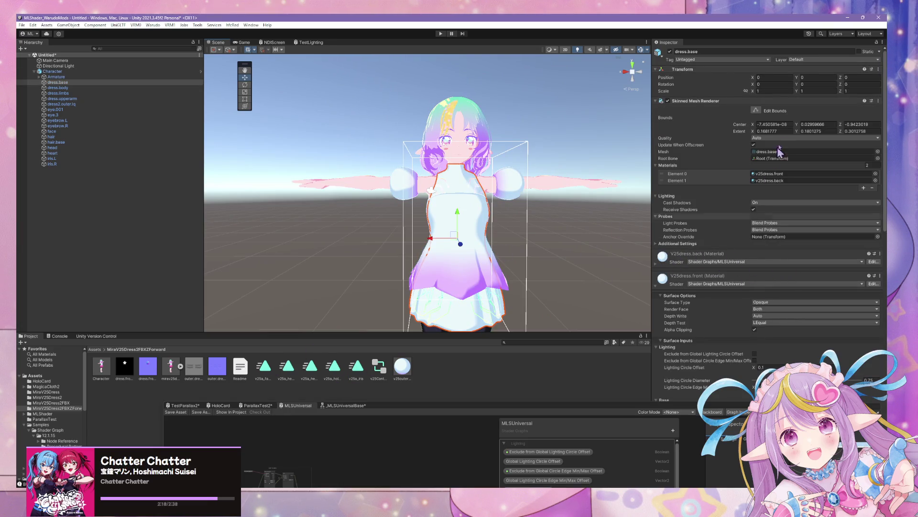
{"action": "left_click", "coordinate": [771, 174]}
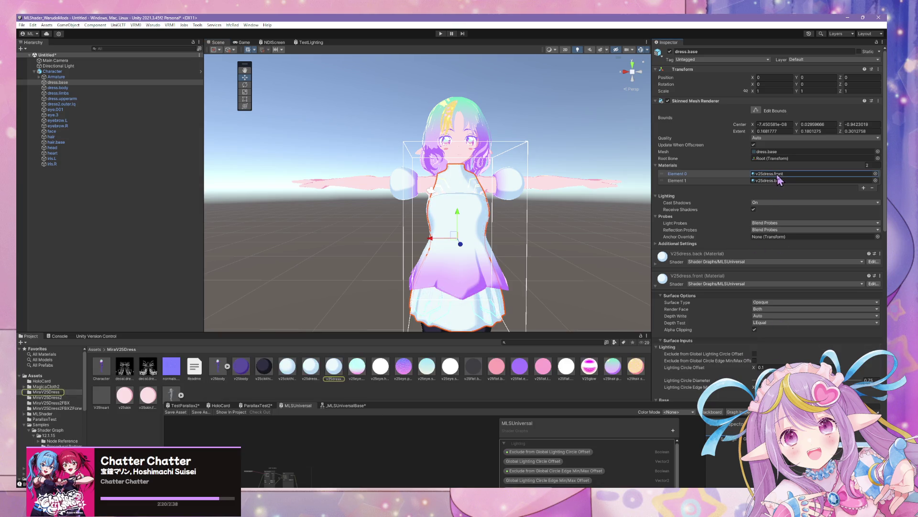
- Select v25dress.back and v25dress.front and give them lavender lit and purple shadow colours
{"action": "left_click", "coordinate": [311, 368]}
{"action": "left_click", "coordinate": [312, 369]}
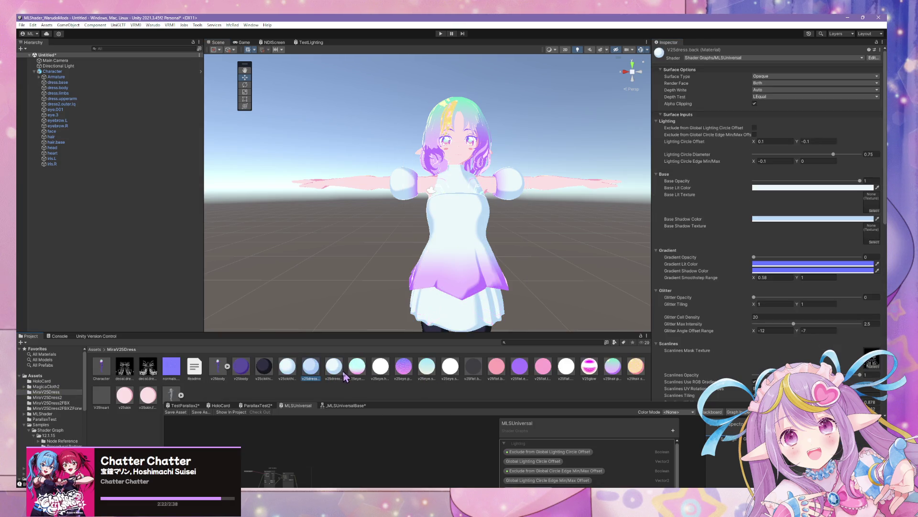
{"action": "left_click", "coordinate": [335, 373], "text": "ctrl"}
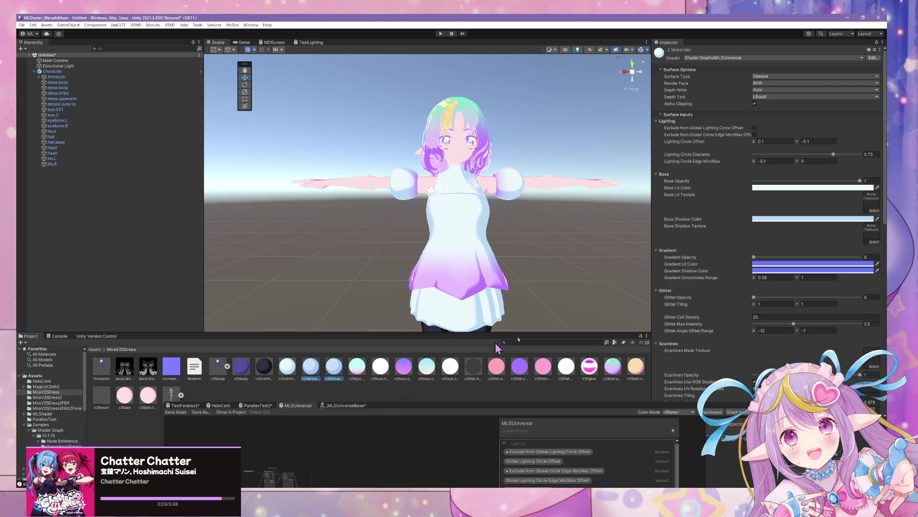
{"action": "left_click", "coordinate": [819, 188]}
{"action": "left_click", "coordinate": [815, 358]}
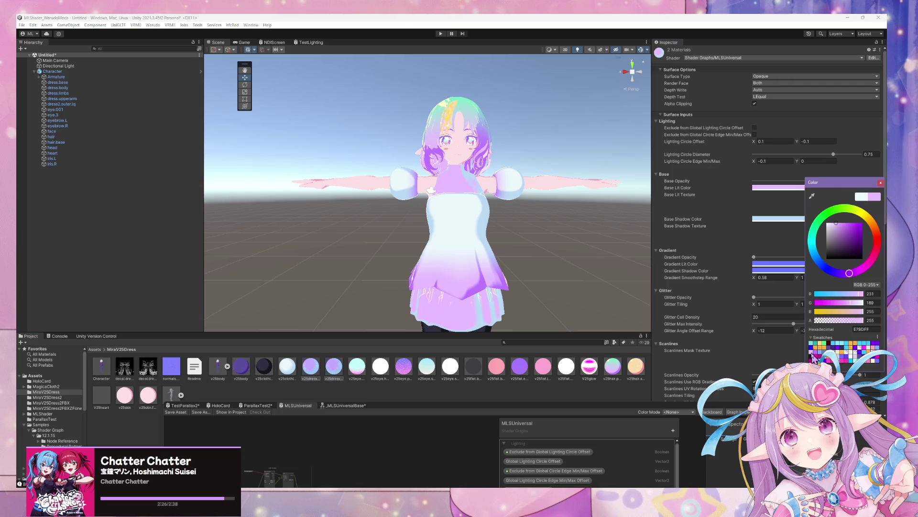
{"action": "left_click", "coordinate": [781, 219]}
{"action": "left_click", "coordinate": [816, 356]}
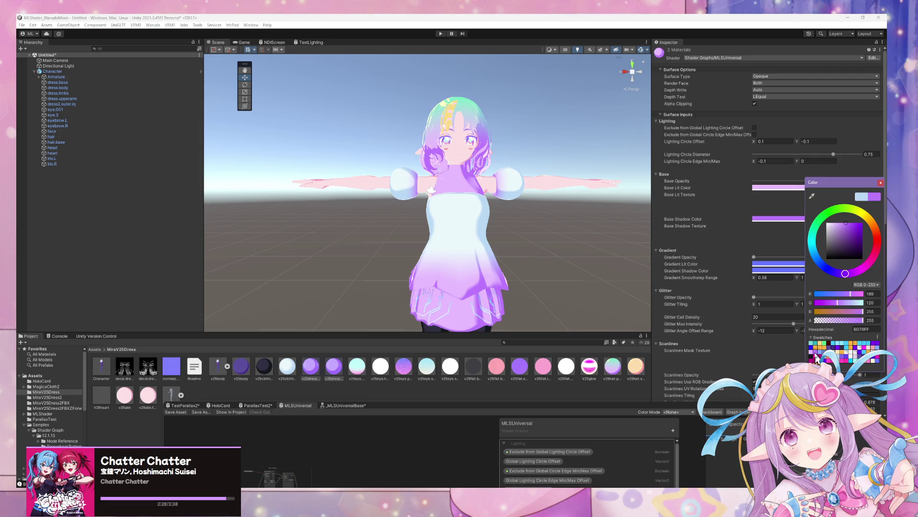
{"action": "scroll", "coordinate": [570, 248], "scroll_direction": "down", "scroll_amount": 2}
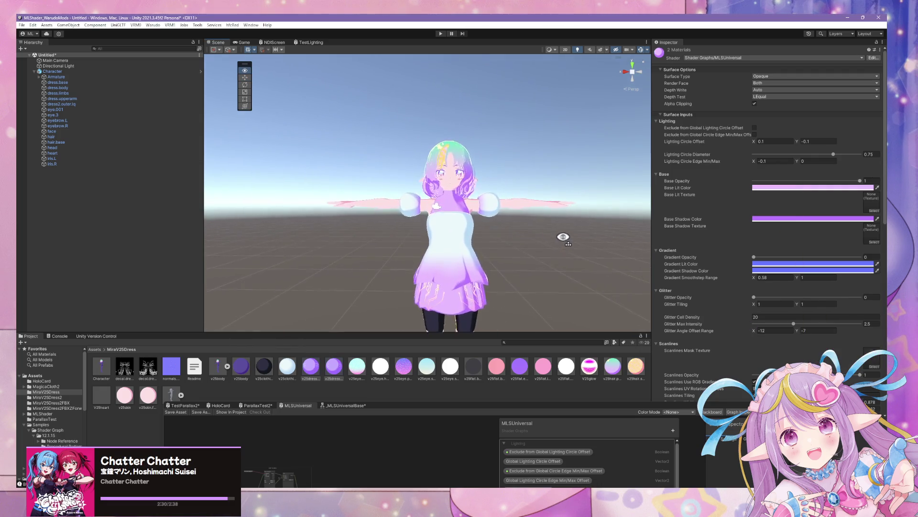
{"action": "scroll", "coordinate": [537, 237], "scroll_direction": "up", "scroll_amount": 5}
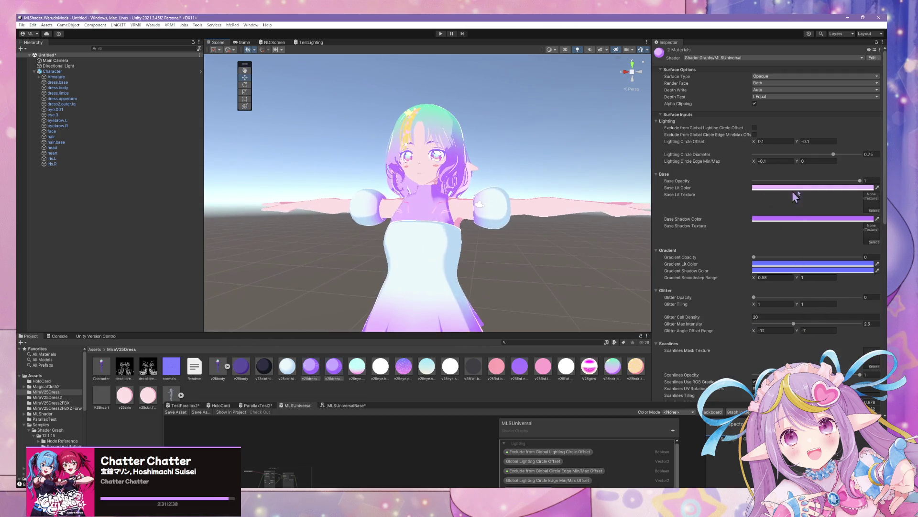
- Try pink lit and shadow colours on both dress materials and inspect the result
{"action": "left_click", "coordinate": [803, 188]}
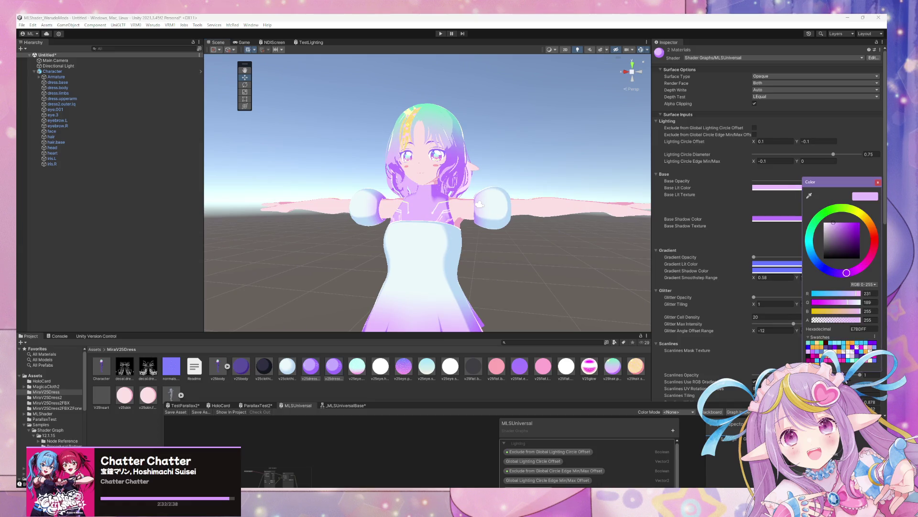
{"action": "left_click", "coordinate": [853, 354]}
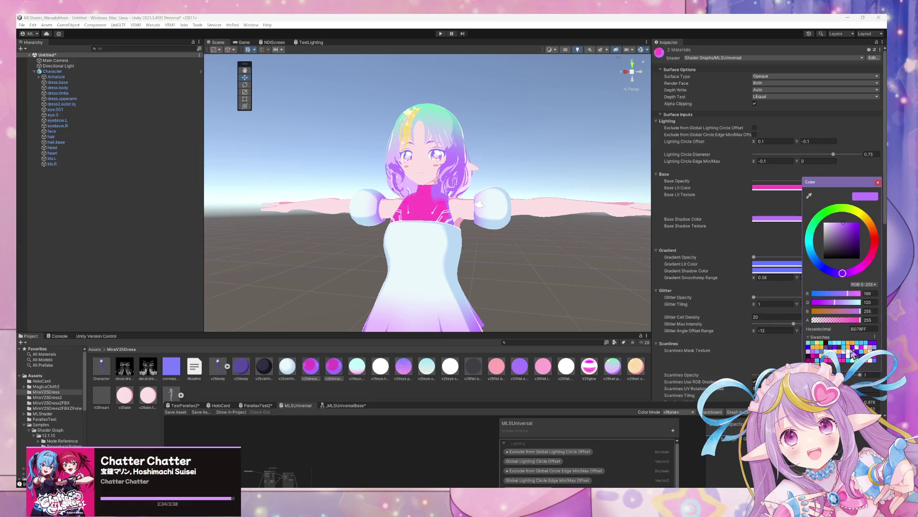
{"action": "left_click", "coordinate": [844, 362]}
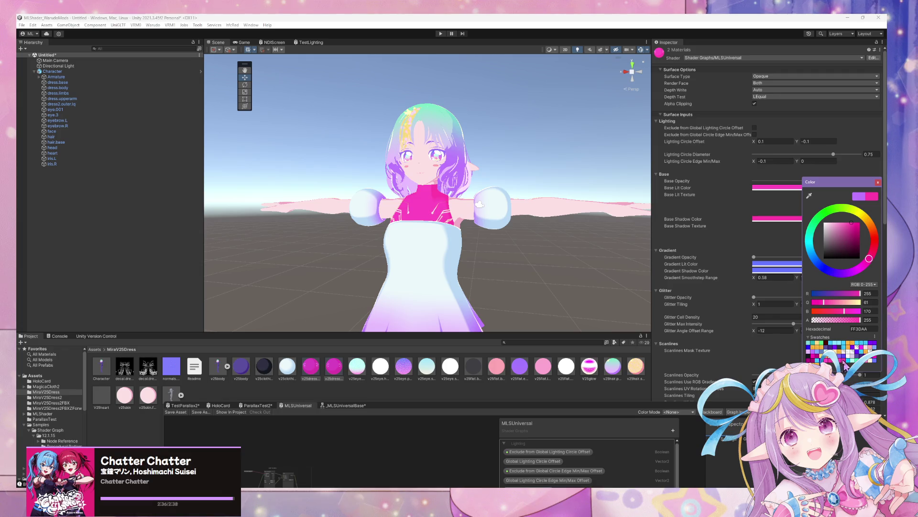
{"action": "scroll", "coordinate": [482, 232], "scroll_direction": "down", "scroll_amount": 5}
{"action": "scroll", "coordinate": [500, 240], "scroll_direction": "up", "scroll_amount": 5}
{"action": "scroll", "coordinate": [500, 231], "scroll_direction": "down", "scroll_amount": 5}
{"action": "mouse_move", "coordinate": [500, 231]}
{"action": "left_mouse_down", "text": "alt"}
{"action": "mouse_move", "coordinate": [497, 176]}
{"action": "mouse_move", "coordinate": [485, 190]}
{"action": "left_mouse_up", "text": "alt"}
{"action": "scroll", "coordinate": [490, 182], "scroll_direction": "down", "scroll_amount": 5}
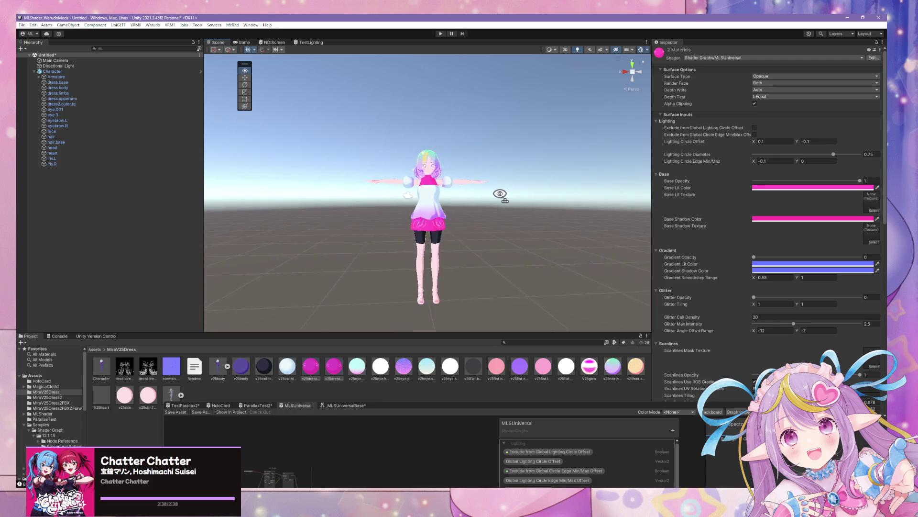
{"action": "scroll", "coordinate": [500, 193], "scroll_direction": "up", "scroll_amount": 5}
- Set both dress materials' Base Lit and Base Shadow colours to dark purple
{"action": "left_click", "coordinate": [780, 187]}
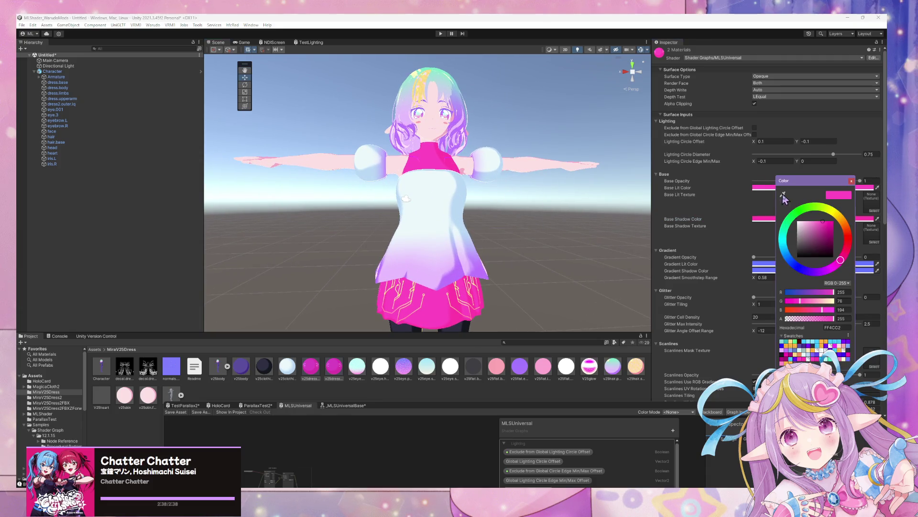
{"action": "left_click", "coordinate": [832, 345]}
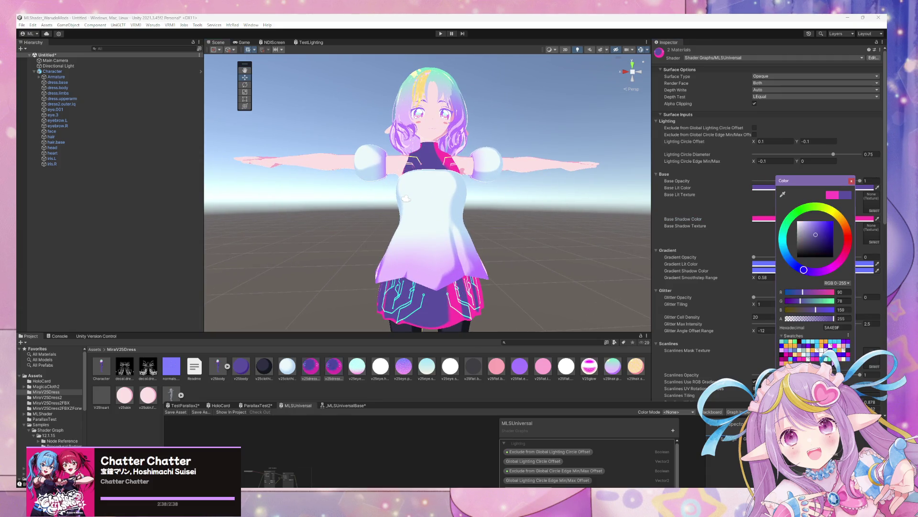
{"action": "left_click", "coordinate": [767, 219]}
{"action": "left_click", "coordinate": [832, 345]}
{"action": "scroll", "coordinate": [514, 201], "scroll_direction": "down", "scroll_amount": 5}
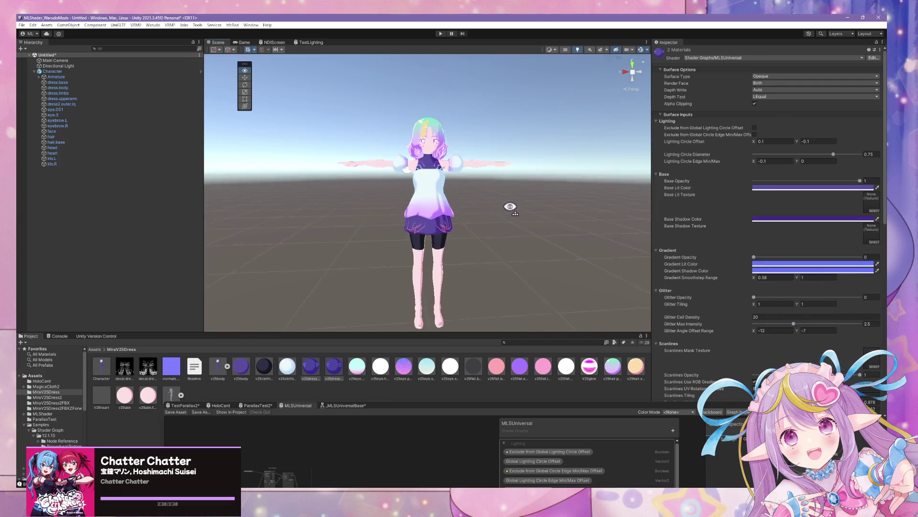
{"action": "mouse_move", "coordinate": [514, 201]}
{"action": "right_mouse_down"}
{"action": "mouse_move", "coordinate": [416, 207]}
{"action": "mouse_move", "coordinate": [536, 218]}
{"action": "mouse_move", "coordinate": [566, 187]}
{"action": "mouse_move", "coordinate": [547, 211]}
{"action": "mouse_move", "coordinate": [516, 217]}
{"action": "mouse_move", "coordinate": [546, 205]}
{"action": "mouse_move", "coordinate": [492, 248]}
{"action": "mouse_move", "coordinate": [503, 246]}
{"action": "right_mouse_up"}
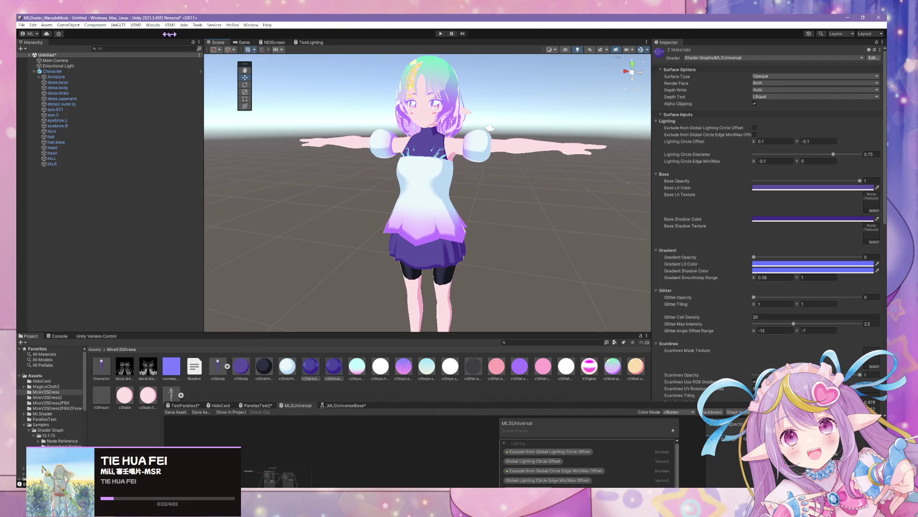
{"action": "left_click", "coordinate": [145, 26]}
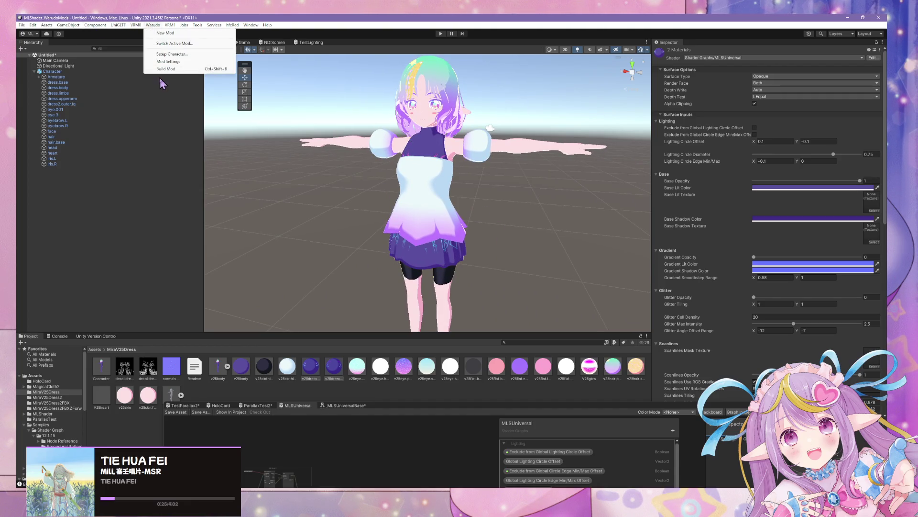
- Run Warudo > Build Mod and dismiss the Cannot restructure Prefab instance warning
{"action": "left_click", "coordinate": [172, 71]}
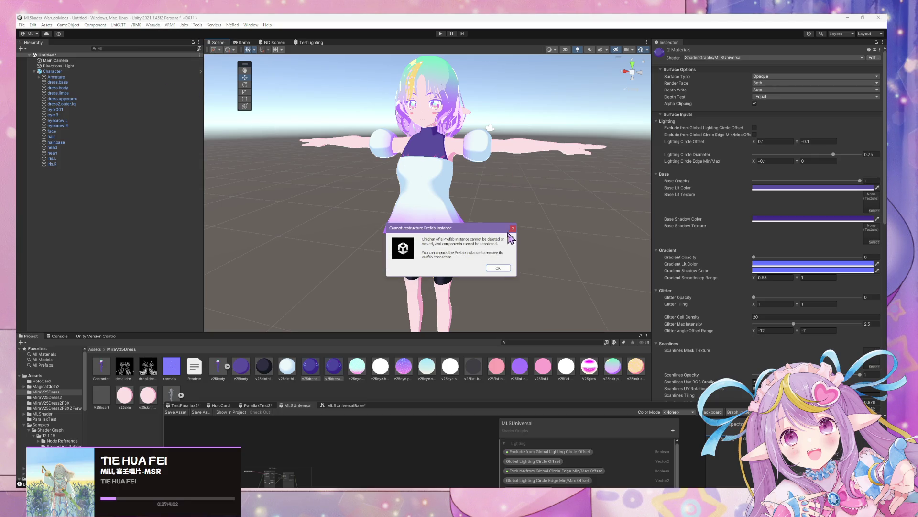
{"action": "left_click", "coordinate": [498, 268]}
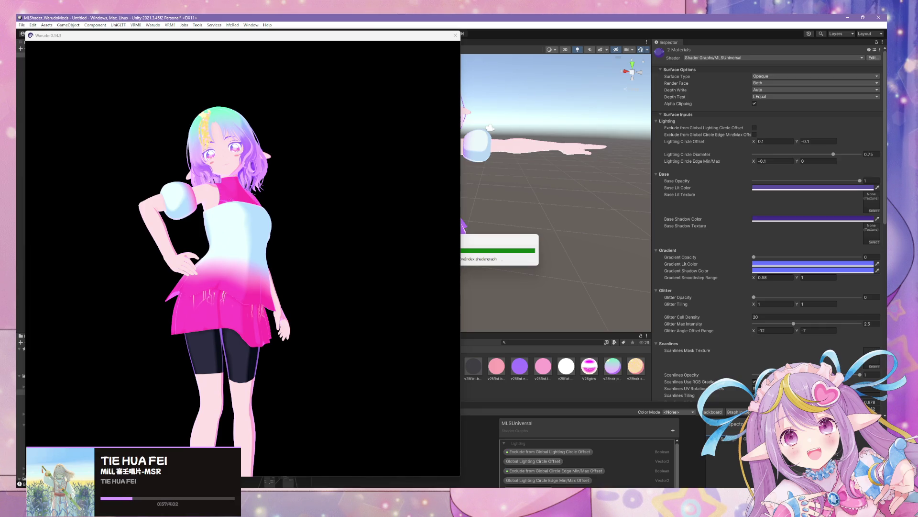
- Inspect the built avatar's dress from back, above and front in Warudo, then switch to Spotify
{"action": "mouse_move", "coordinate": [200, 250]}
{"action": "left_mouse_down"}
{"action": "mouse_move", "coordinate": [308, 287]}
{"action": "mouse_move", "coordinate": [300, 272]}
{"action": "left_mouse_up"}
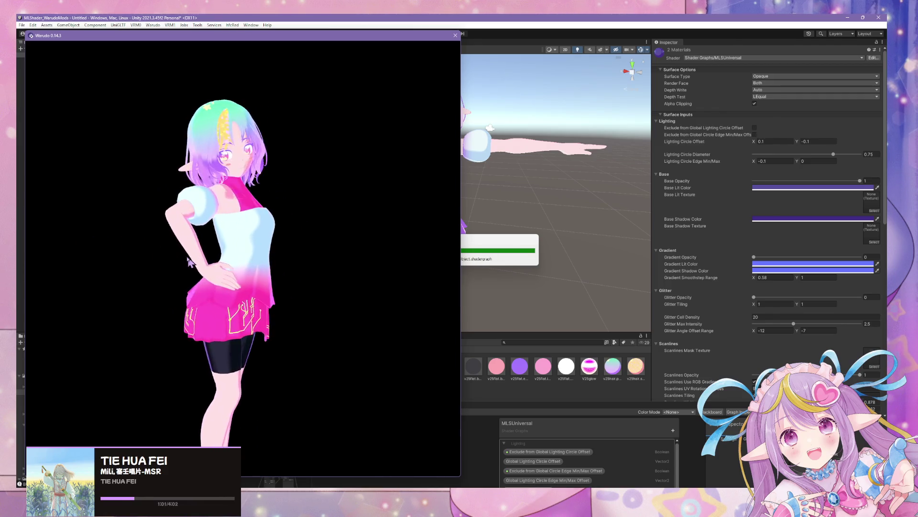
{"action": "scroll", "coordinate": [272, 262], "scroll_direction": "up", "scroll_amount": 3}
{"action": "mouse_move", "coordinate": [273, 263]}
{"action": "left_mouse_down"}
{"action": "mouse_move", "coordinate": [263, 357]}
{"action": "mouse_move", "coordinate": [391, 281]}
{"action": "mouse_move", "coordinate": [148, 221]}
{"action": "mouse_move", "coordinate": [137, 244]}
{"action": "mouse_move", "coordinate": [400, 282]}
{"action": "left_mouse_up"}
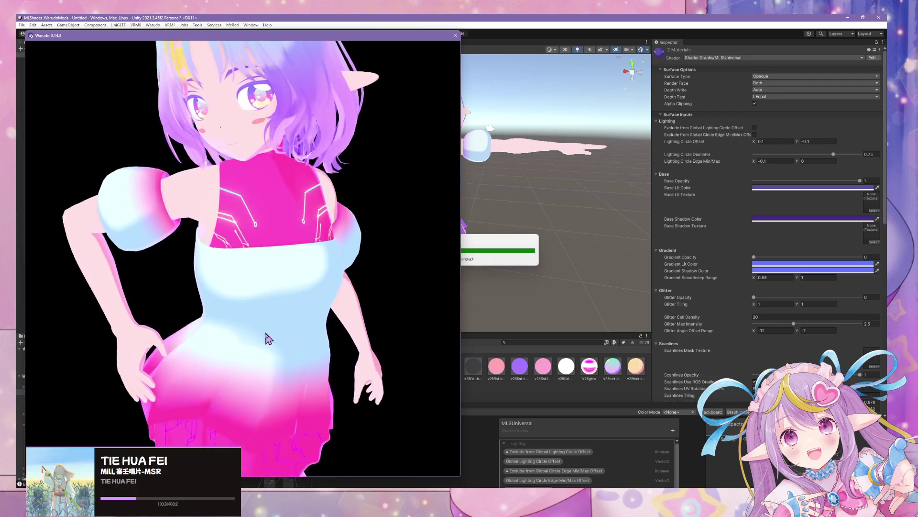
{"action": "scroll", "coordinate": [333, 254], "scroll_direction": "down", "scroll_amount": 3}
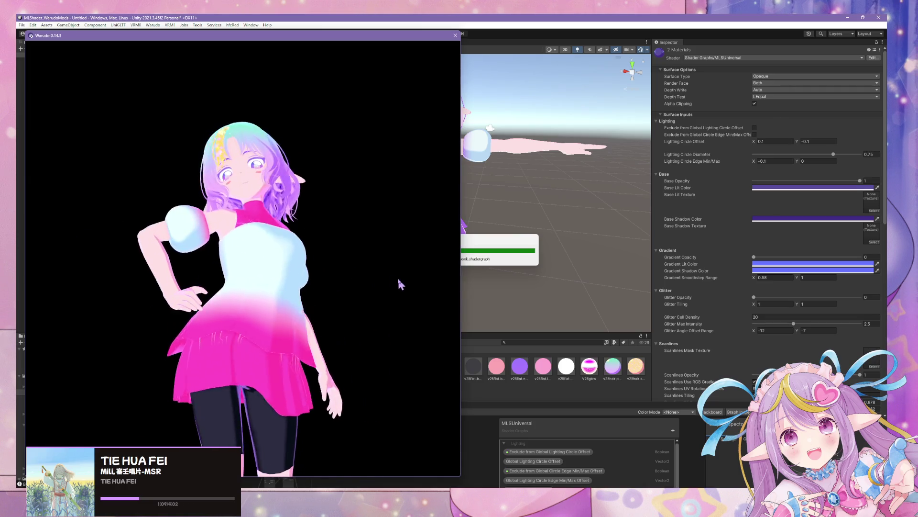
{"action": "left_click_drag", "start_coordinate": [448, 301], "coordinate": [375, 284]}
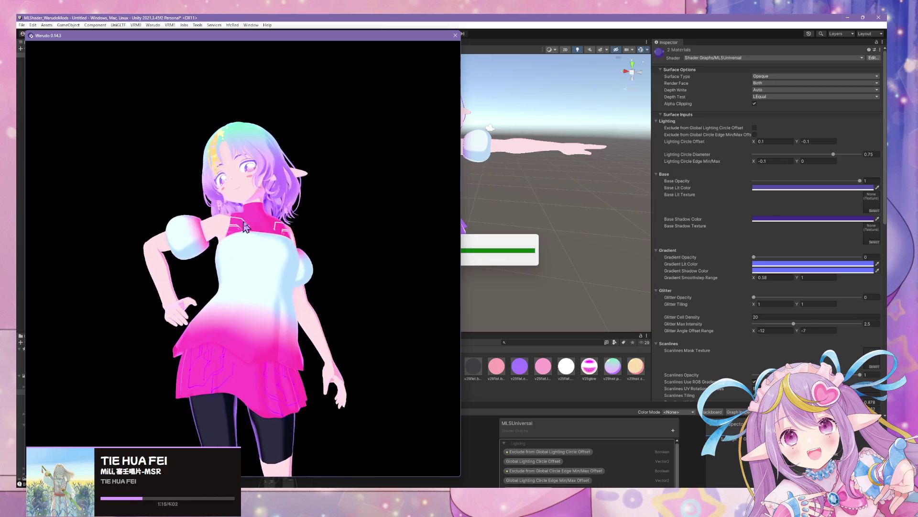
{"action": "scroll", "coordinate": [283, 231], "scroll_direction": "up", "scroll_amount": 5}
{"action": "mouse_move", "coordinate": [254, 267]}
{"action": "left_mouse_down"}
{"action": "mouse_move", "coordinate": [237, 324]}
{"action": "mouse_move", "coordinate": [263, 289]}
{"action": "mouse_move", "coordinate": [254, 248]}
{"action": "mouse_move", "coordinate": [201, 301]}
{"action": "mouse_move", "coordinate": [127, 324]}
{"action": "mouse_move", "coordinate": [55, 216]}
{"action": "left_mouse_up"}
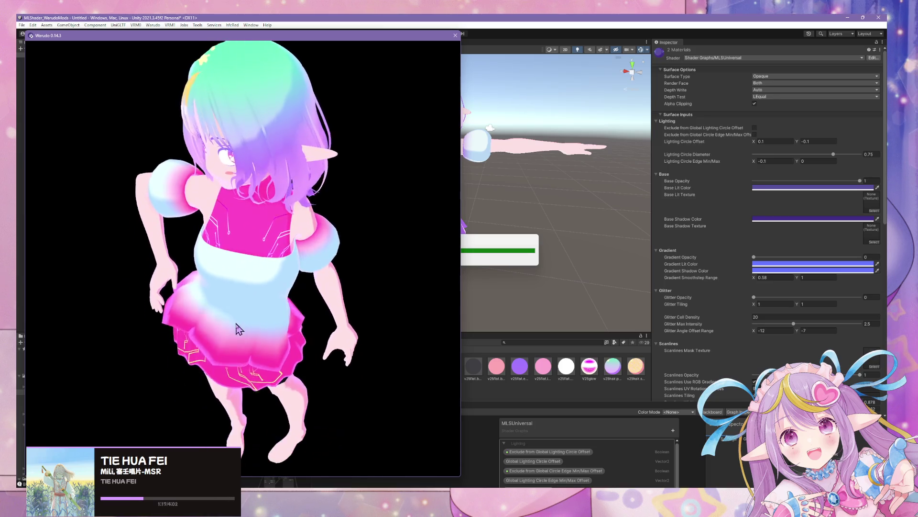
{"action": "scroll", "coordinate": [344, 211], "scroll_direction": "down", "scroll_amount": 5}
{"action": "left_click_drag", "start_coordinate": [344, 210], "coordinate": [294, 213]}
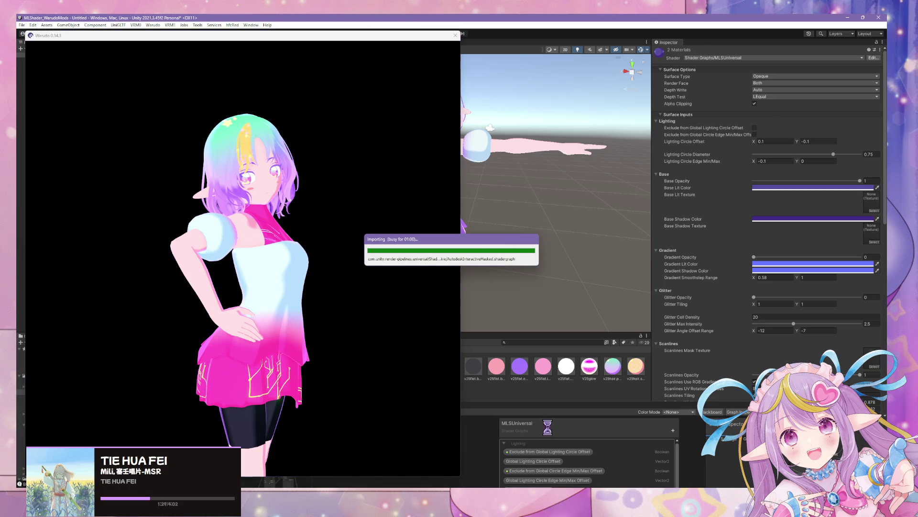
{"action": "key", "text": "alt+Tab"}
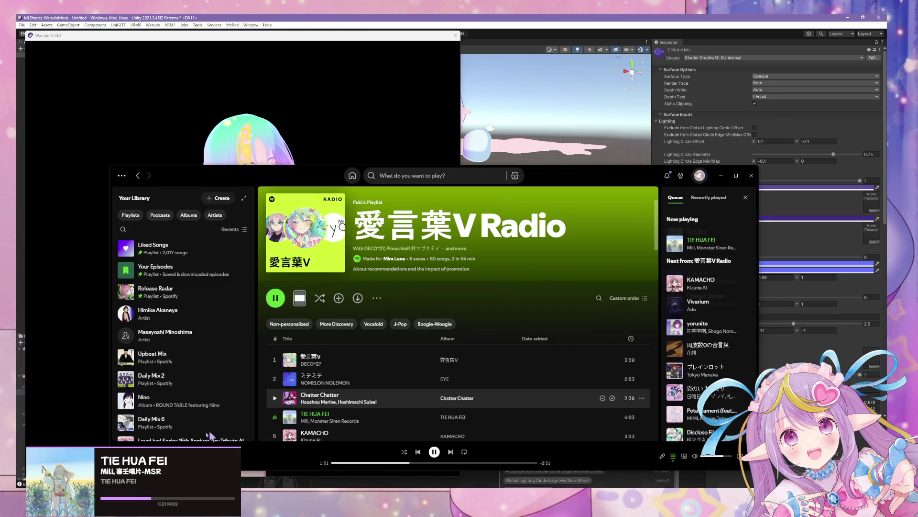
- Add TIE HUA FEI to liked songs and bring the Warudo preview back to front
{"action": "key", "text": "alt+shift+b"}
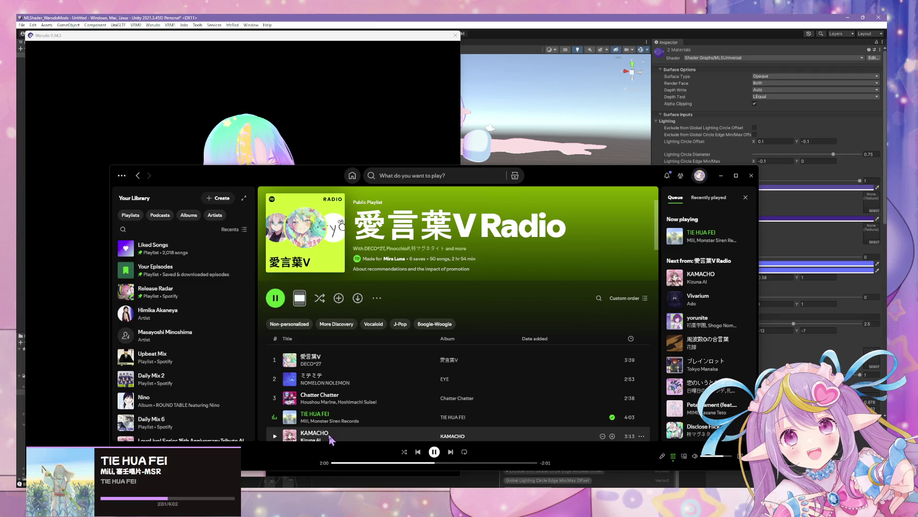
{"action": "key", "text": "alt+Tab"}
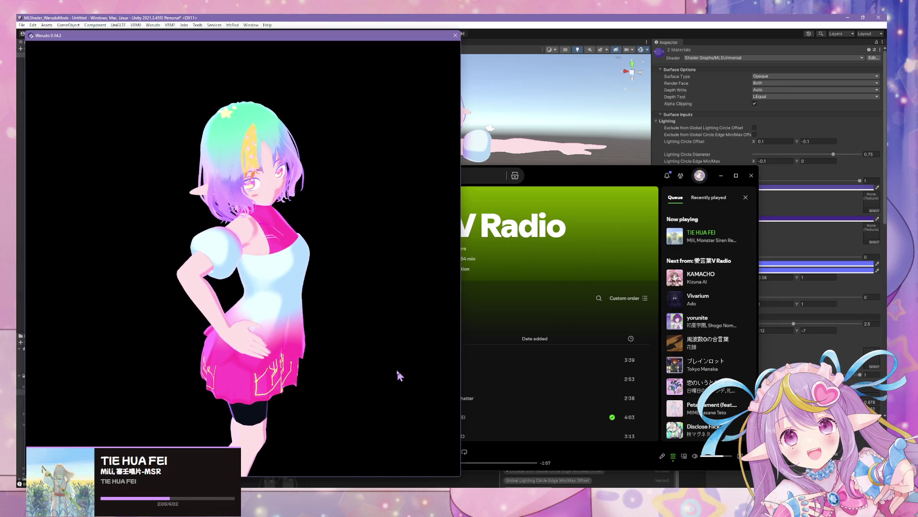
- View the avatar at eye level in Warudo, then open the v25clothing material in Unity
{"action": "scroll", "coordinate": [364, 349], "scroll_direction": "up", "scroll_amount": 5}
{"action": "scroll", "coordinate": [342, 327], "scroll_direction": "down", "scroll_amount": 5}
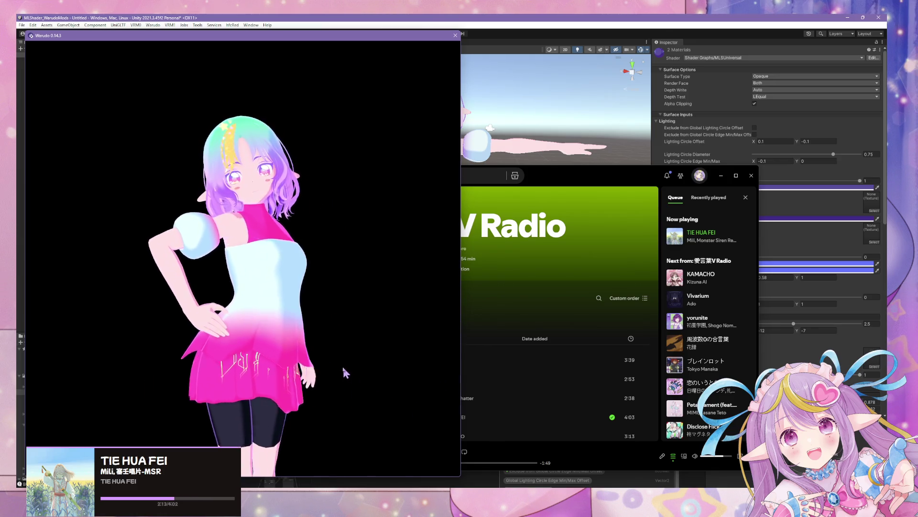
{"action": "scroll", "coordinate": [341, 361], "scroll_direction": "up", "scroll_amount": 5}
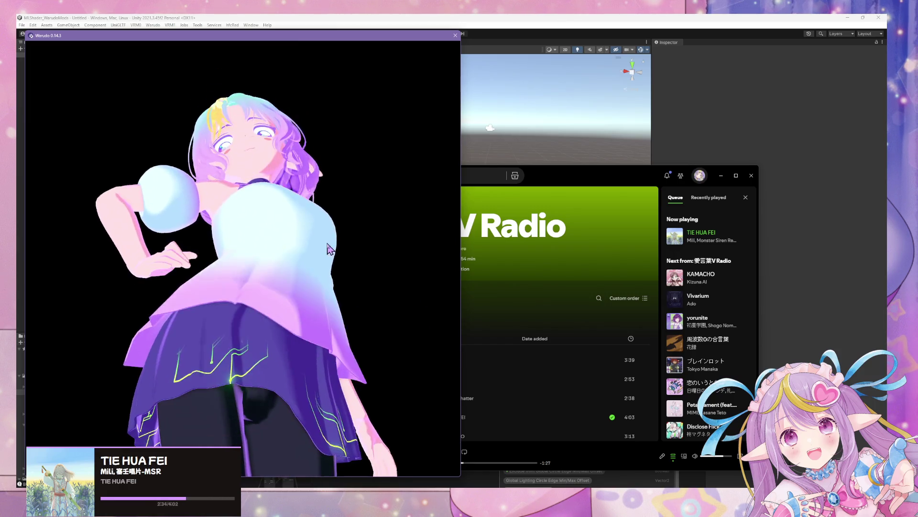
{"action": "mouse_move", "coordinate": [328, 249]}
{"action": "left_mouse_down"}
{"action": "mouse_move", "coordinate": [334, 340]}
{"action": "mouse_move", "coordinate": [338, 332]}
{"action": "left_mouse_up"}
{"action": "left_click", "coordinate": [503, 21]}
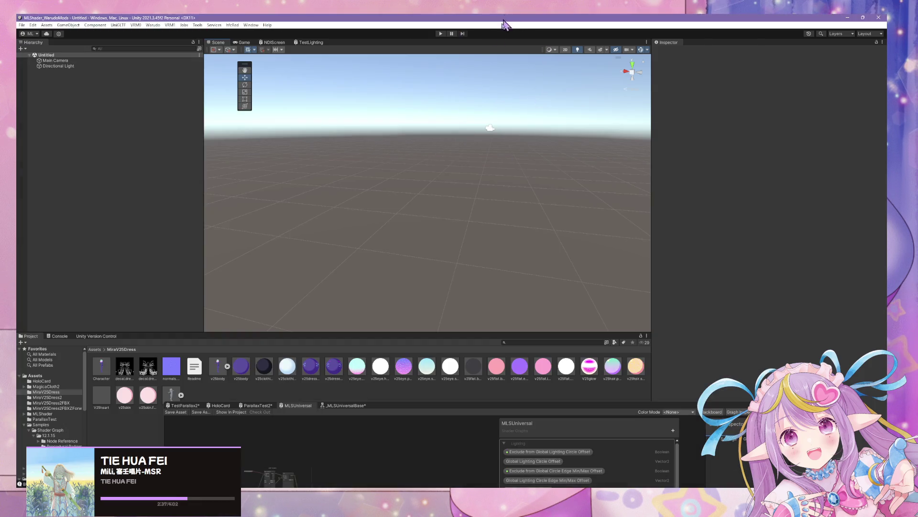
{"action": "left_click", "coordinate": [266, 371]}
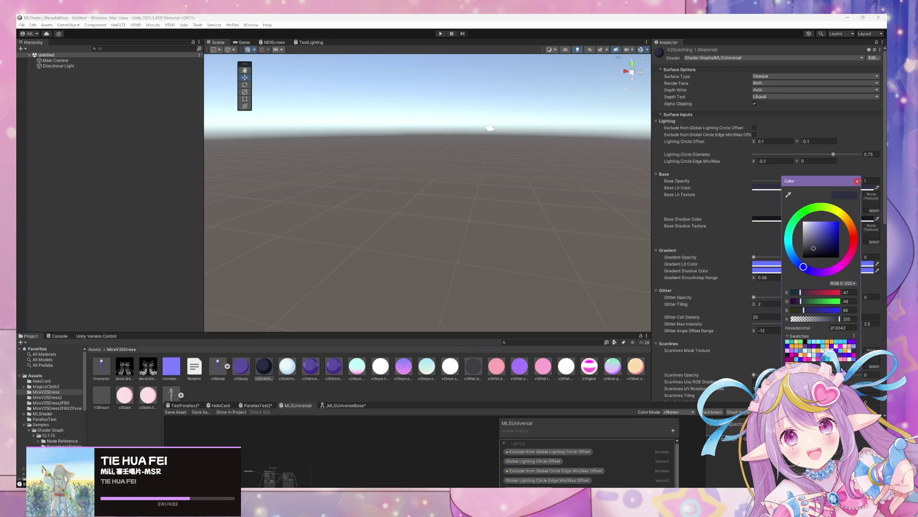
- Set the v25clothing Base Lit Color to purple 8069F8 and Base Shadow Color to 6347F4
{"action": "left_click", "coordinate": [818, 355]}
{"action": "left_click", "coordinate": [767, 220]}
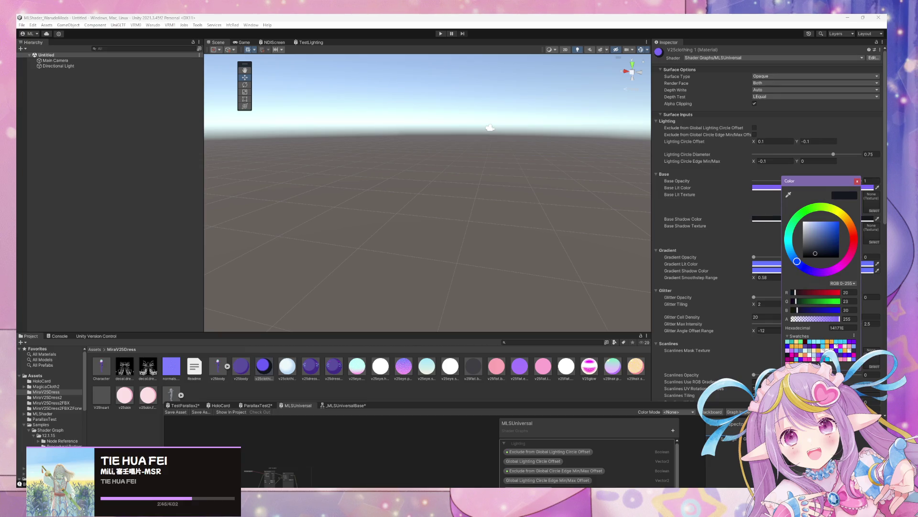
{"action": "left_click", "coordinate": [827, 358]}
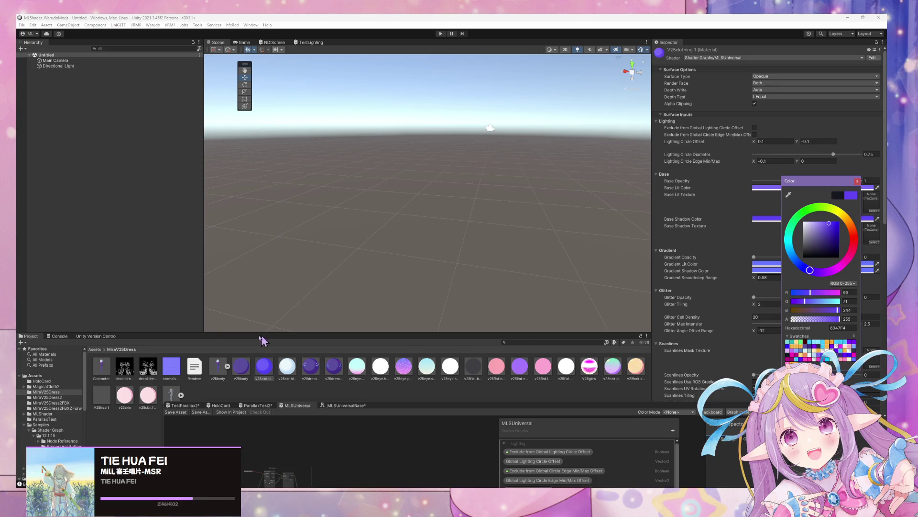
- Drag the Character prefab from the MiraV25Dress2FBXZForward folder into the Scene
{"action": "left_click", "coordinate": [67, 408]}
{"action": "left_click_drag", "start_coordinate": [105, 311], "coordinate": [430, 230]}
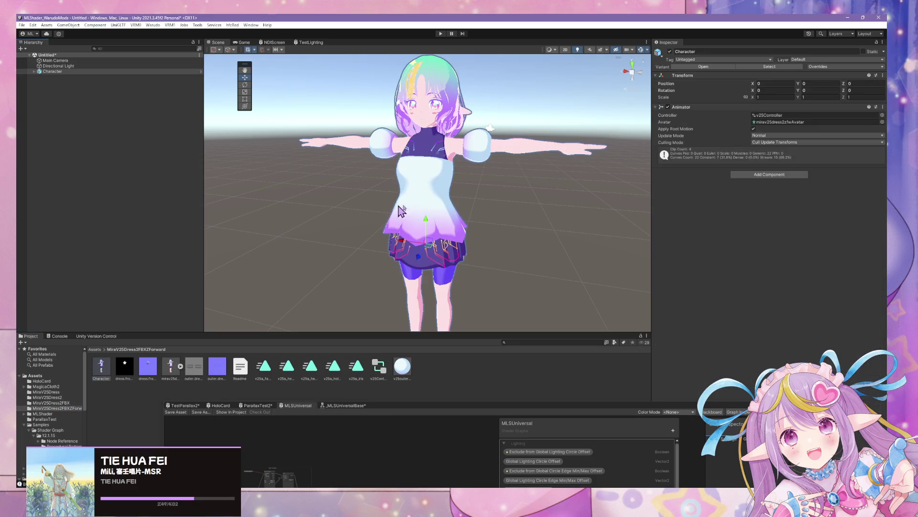
{"action": "scroll", "coordinate": [494, 220], "scroll_direction": "up", "scroll_amount": 5}
{"action": "mouse_move", "coordinate": [543, 174]}
{"action": "right_mouse_down"}
{"action": "mouse_move", "coordinate": [508, 197]}
{"action": "mouse_move", "coordinate": [517, 168]}
{"action": "mouse_move", "coordinate": [529, 167]}
{"action": "right_mouse_up"}
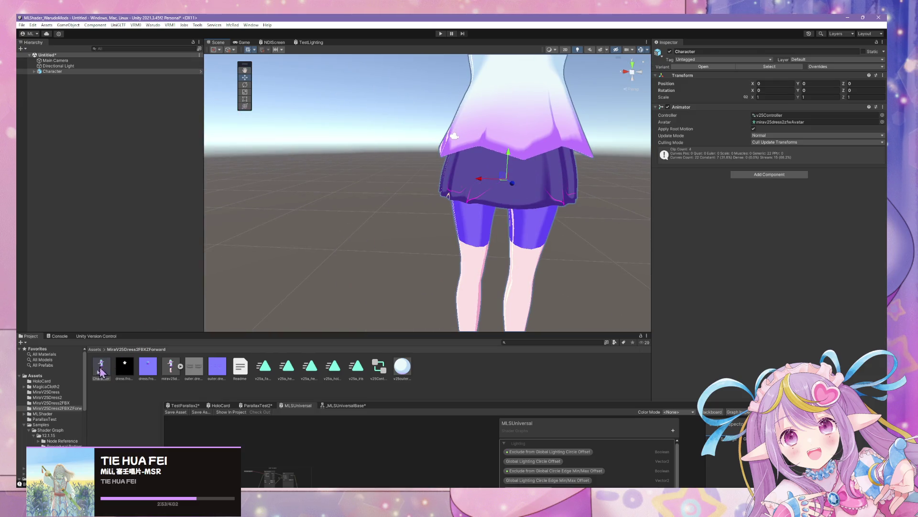
- Retune the v25clothing material in MiraV25Dress to a darker purple, violet 6347F4
{"action": "left_click", "coordinate": [72, 403]}
{"action": "left_click", "coordinate": [67, 408]}
{"action": "left_click", "coordinate": [64, 398]}
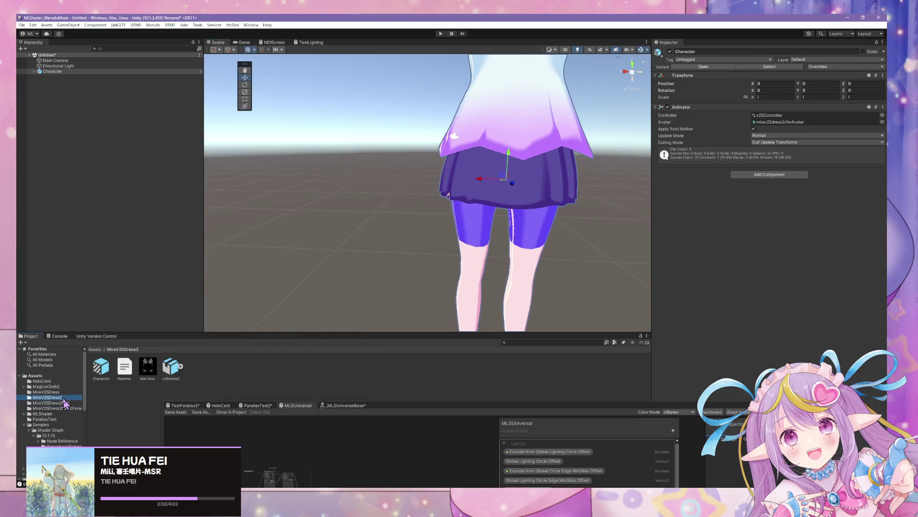
{"action": "left_click", "coordinate": [47, 392]}
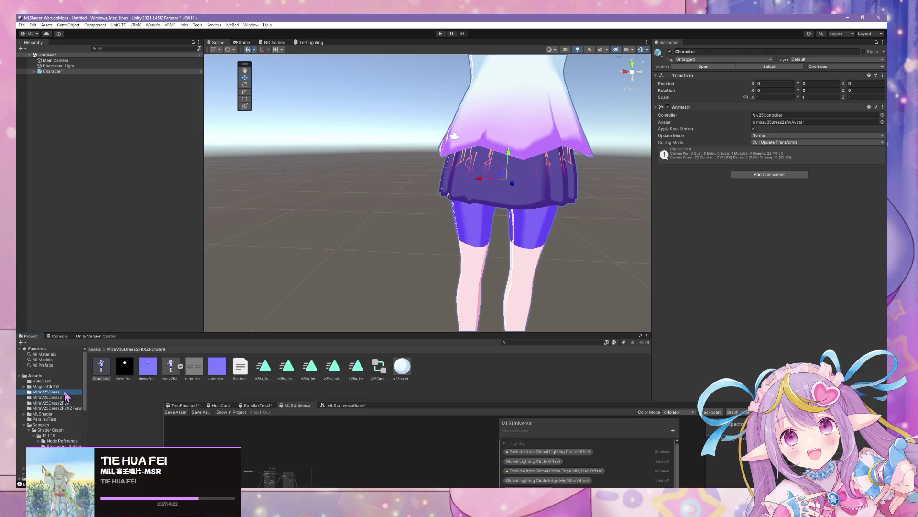
{"action": "left_click", "coordinate": [263, 368]}
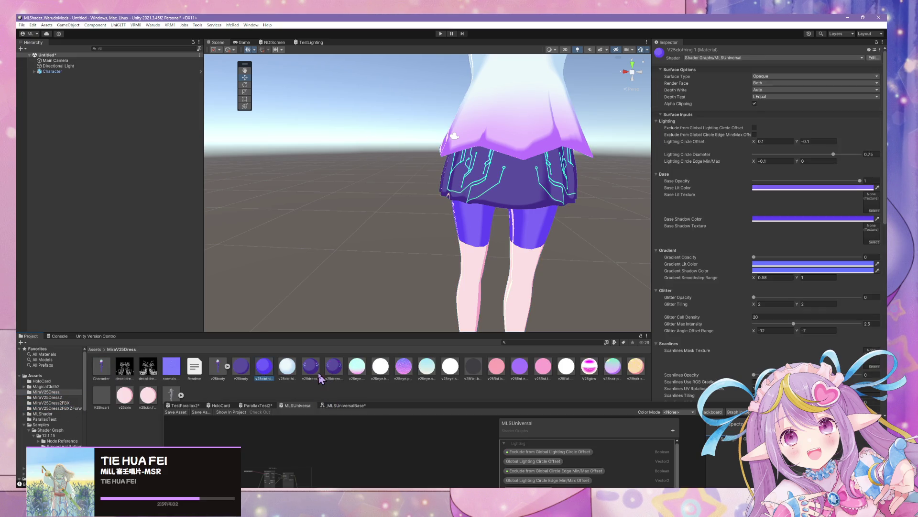
{"action": "left_click", "coordinate": [775, 219]}
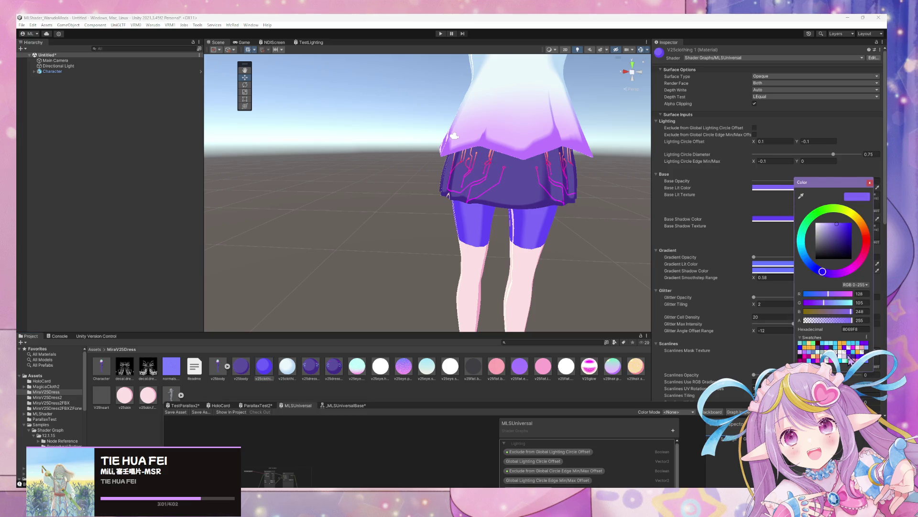
{"action": "left_click", "coordinate": [850, 360]}
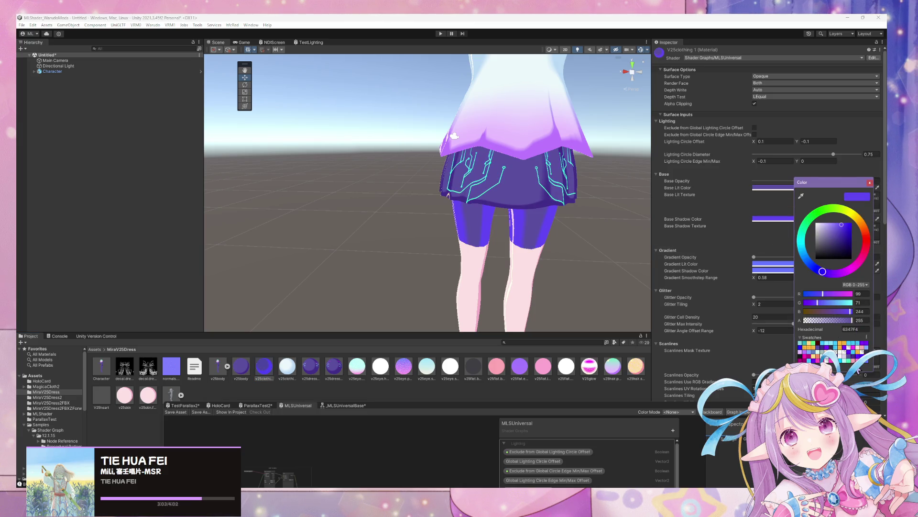
- Inspect the violet skirt in the Scene view, then run a VRM conversion from the VRM menu
{"action": "mouse_move", "coordinate": [476, 229]}
{"action": "left_mouse_down", "text": "alt"}
{"action": "mouse_move", "coordinate": [550, 201]}
{"action": "mouse_move", "coordinate": [555, 170]}
{"action": "left_mouse_up", "text": "alt"}
{"action": "scroll", "coordinate": [557, 158], "scroll_direction": "down", "scroll_amount": 5}
{"action": "scroll", "coordinate": [567, 172], "scroll_direction": "up", "scroll_amount": 4}
{"action": "scroll", "coordinate": [560, 179], "scroll_direction": "down", "scroll_amount": 3}
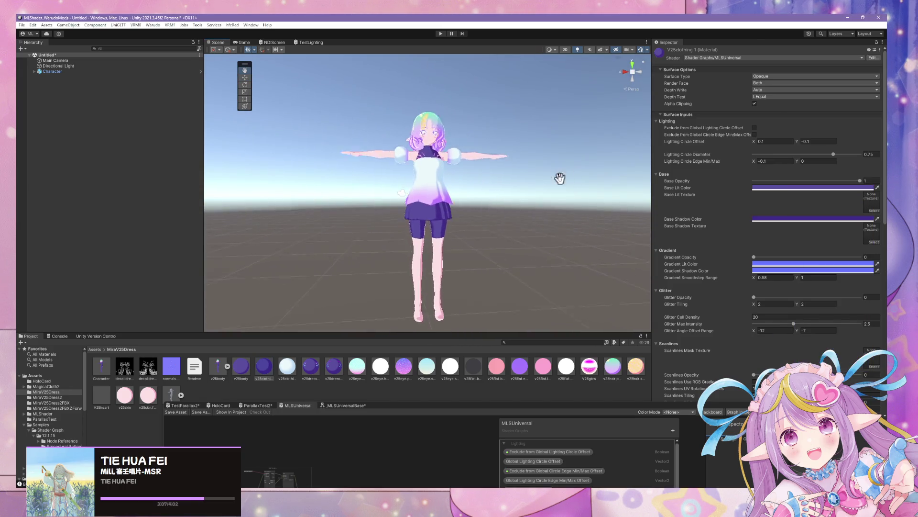
{"action": "scroll", "coordinate": [558, 191], "scroll_direction": "up", "scroll_amount": 2}
{"action": "scroll", "coordinate": [551, 199], "scroll_direction": "up", "scroll_amount": 2}
{"action": "scroll", "coordinate": [539, 218], "scroll_direction": "down", "scroll_amount": 4}
{"action": "scroll", "coordinate": [533, 224], "scroll_direction": "up", "scroll_amount": 3}
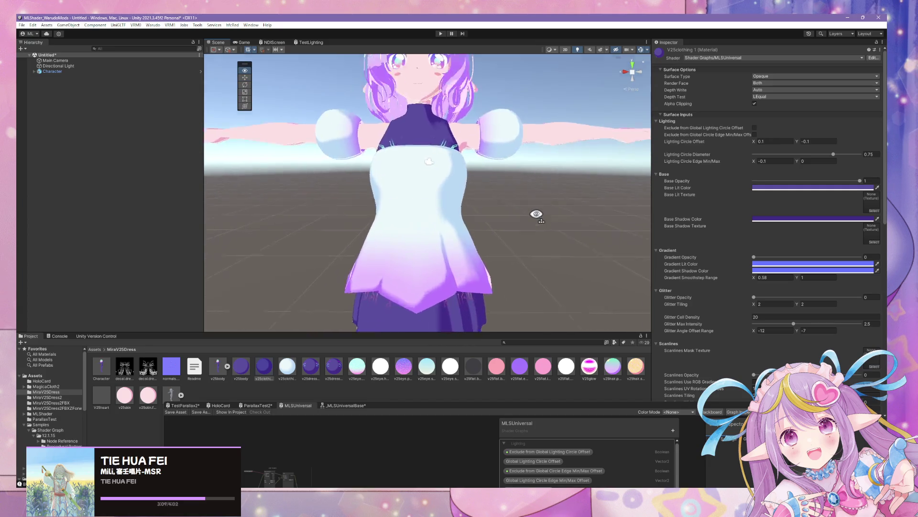
{"action": "scroll", "coordinate": [538, 213], "scroll_direction": "down", "scroll_amount": 1}
{"action": "left_click_drag", "start_coordinate": [541, 212], "coordinate": [539, 216], "text": "alt"}
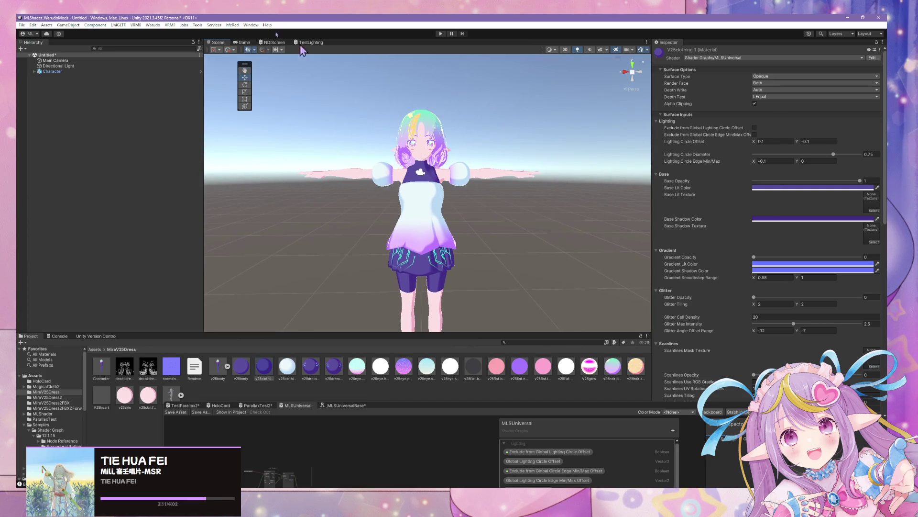
{"action": "left_click", "coordinate": [168, 26]}
{"action": "left_click", "coordinate": [172, 64]}
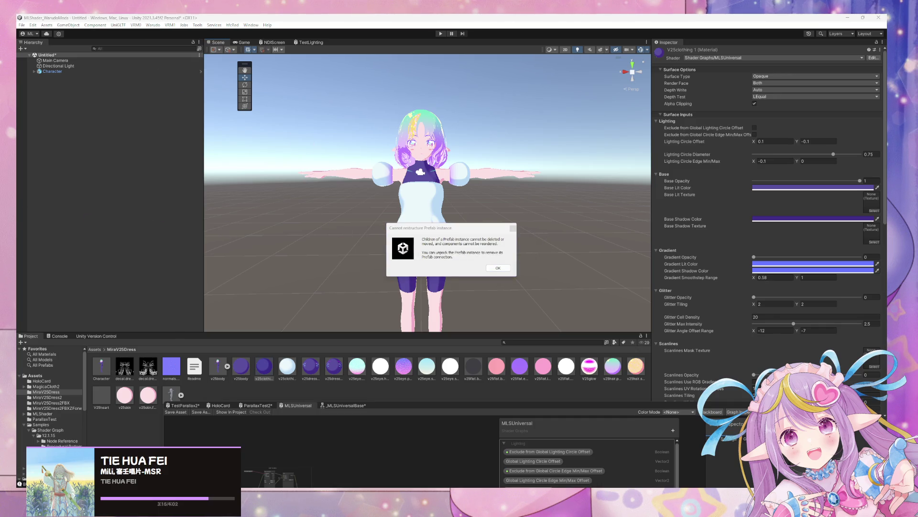
- Dismiss both 'Cannot restructure Prefab instance' warnings with OK
{"action": "left_click", "coordinate": [500, 268]}
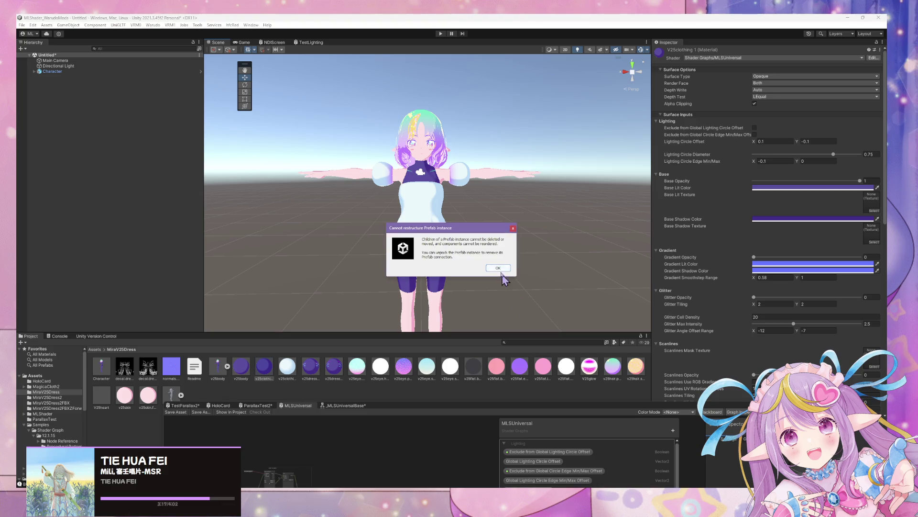
{"action": "left_click", "coordinate": [498, 268]}
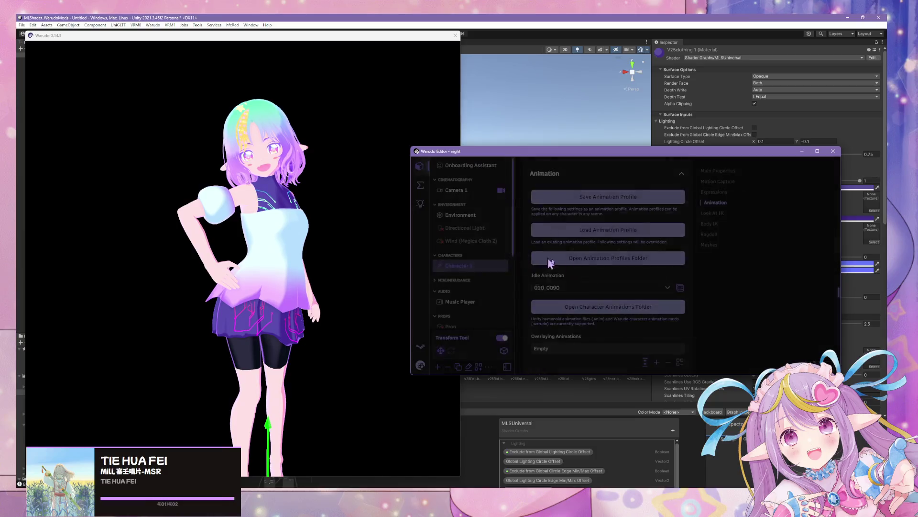
- Preview idle animations 010_0071 and 010_0100 on the avatar, then settle on 010_0101
{"action": "left_click", "coordinate": [636, 232]}
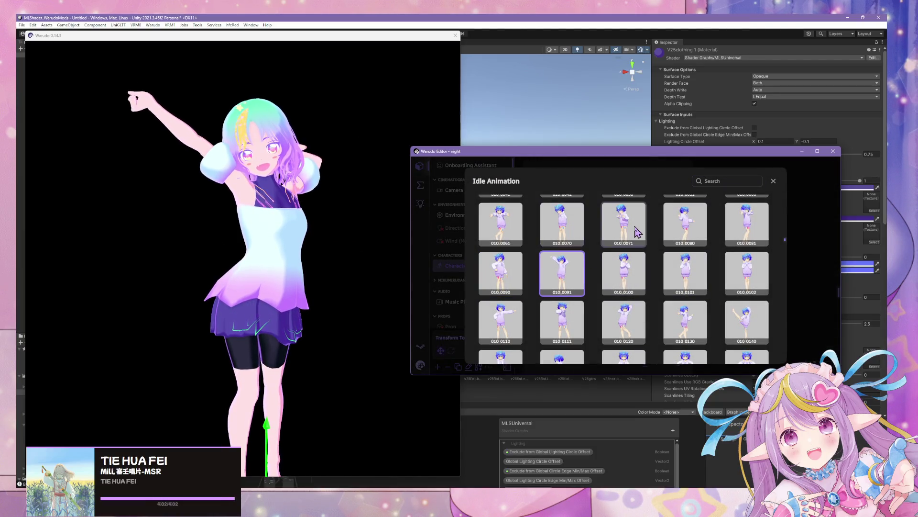
{"action": "left_click", "coordinate": [338, 234]}
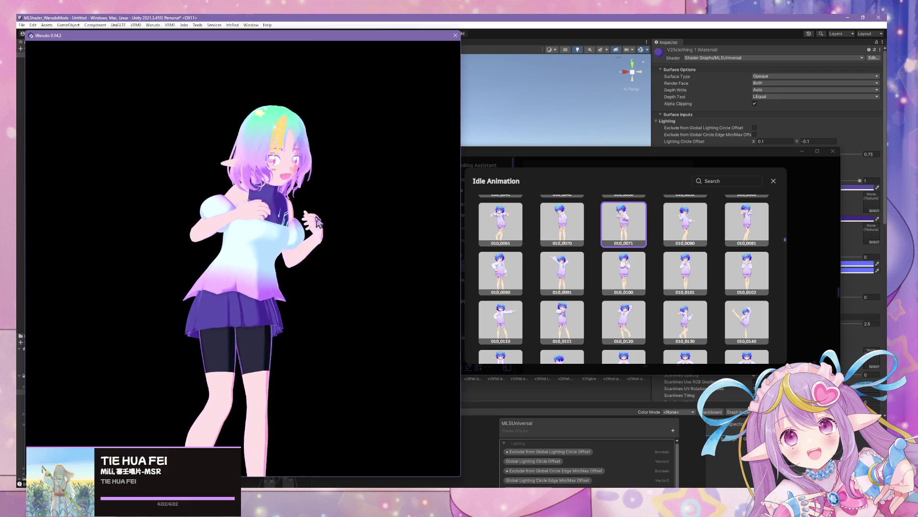
{"action": "left_click", "coordinate": [624, 272]}
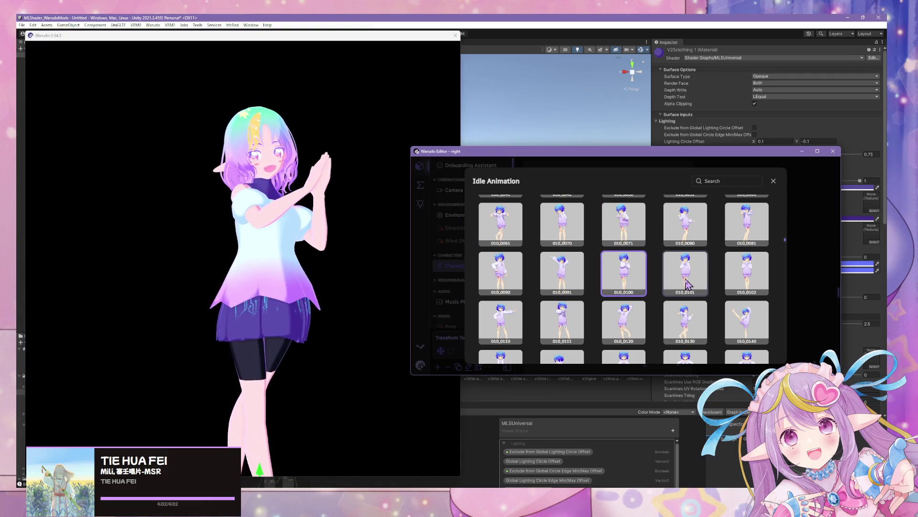
{"action": "left_click", "coordinate": [304, 220]}
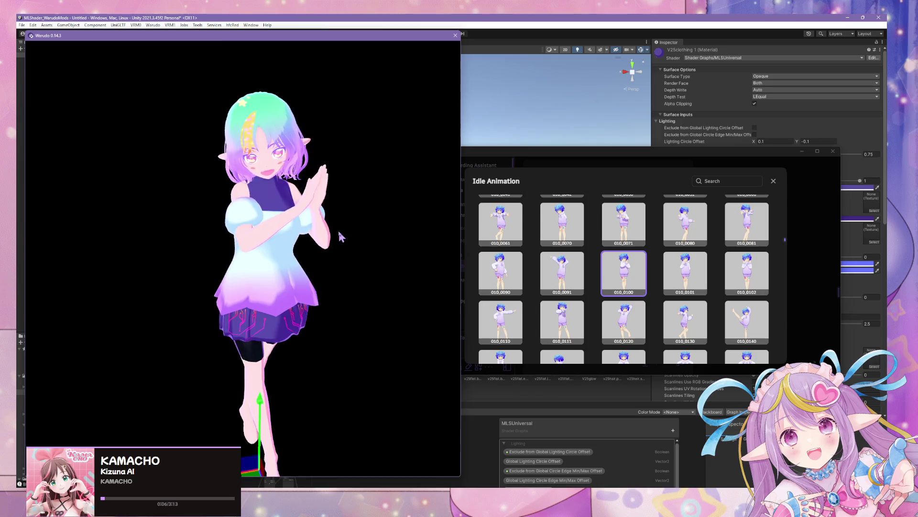
{"action": "scroll", "coordinate": [330, 245], "scroll_direction": "up", "scroll_amount": 5}
{"action": "scroll", "coordinate": [331, 239], "scroll_direction": "down", "scroll_amount": 2}
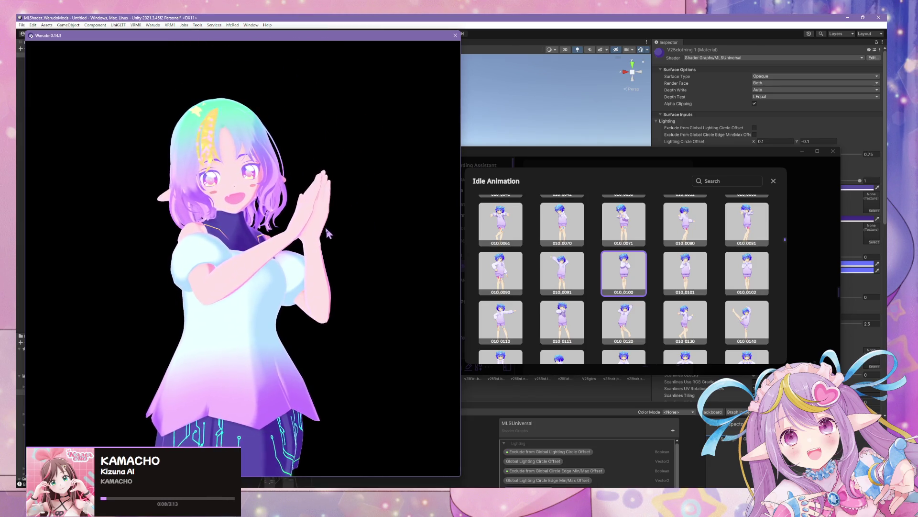
{"action": "scroll", "coordinate": [345, 205], "scroll_direction": "down", "scroll_amount": 3}
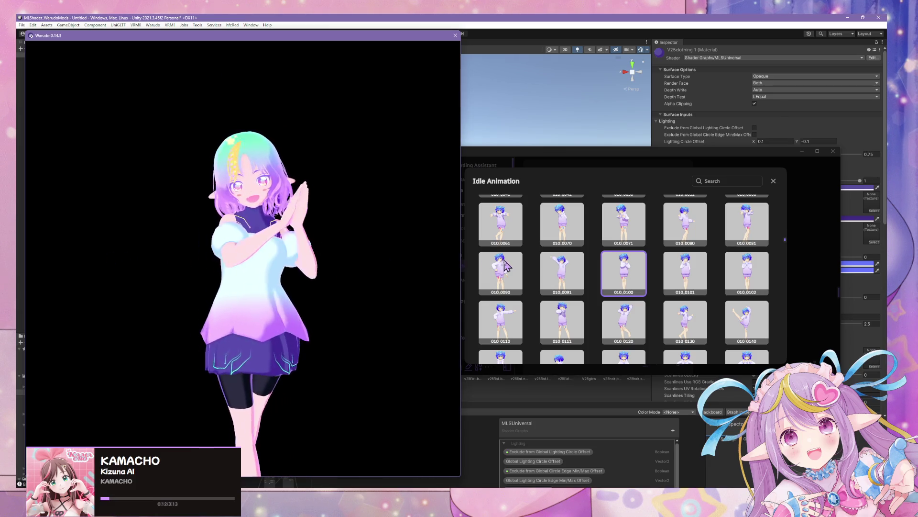
{"action": "scroll", "coordinate": [335, 215], "scroll_direction": "up", "scroll_amount": 5}
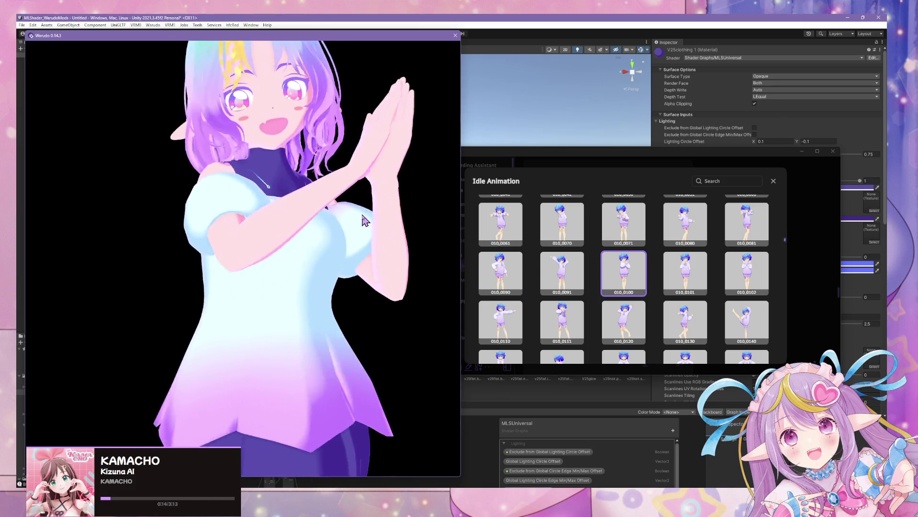
{"action": "scroll", "coordinate": [312, 206], "scroll_direction": "down", "scroll_amount": 3}
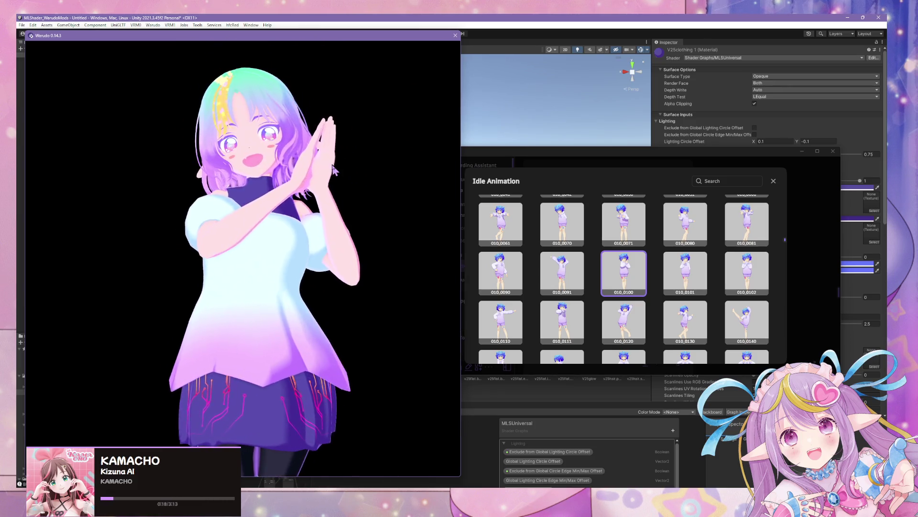
{"action": "left_click", "coordinate": [685, 272]}
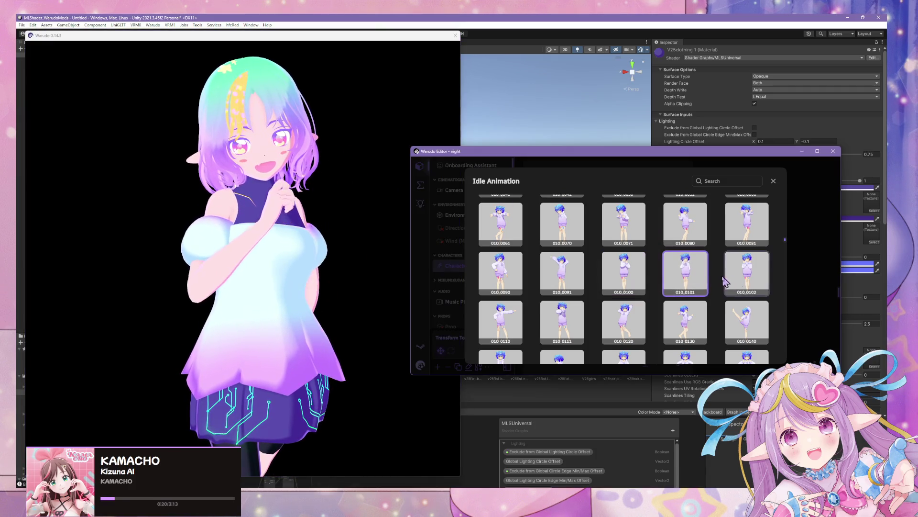
{"action": "left_click", "coordinate": [383, 223]}
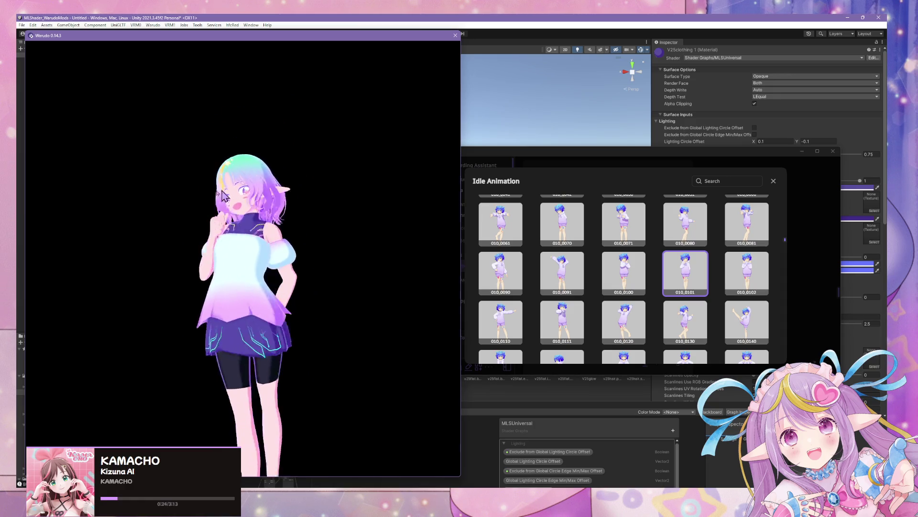
{"action": "mouse_move", "coordinate": [223, 195]}
{"action": "left_mouse_down"}
{"action": "mouse_move", "coordinate": [133, 199]}
{"action": "mouse_move", "coordinate": [409, 212]}
{"action": "mouse_move", "coordinate": [94, 209]}
{"action": "mouse_move", "coordinate": [37, 238]}
{"action": "mouse_move", "coordinate": [425, 251]}
{"action": "left_mouse_up"}
{"action": "scroll", "coordinate": [321, 237], "scroll_direction": "up", "scroll_amount": 5}
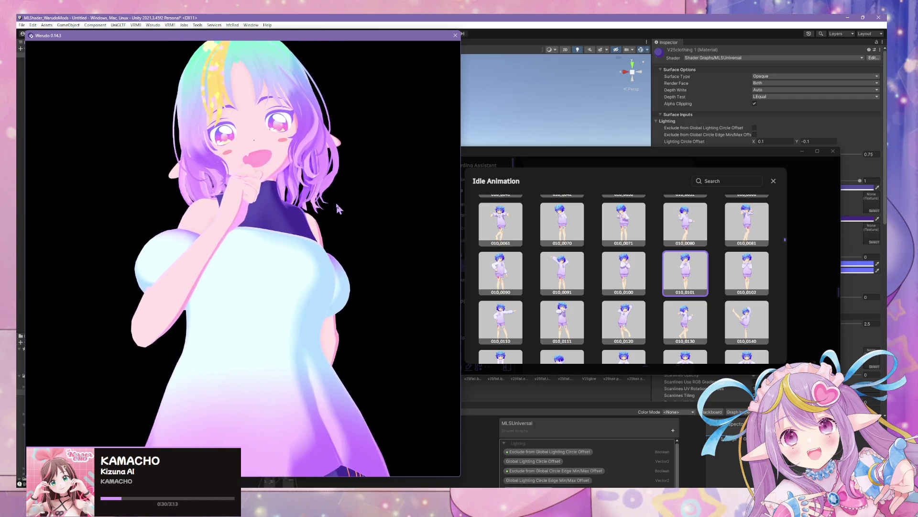
- Try idle animation 010_0110, return to 010_0101, reframe the camera and close the picker
{"action": "left_click", "coordinate": [741, 285]}
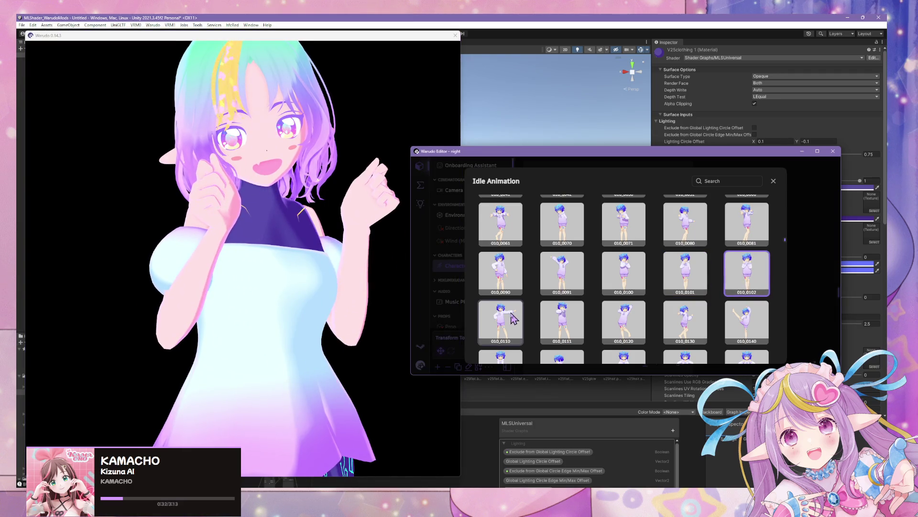
{"action": "left_click", "coordinate": [508, 318]}
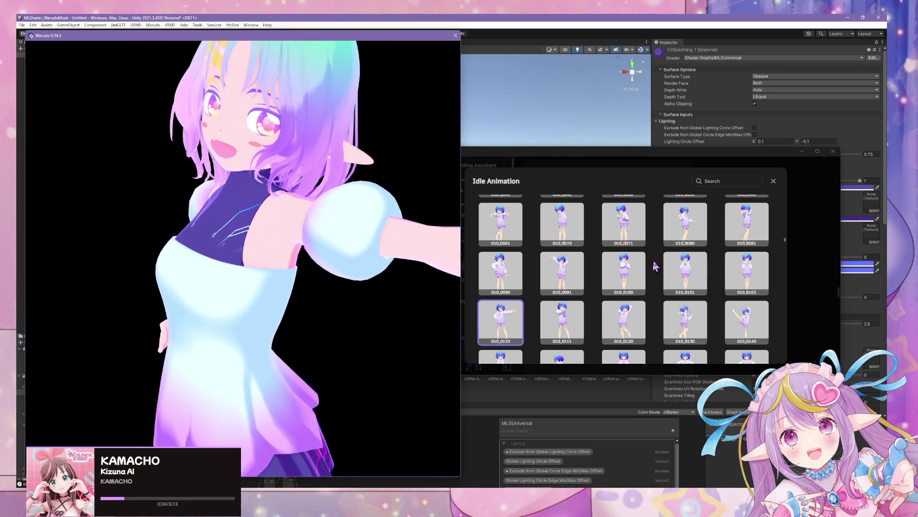
{"action": "left_click", "coordinate": [685, 270]}
{"action": "left_click", "coordinate": [348, 205]}
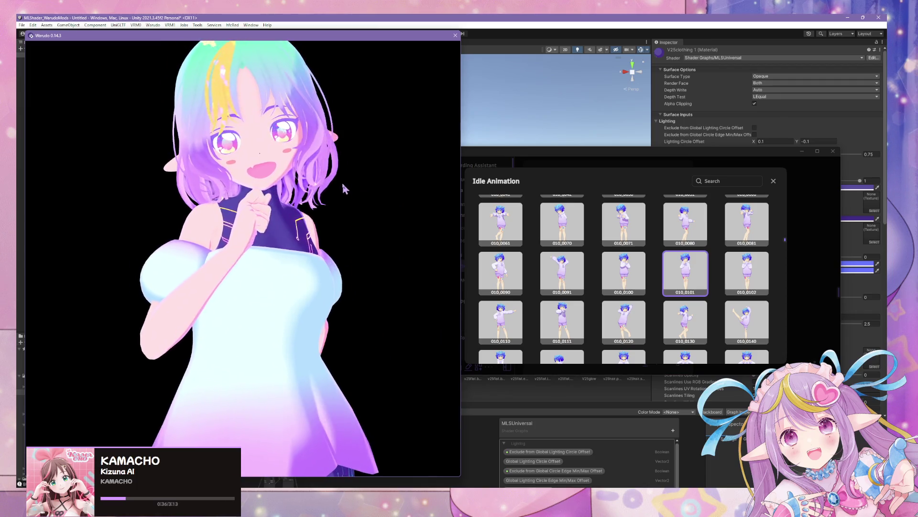
{"action": "scroll", "coordinate": [361, 177], "scroll_direction": "down", "scroll_amount": 5}
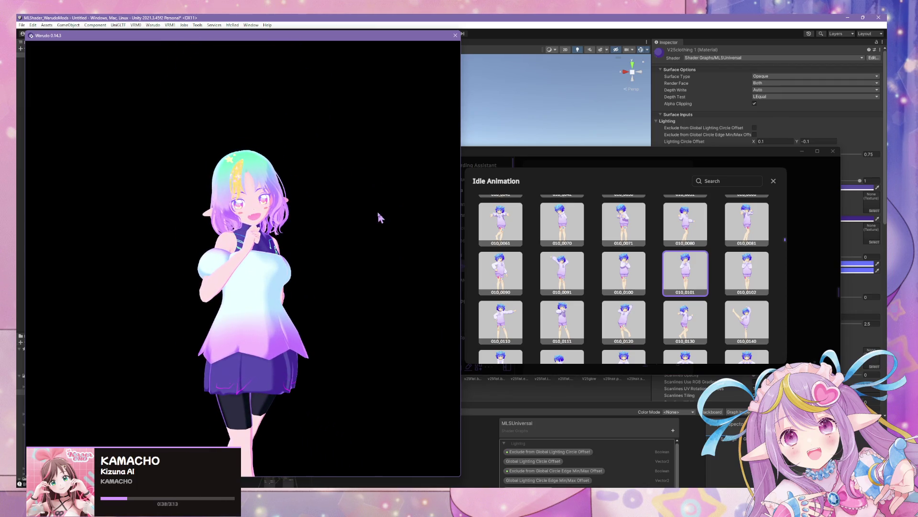
{"action": "middle_click_drag", "start_coordinate": [378, 216], "coordinate": [355, 189]}
{"action": "mouse_move", "coordinate": [115, 203]}
{"action": "left_mouse_down"}
{"action": "mouse_move", "coordinate": [29, 203]}
{"action": "mouse_move", "coordinate": [389, 203]}
{"action": "left_mouse_up"}
{"action": "scroll", "coordinate": [378, 191], "scroll_direction": "up", "scroll_amount": 4}
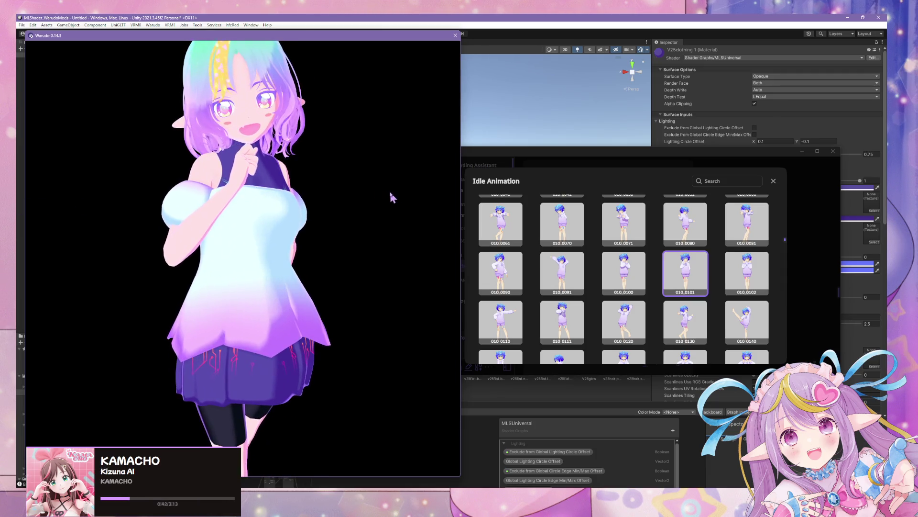
{"action": "left_click", "coordinate": [789, 292]}
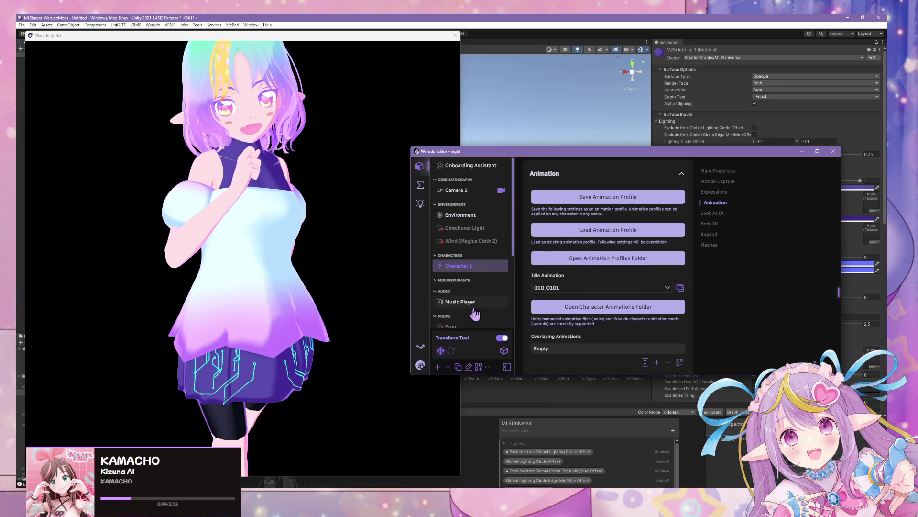
- Give the ML Shader Controller a purple Ambient Color and raise its opacity to tint the avatar
{"action": "scroll", "coordinate": [475, 314], "scroll_direction": "down", "scroll_amount": 5}
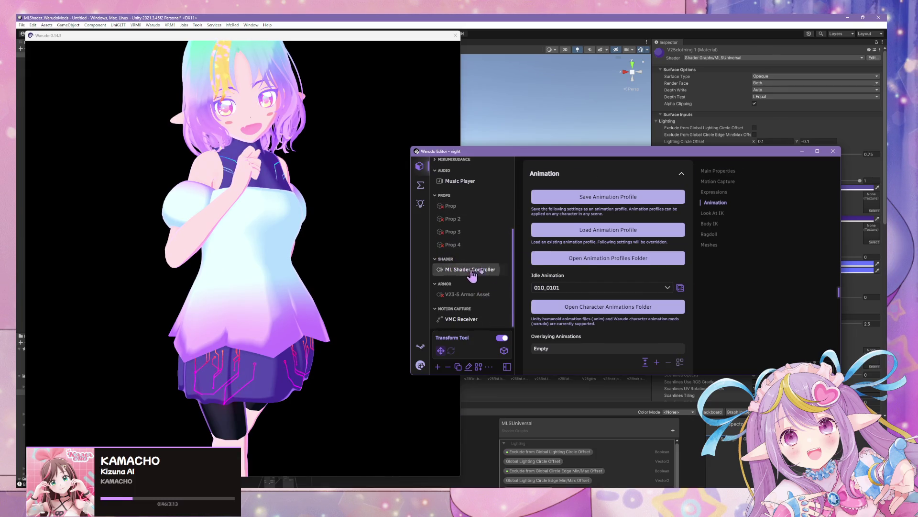
{"action": "left_click", "coordinate": [472, 271]}
{"action": "scroll", "coordinate": [631, 256], "scroll_direction": "up", "scroll_amount": 3}
{"action": "left_click", "coordinate": [607, 235]}
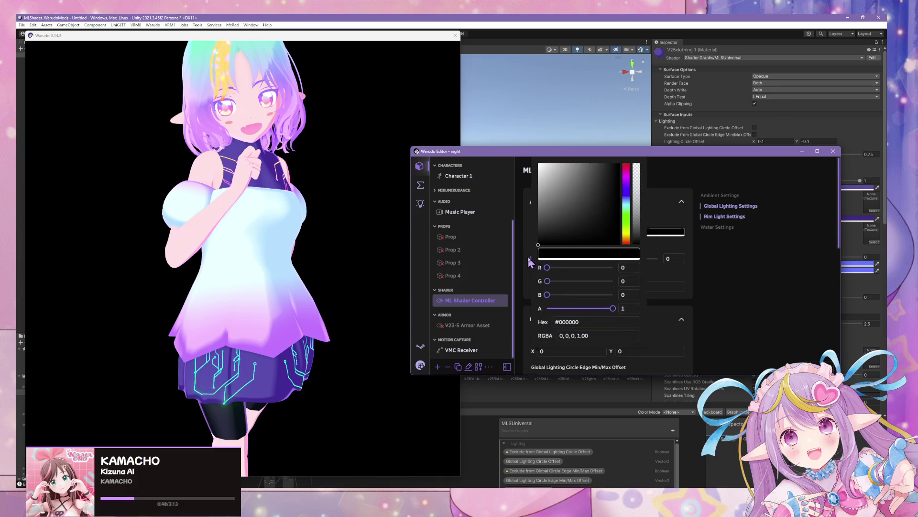
{"action": "left_click", "coordinate": [627, 178]}
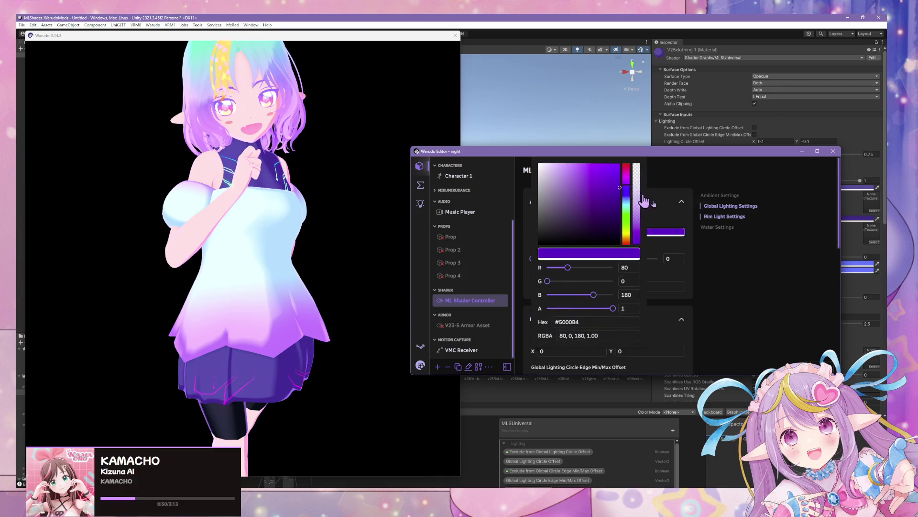
{"action": "left_click", "coordinate": [532, 255]}
{"action": "left_click_drag", "start_coordinate": [535, 257], "coordinate": [579, 259]}
- Shift the Ambient Color to magenta and bring Ambient Color Opacity back down to 0
{"action": "left_click", "coordinate": [647, 232]}
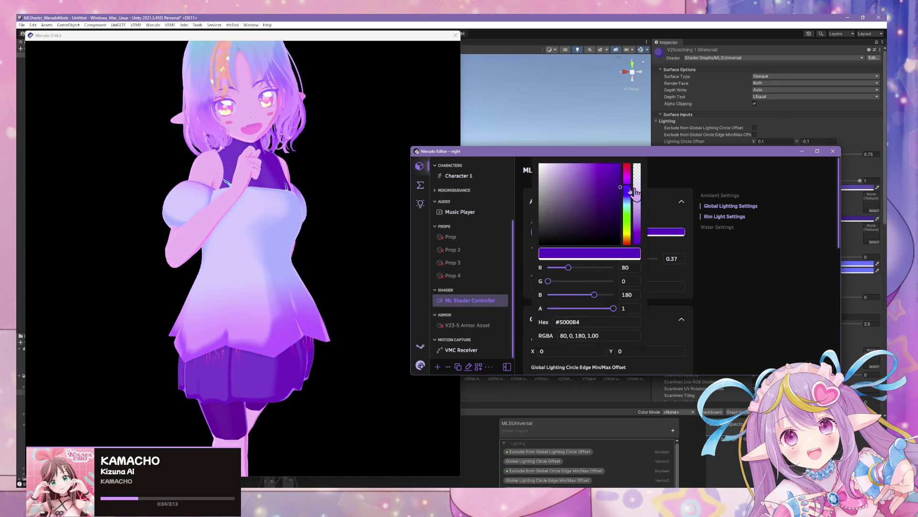
{"action": "left_click_drag", "start_coordinate": [628, 190], "coordinate": [631, 181]}
{"action": "left_click", "coordinate": [740, 277]}
{"action": "left_click_drag", "start_coordinate": [579, 258], "coordinate": [542, 257]}
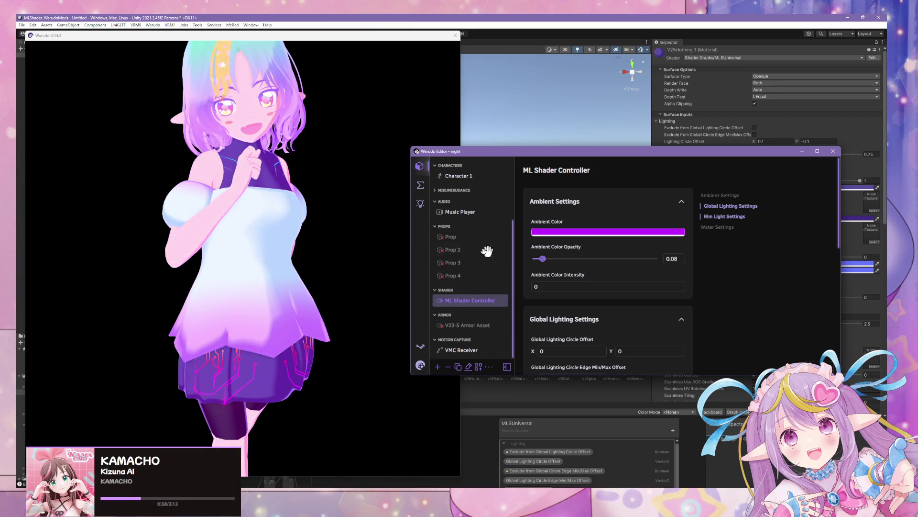
{"action": "left_click", "coordinate": [344, 214]}
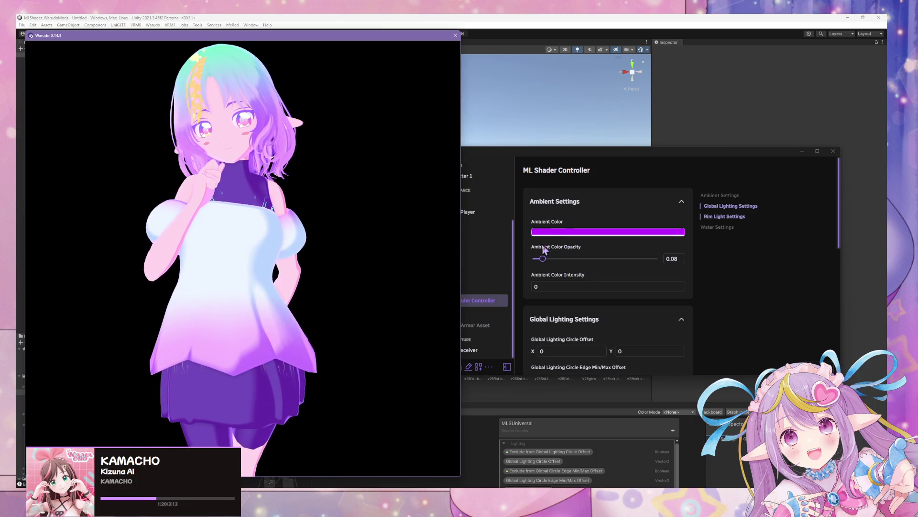
{"action": "left_click_drag", "start_coordinate": [542, 259], "coordinate": [533, 259]}
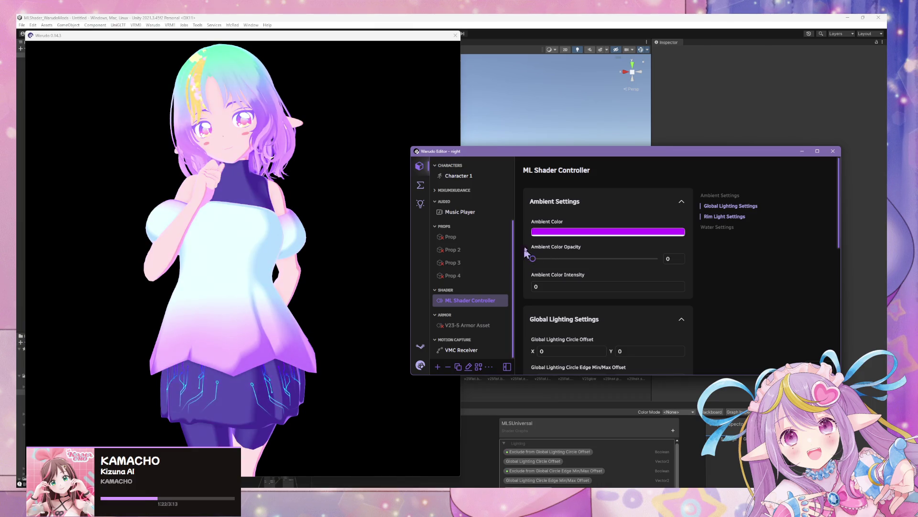
{"action": "left_click", "coordinate": [355, 216]}
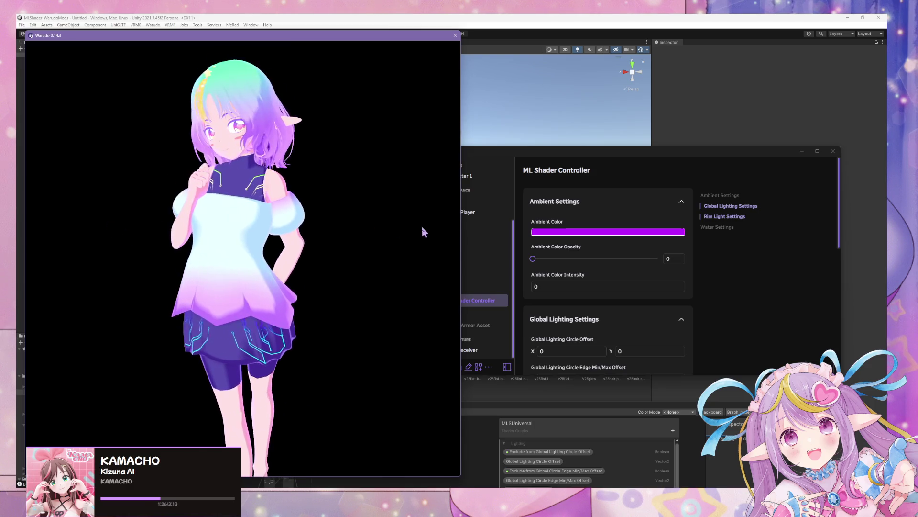
- Return to Unity and place the Character model from the exported dress folder into the scene
{"action": "left_click", "coordinate": [627, 338]}
{"action": "left_click", "coordinate": [322, 261]}
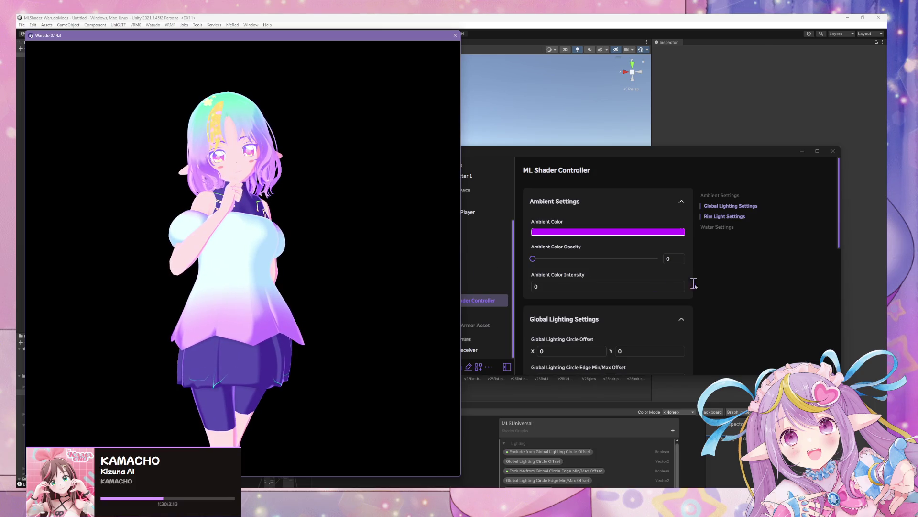
{"action": "left_click", "coordinate": [635, 283]}
{"action": "left_click", "coordinate": [511, 20]}
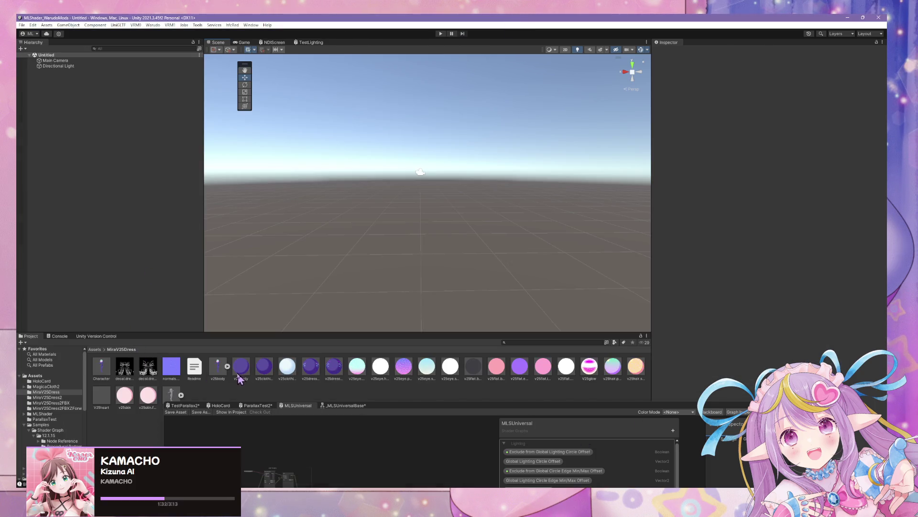
{"action": "left_click", "coordinate": [62, 408]}
{"action": "left_click_drag", "start_coordinate": [110, 193], "coordinate": [110, 191]}
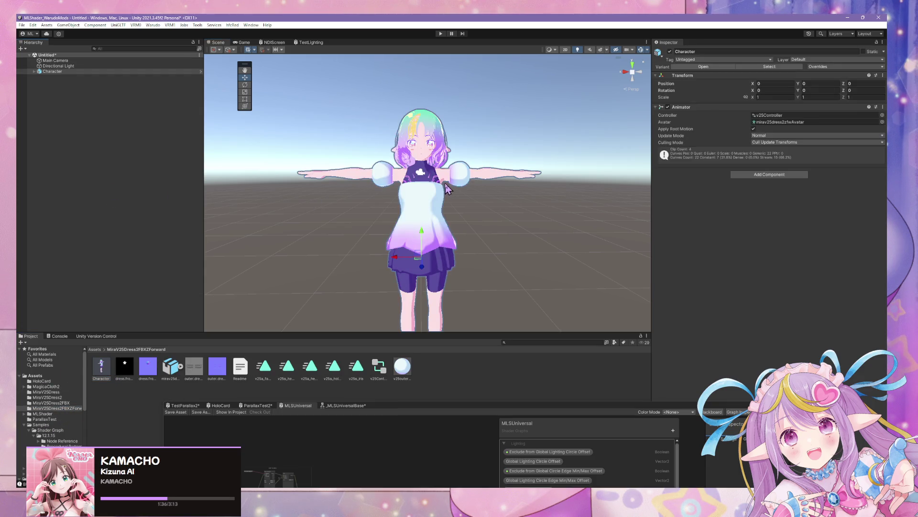
- Select the character's hair mesh and bring up its hair primary material in the Inspector
{"action": "scroll", "coordinate": [431, 192], "scroll_direction": "up", "scroll_amount": 6}
{"action": "left_click", "coordinate": [457, 174]}
{"action": "left_click", "coordinate": [467, 165]}
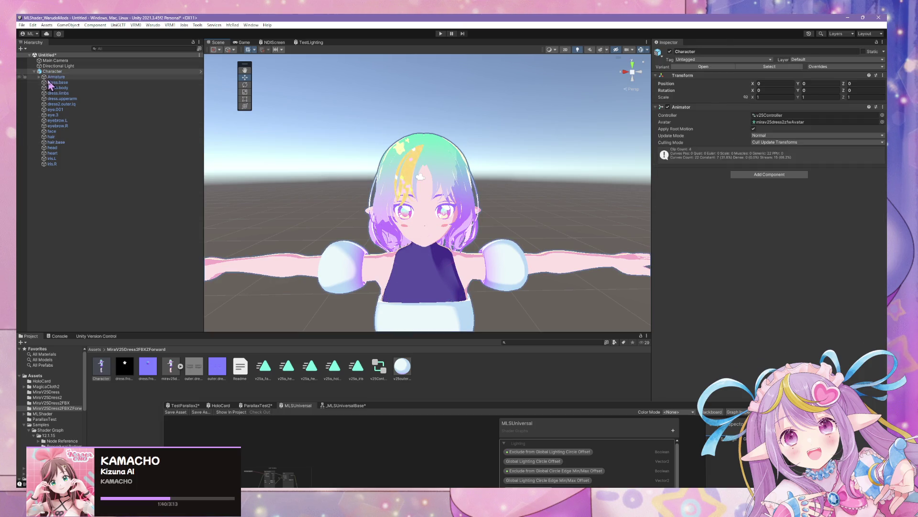
{"action": "left_click", "coordinate": [101, 372]}
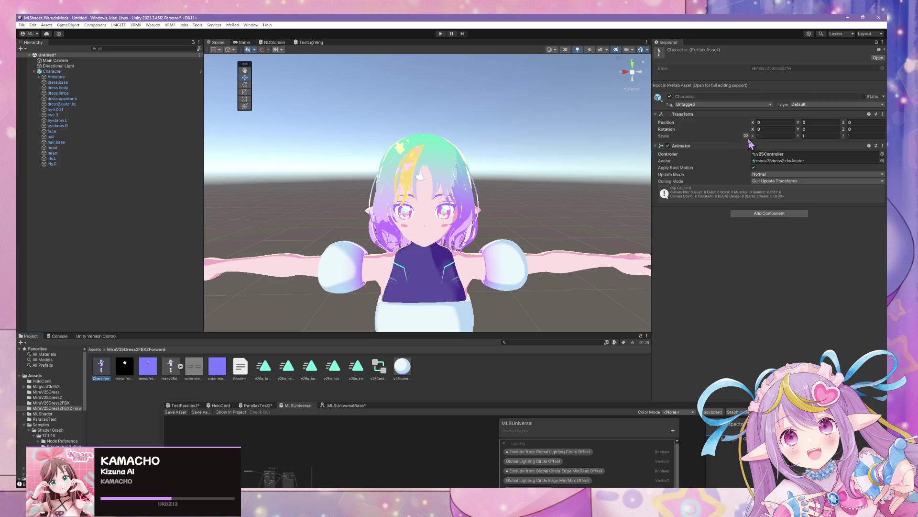
{"action": "left_click", "coordinate": [468, 173]}
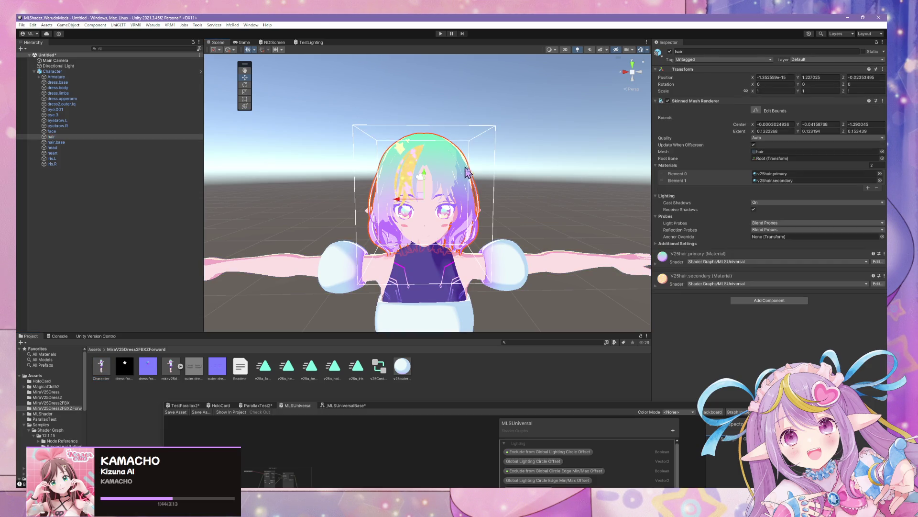
{"action": "left_click", "coordinate": [775, 174]}
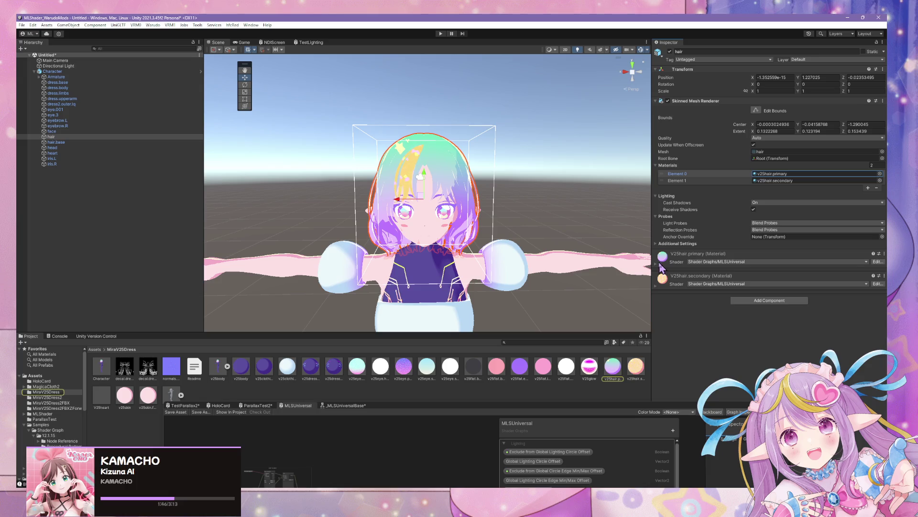
{"action": "left_click", "coordinate": [655, 263]}
{"action": "scroll", "coordinate": [698, 303], "scroll_direction": "down", "scroll_amount": 5}
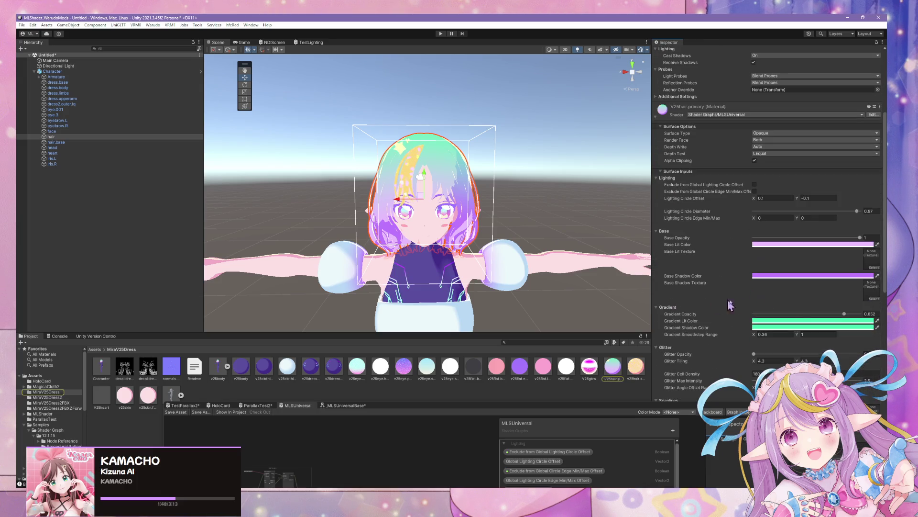
{"action": "scroll", "coordinate": [732, 185], "scroll_direction": "up", "scroll_amount": 4}
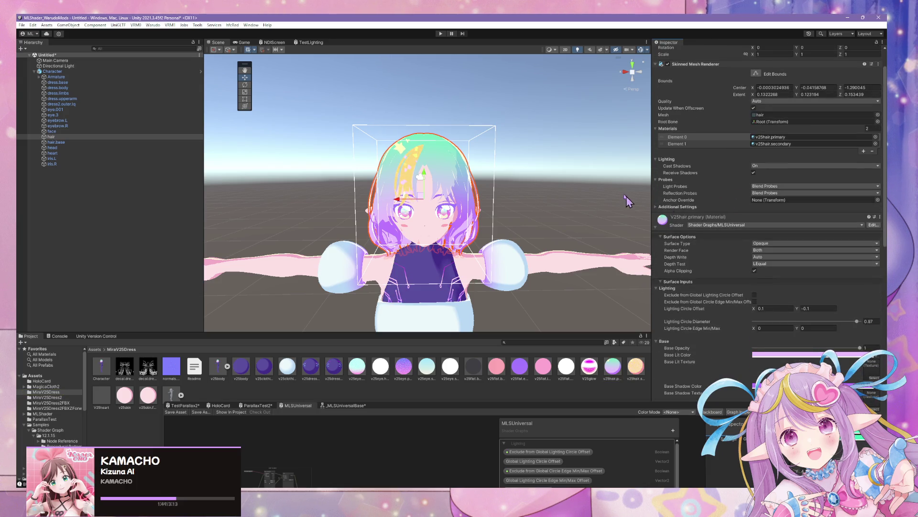
{"action": "left_click", "coordinate": [449, 170]}
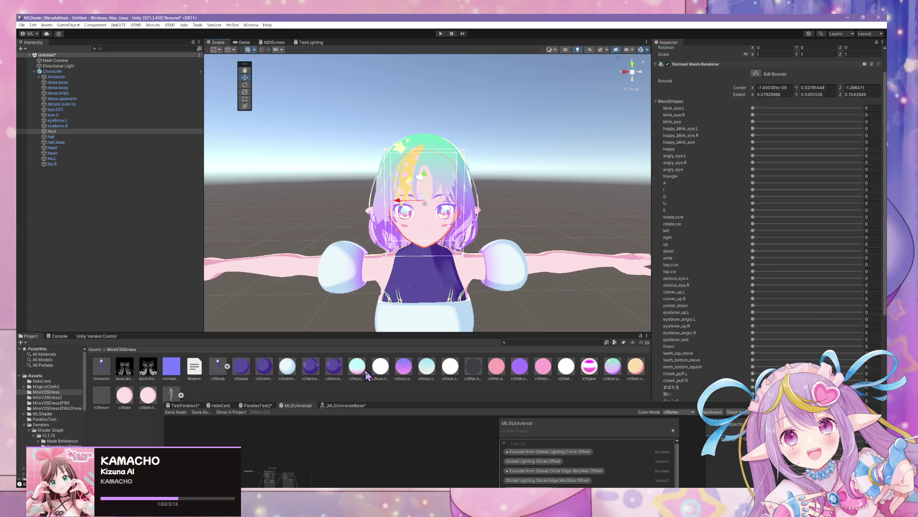
{"action": "left_click", "coordinate": [613, 372]}
{"action": "left_click", "coordinate": [639, 371]}
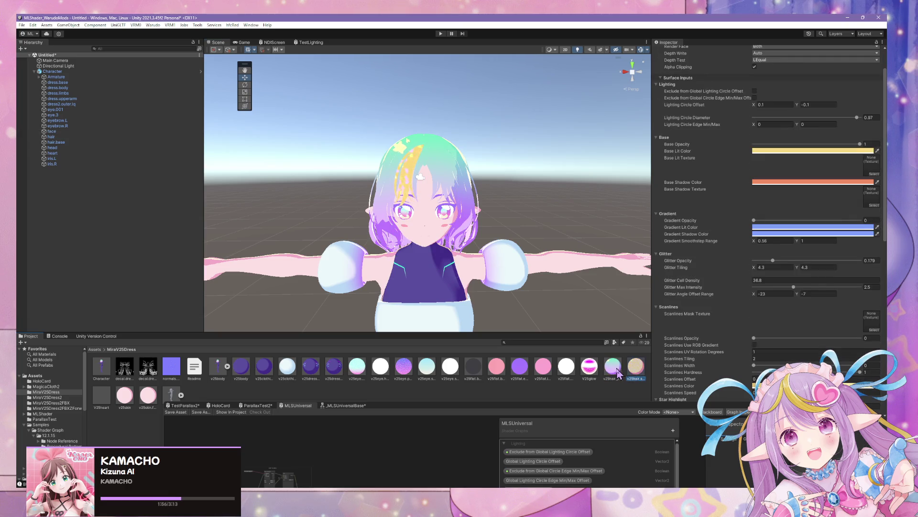
{"action": "left_click", "coordinate": [617, 376]}
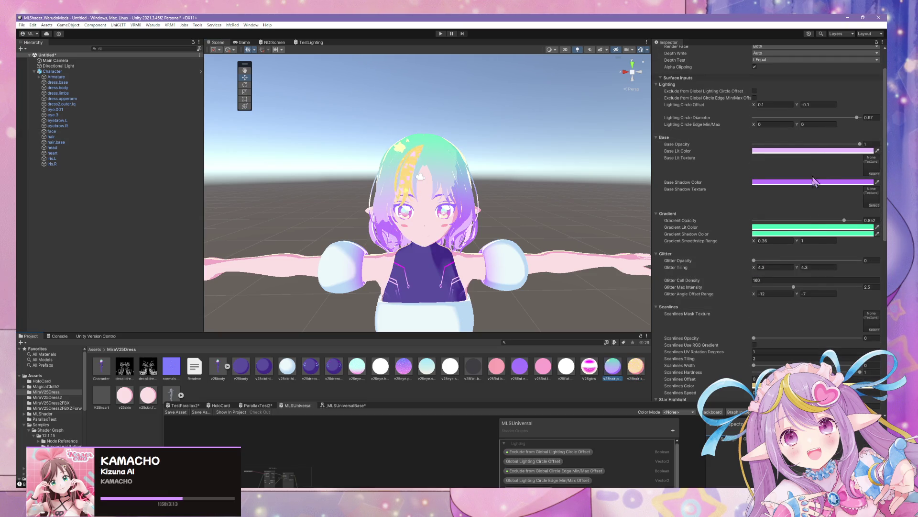
- Change the hair's Gradient Lit and Gradient Shadow Colors from green to pink
{"action": "left_click", "coordinate": [809, 231]}
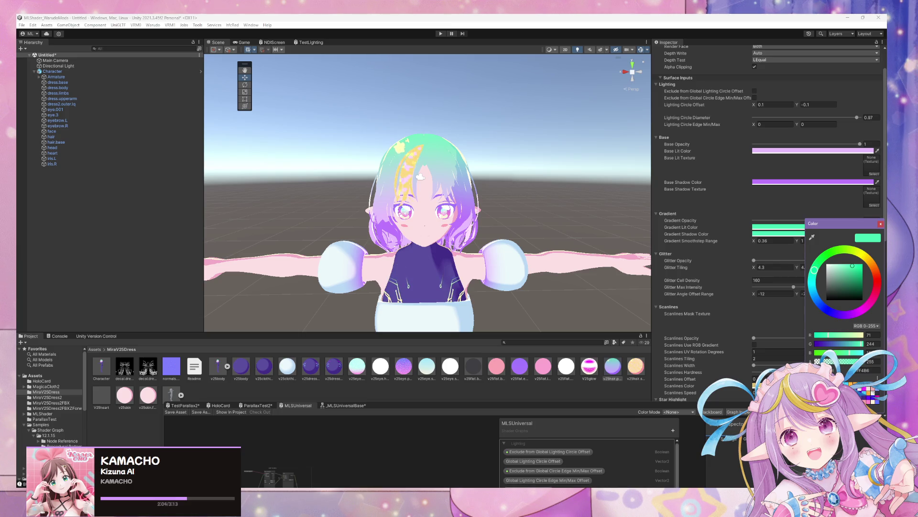
{"action": "left_click_drag", "start_coordinate": [815, 270], "coordinate": [870, 302]}
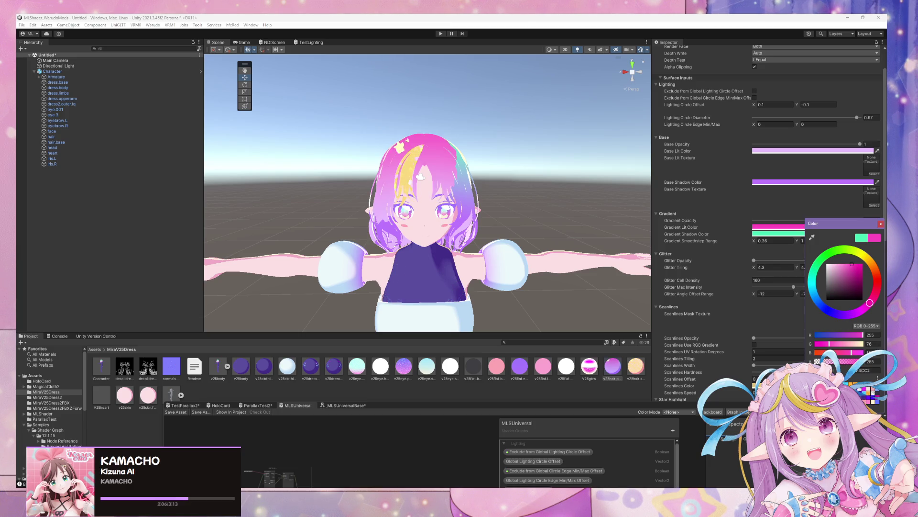
{"action": "left_click", "coordinate": [787, 234]}
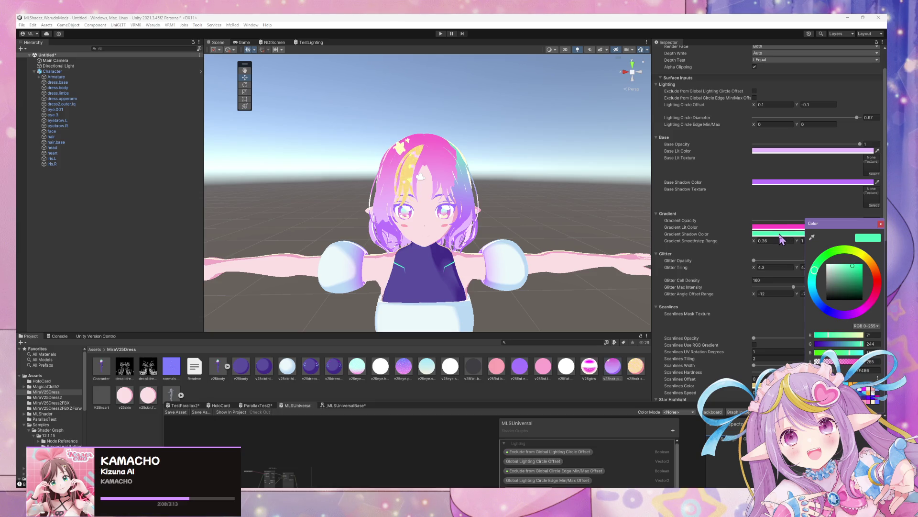
{"action": "left_click_drag", "start_coordinate": [814, 269], "coordinate": [872, 300]}
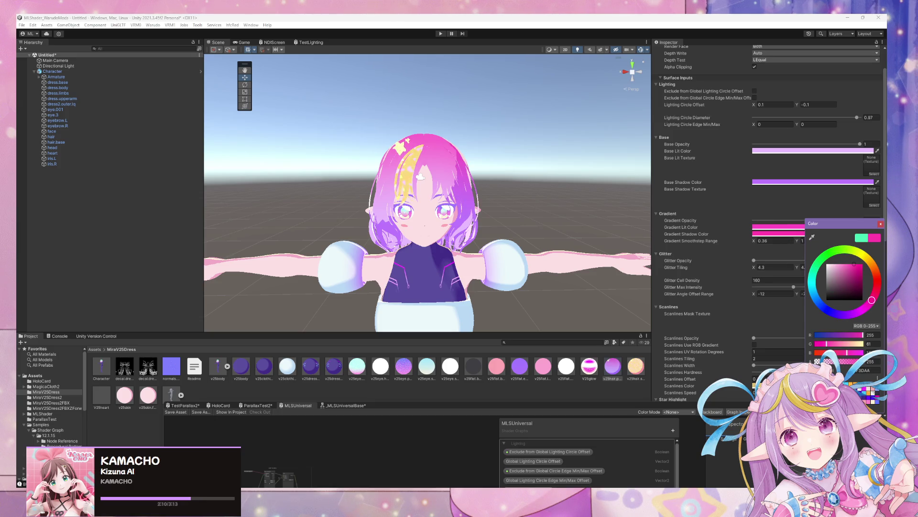
{"action": "scroll", "coordinate": [541, 234], "scroll_direction": "down", "scroll_amount": 6}
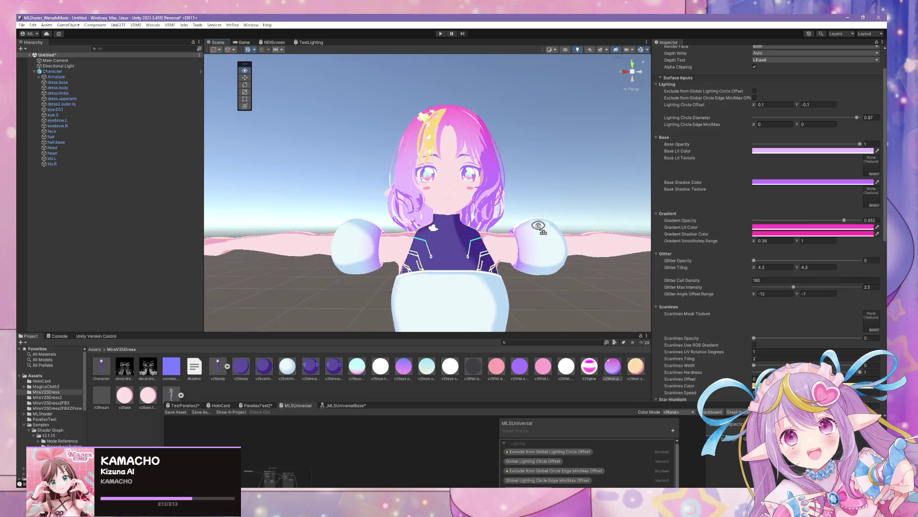
{"action": "scroll", "coordinate": [538, 234], "scroll_direction": "up", "scroll_amount": 3}
{"action": "mouse_move", "coordinate": [541, 223]}
{"action": "right_mouse_down"}
{"action": "mouse_move", "coordinate": [541, 254]}
{"action": "mouse_move", "coordinate": [421, 250]}
{"action": "mouse_move", "coordinate": [592, 256]}
{"action": "mouse_move", "coordinate": [604, 227]}
{"action": "mouse_move", "coordinate": [547, 226]}
{"action": "mouse_move", "coordinate": [549, 237]}
{"action": "mouse_move", "coordinate": [533, 237]}
{"action": "right_mouse_up"}
{"action": "key", "text": "w"}
{"action": "key", "text": "s"}
{"action": "key", "text": "w"}
{"action": "key", "text": "s"}
{"action": "key", "text": "w"}
{"action": "left_click", "coordinate": [388, 367]}
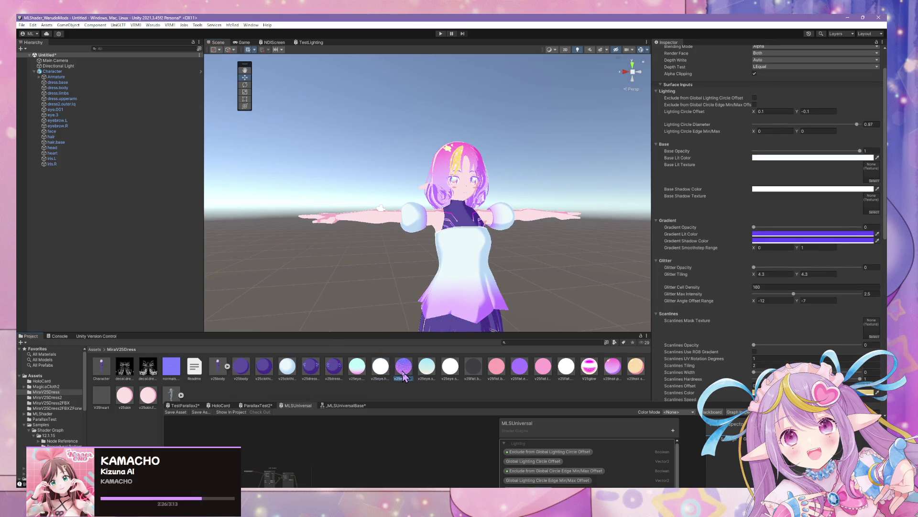
{"action": "left_click", "coordinate": [406, 369]}
{"action": "left_click", "coordinate": [382, 369]}
{"action": "left_click", "coordinate": [381, 377], "text": "ctrl"}
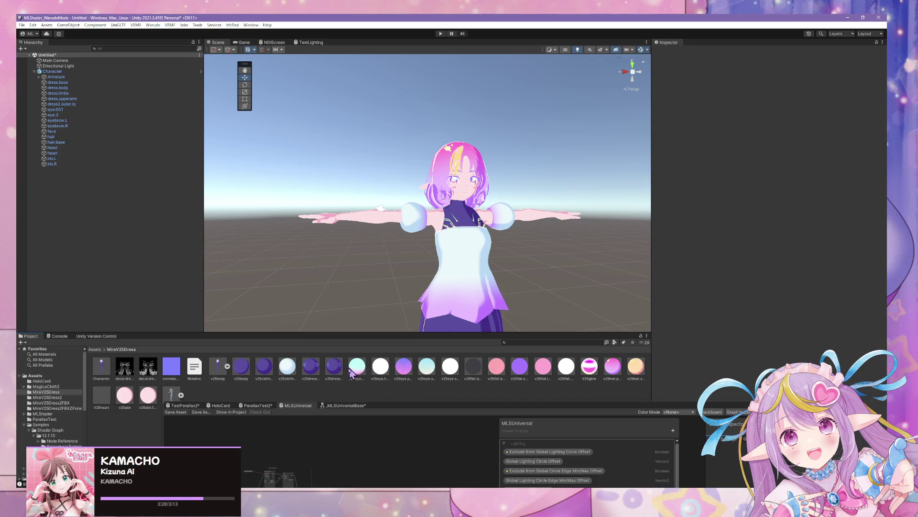
{"action": "left_click", "coordinate": [357, 369]}
{"action": "left_click", "coordinate": [386, 372]}
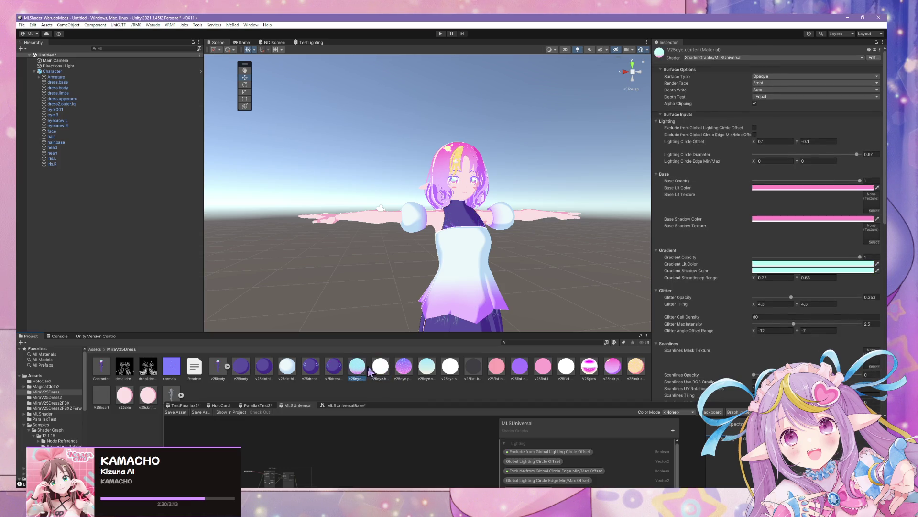
{"action": "left_click", "coordinate": [404, 369]}
{"action": "left_click", "coordinate": [371, 376]}
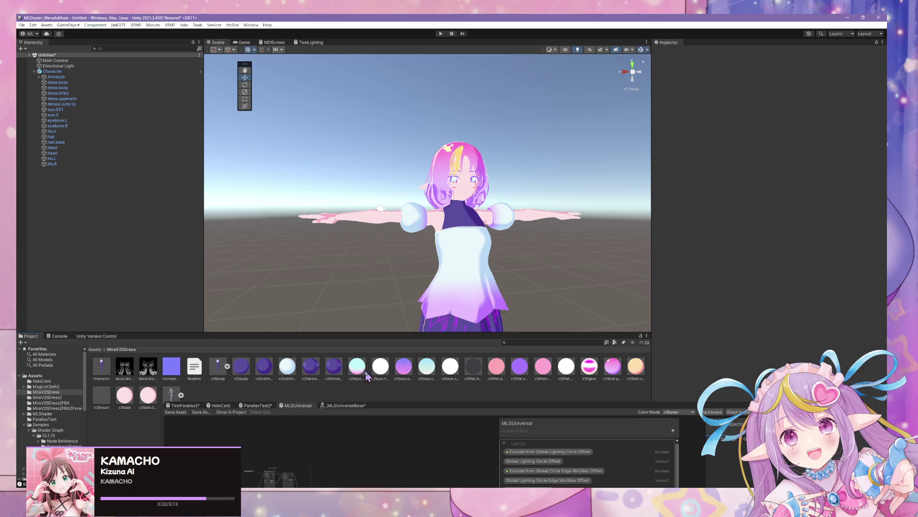
{"action": "left_click", "coordinate": [357, 370]}
{"action": "left_click", "coordinate": [404, 371], "text": "ctrl"}
{"action": "mouse_move", "coordinate": [506, 259]}
{"action": "right_mouse_down"}
{"action": "mouse_move", "coordinate": [489, 256]}
{"action": "mouse_move", "coordinate": [531, 215]}
{"action": "mouse_move", "coordinate": [549, 213]}
{"action": "mouse_move", "coordinate": [474, 269]}
{"action": "mouse_move", "coordinate": [482, 271]}
{"action": "mouse_move", "coordinate": [455, 263]}
{"action": "mouse_move", "coordinate": [461, 271]}
{"action": "right_mouse_up"}
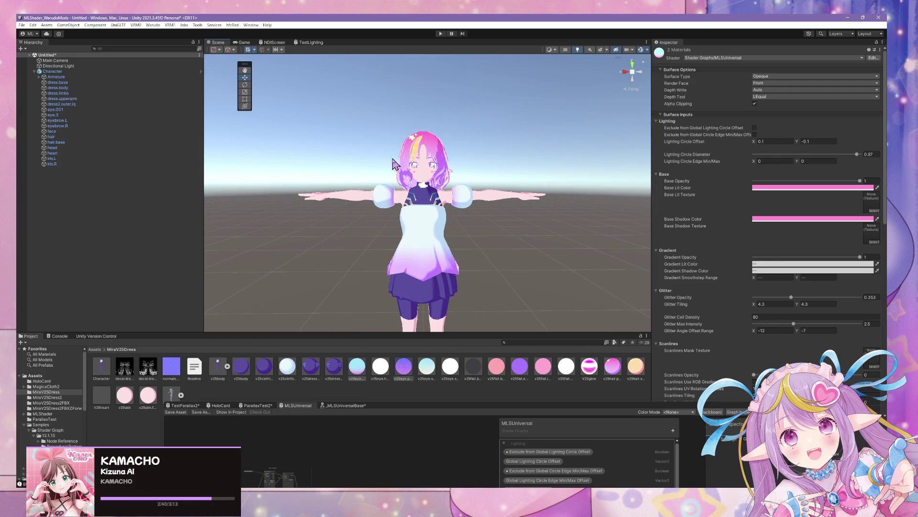
{"action": "key", "text": "alt+Tab"}
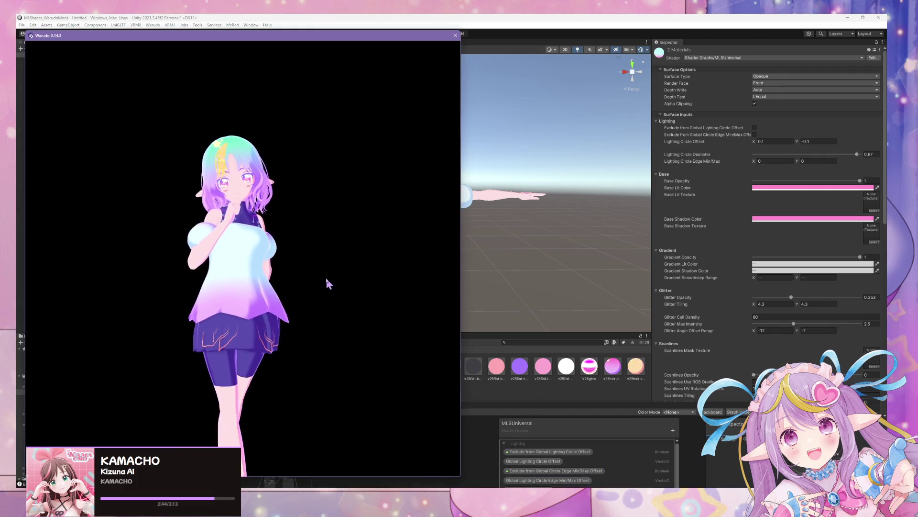
{"action": "left_click", "coordinate": [546, 17]}
{"action": "left_click", "coordinate": [778, 187]}
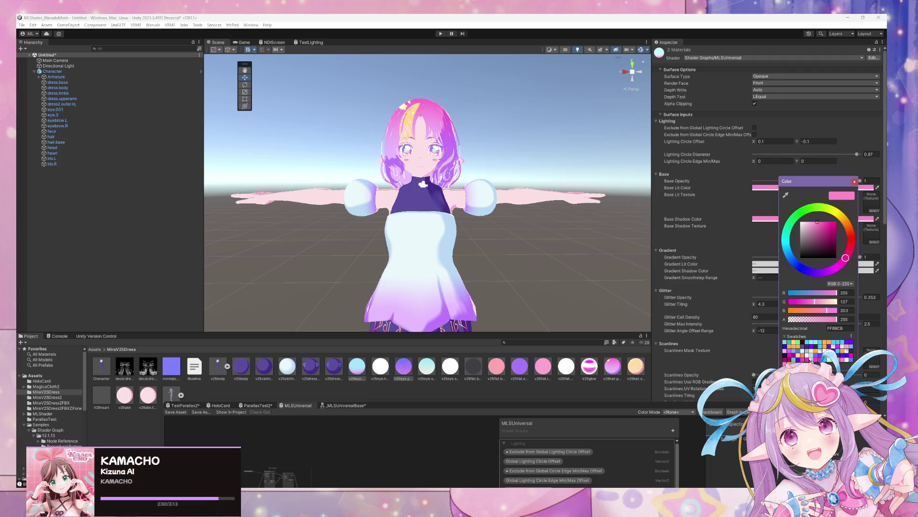
{"action": "left_click", "coordinate": [843, 358]}
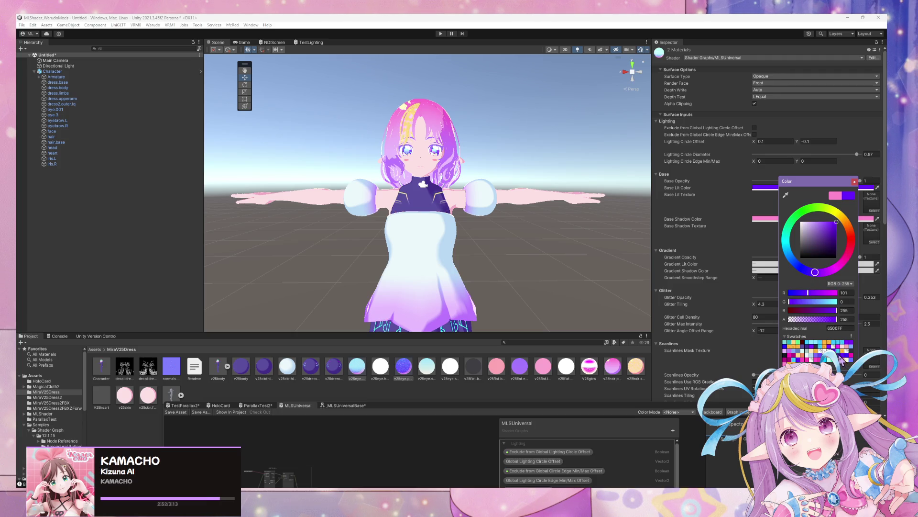
{"action": "key", "text": "ctrl+z"}
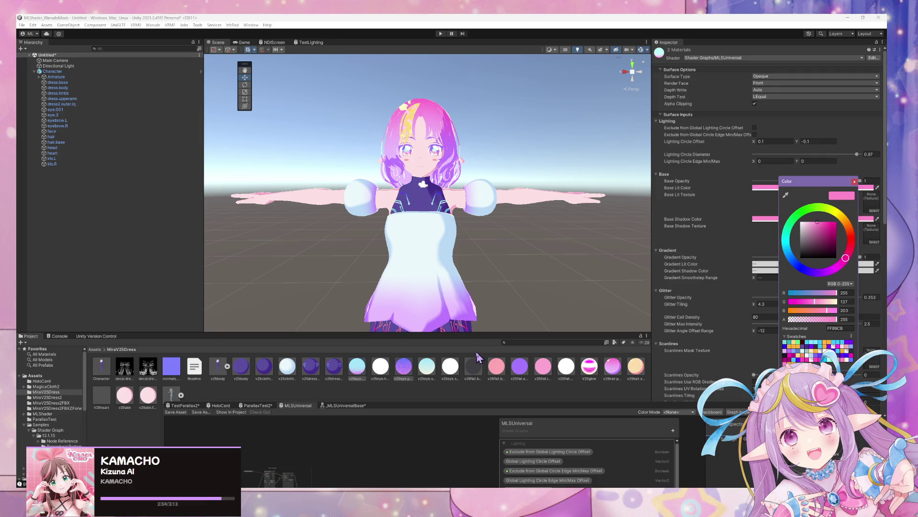
{"action": "left_click", "coordinate": [614, 378]}
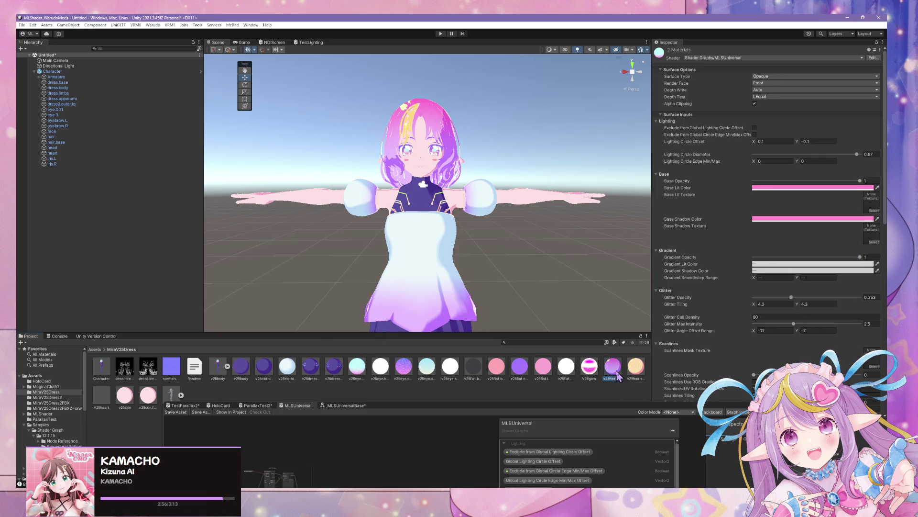
- Shift the hair's Gradient Lit Color to a lighter purple
{"action": "left_click", "coordinate": [808, 263]}
{"action": "left_click_drag", "start_coordinate": [869, 338], "coordinate": [845, 349]}
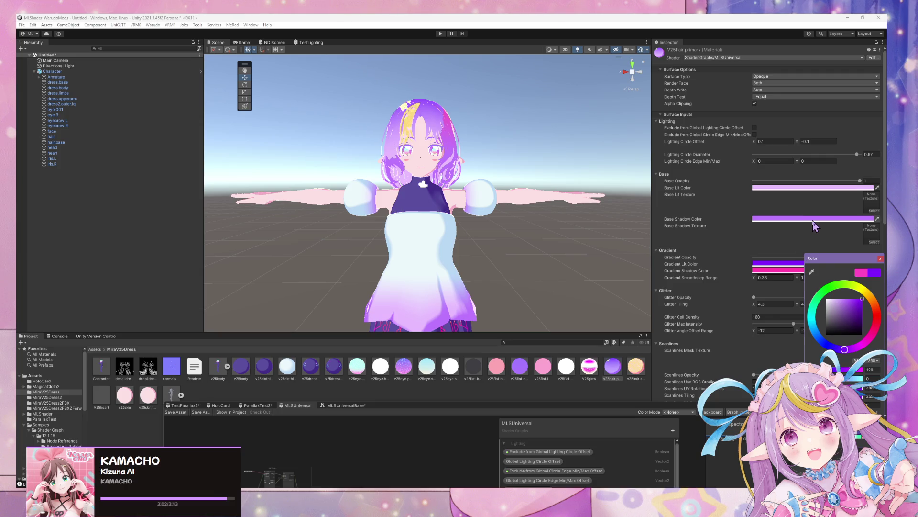
{"action": "left_click", "coordinate": [842, 299]}
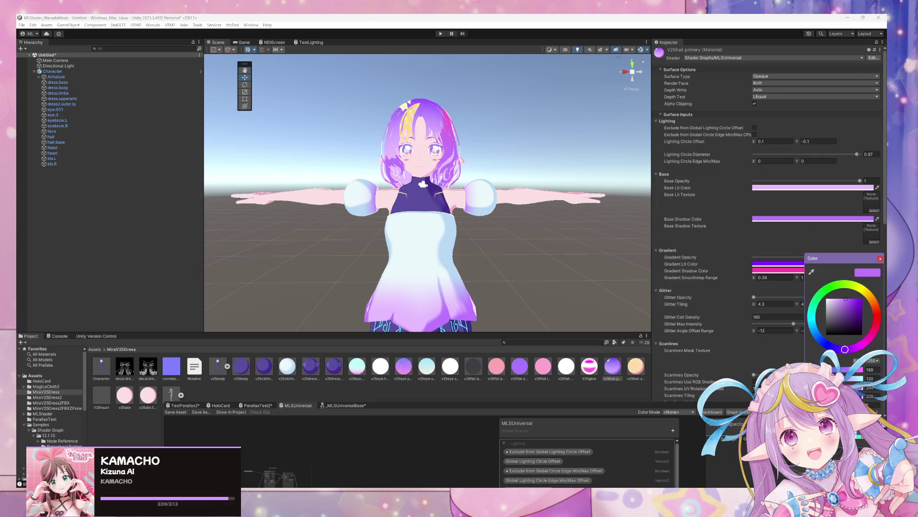
- Set the Gradient Shadow Color to a darker purple and view the avatar full-body
{"action": "left_click", "coordinate": [787, 271]}
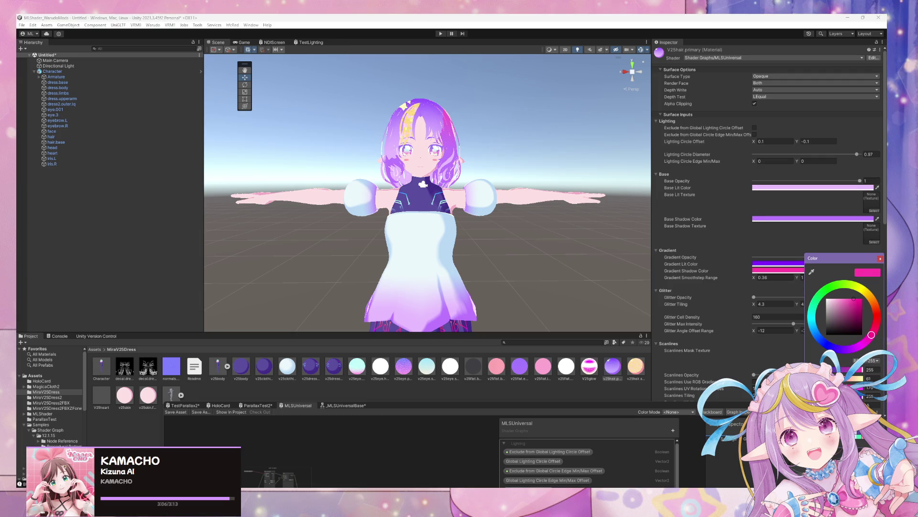
{"action": "left_click_drag", "start_coordinate": [529, 211], "coordinate": [523, 203], "text": "alt"}
{"action": "scroll", "coordinate": [523, 203], "scroll_direction": "down", "scroll_amount": 5}
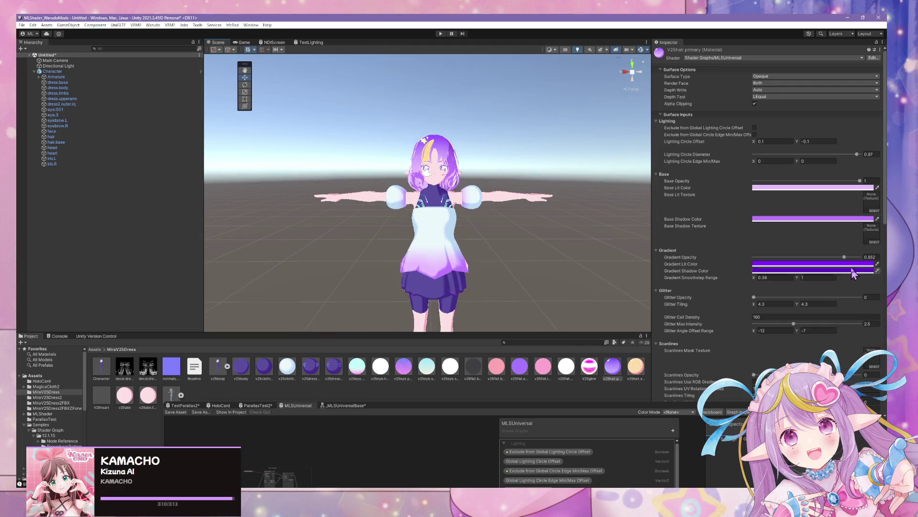
{"action": "left_click", "coordinate": [853, 270]}
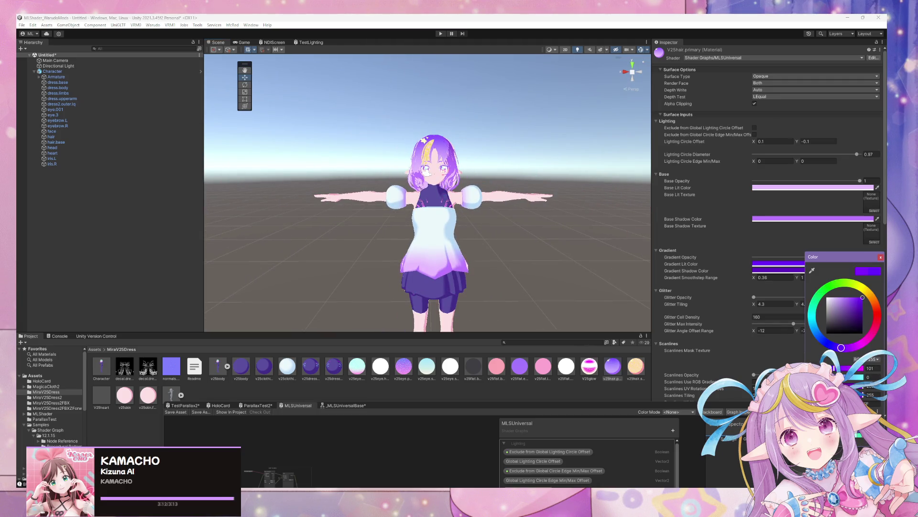
{"action": "left_click_drag", "start_coordinate": [862, 297], "coordinate": [863, 307]}
{"action": "left_click_drag", "start_coordinate": [841, 347], "coordinate": [845, 348]}
{"action": "left_click_drag", "start_coordinate": [863, 306], "coordinate": [862, 297]}
{"action": "left_click_drag", "start_coordinate": [846, 348], "coordinate": [836, 346]}
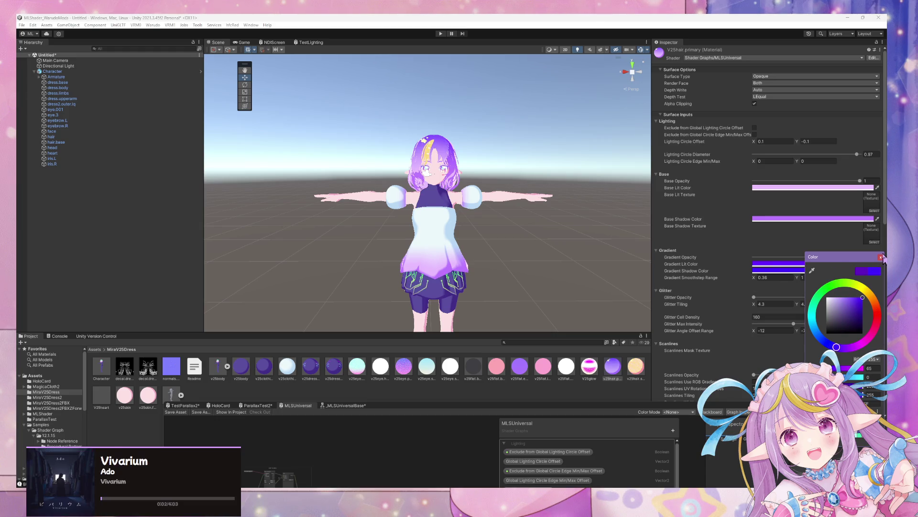
{"action": "mouse_move", "coordinate": [551, 227]}
{"action": "right_mouse_down"}
{"action": "mouse_move", "coordinate": [549, 205]}
{"action": "mouse_move", "coordinate": [539, 207]}
{"action": "mouse_move", "coordinate": [554, 225]}
{"action": "mouse_move", "coordinate": [601, 219]}
{"action": "mouse_move", "coordinate": [485, 209]}
{"action": "mouse_move", "coordinate": [525, 225]}
{"action": "right_mouse_up"}
{"action": "key", "text": "s"}
- After trying cyan and green, settle the Gradient Lit Color on deep violet and check the hair
{"action": "left_click", "coordinate": [833, 264]}
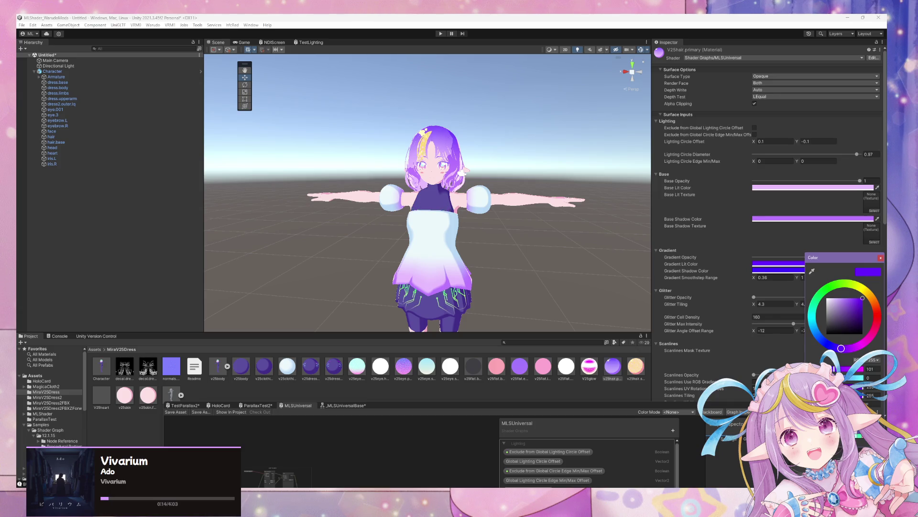
{"action": "left_click", "coordinate": [860, 442]}
{"action": "left_click", "coordinate": [859, 442]}
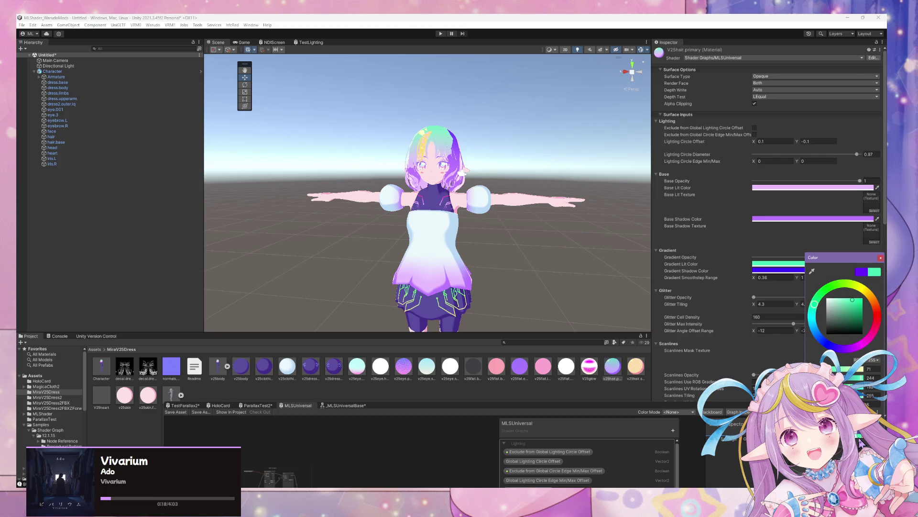
{"action": "left_click", "coordinate": [859, 441]}
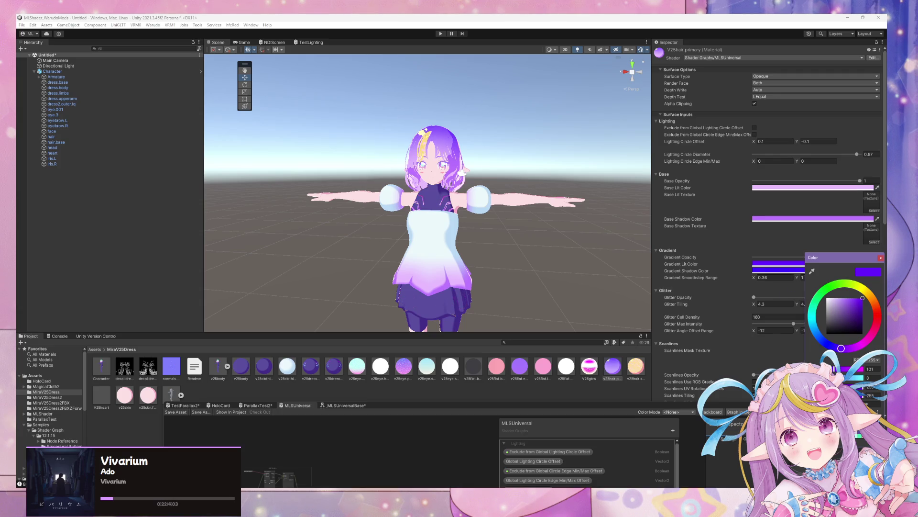
{"action": "left_click_drag", "start_coordinate": [841, 347], "coordinate": [836, 348]}
{"action": "left_click", "coordinate": [547, 260]}
{"action": "scroll", "coordinate": [579, 256], "scroll_direction": "up", "scroll_amount": 5}
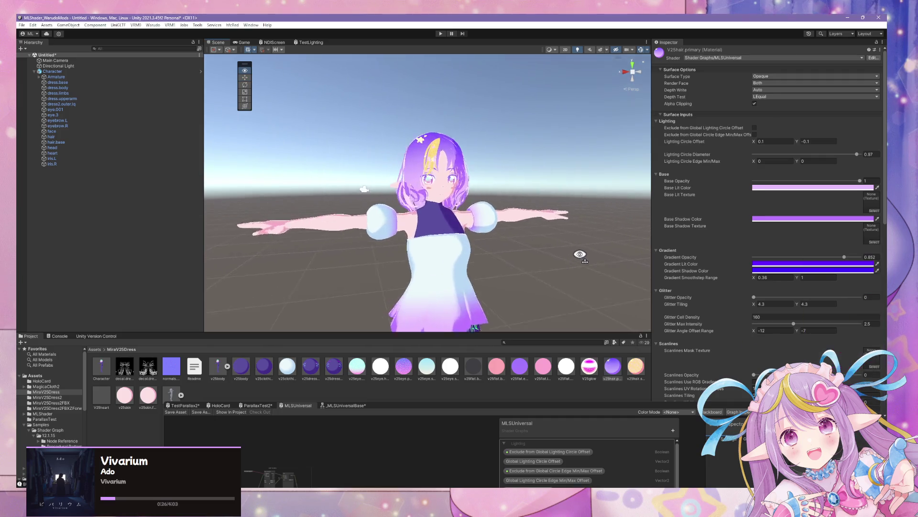
{"action": "scroll", "coordinate": [576, 241], "scroll_direction": "down", "scroll_amount": 5}
{"action": "mouse_move", "coordinate": [576, 241]}
{"action": "left_mouse_down", "text": "alt"}
{"action": "mouse_move", "coordinate": [500, 248]}
{"action": "mouse_move", "coordinate": [545, 251]}
{"action": "left_mouse_up", "text": "alt"}
{"action": "mouse_move", "coordinate": [544, 250]}
{"action": "right_mouse_down", "text": "alt"}
{"action": "mouse_move", "coordinate": [475, 260]}
{"action": "mouse_move", "coordinate": [537, 280]}
{"action": "mouse_move", "coordinate": [530, 269]}
{"action": "right_mouse_up", "text": "alt"}
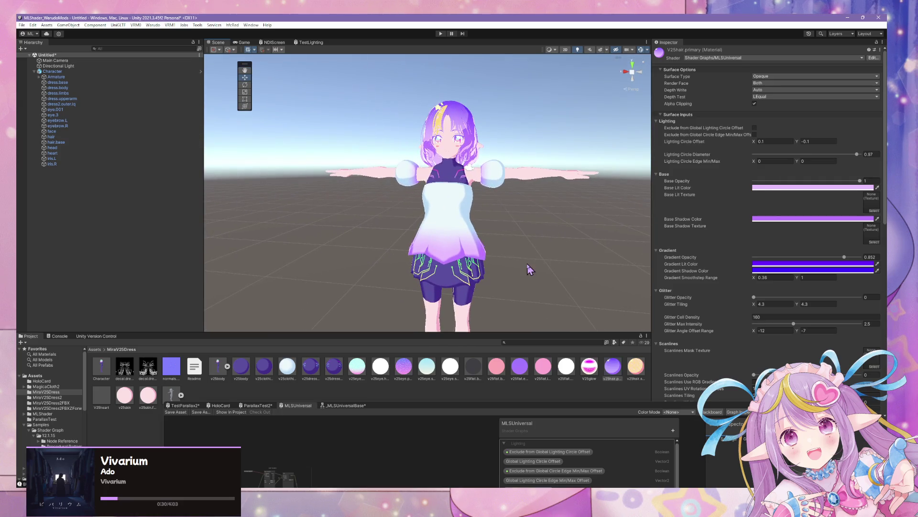
- Build the avatar as a Warudo mod, dismissing the 'Cannot restructure Prefab instance' error
{"action": "left_click", "coordinate": [153, 25]}
{"action": "left_click", "coordinate": [176, 69]}
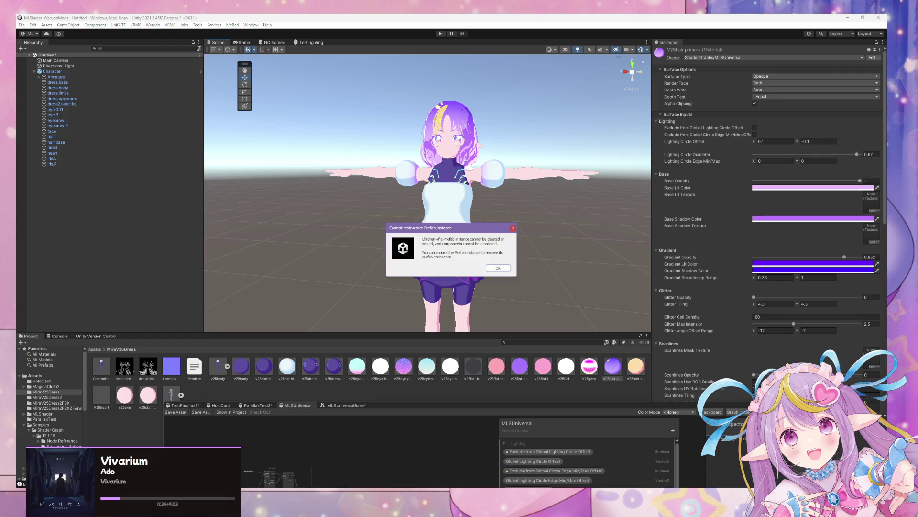
{"action": "left_click", "coordinate": [500, 268]}
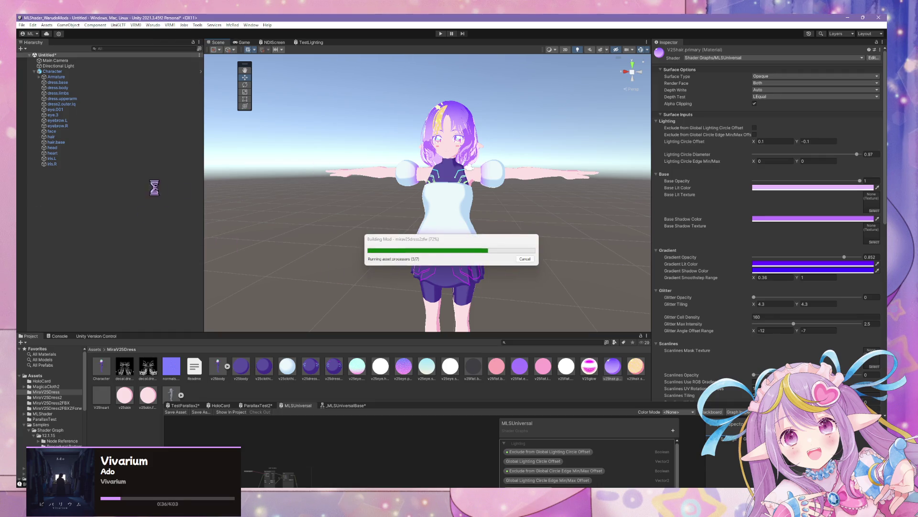
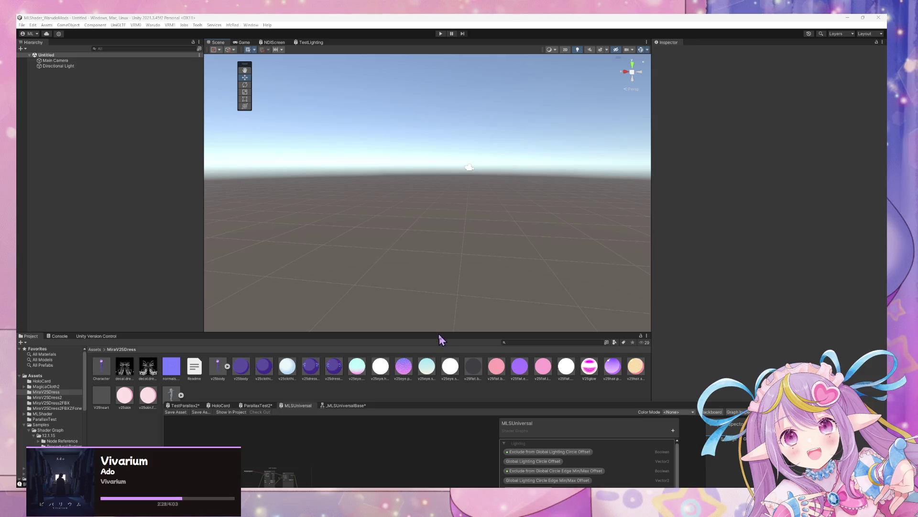
- Bring the Warudo window with the dressed avatar preview in front of the Unity editor
{"action": "left_click", "coordinate": [607, 486]}
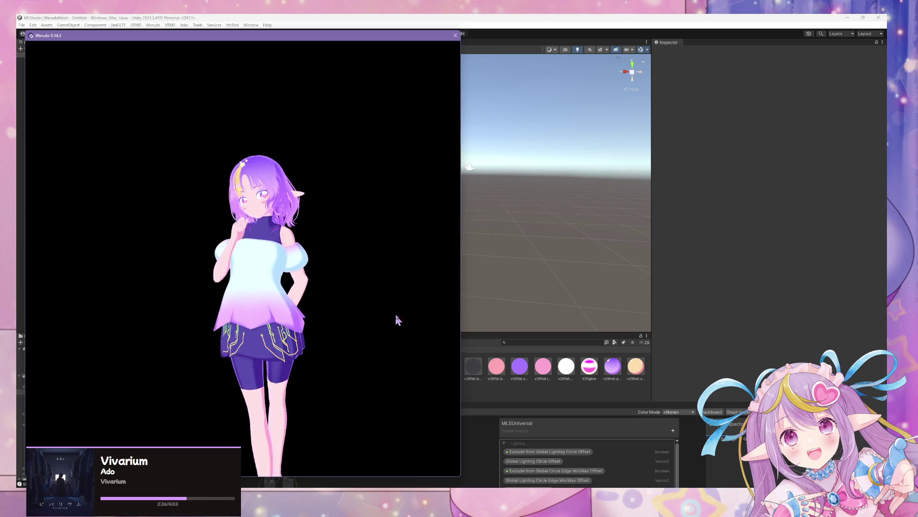
- Zoom and orbit the Warudo camera to inspect the dress from the side and back
{"action": "scroll", "coordinate": [375, 317], "scroll_direction": "up", "scroll_amount": 5}
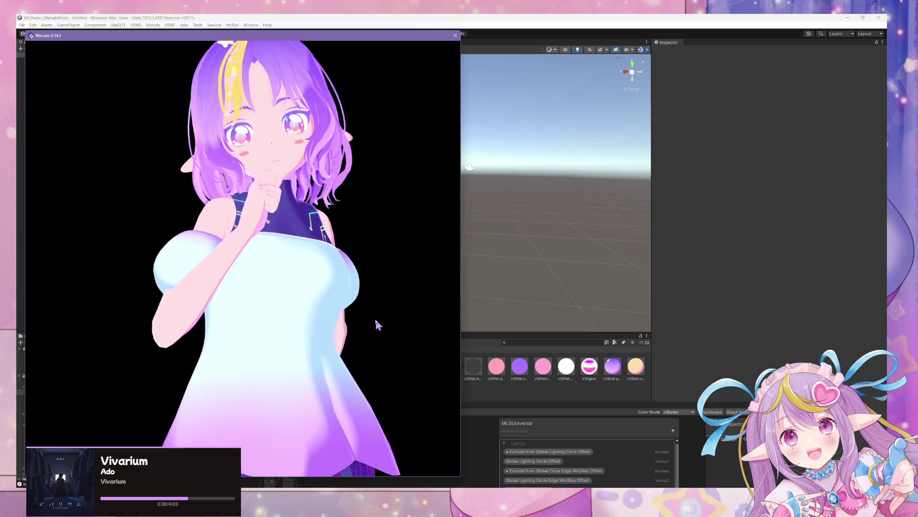
{"action": "scroll", "coordinate": [375, 329], "scroll_direction": "down", "scroll_amount": 5}
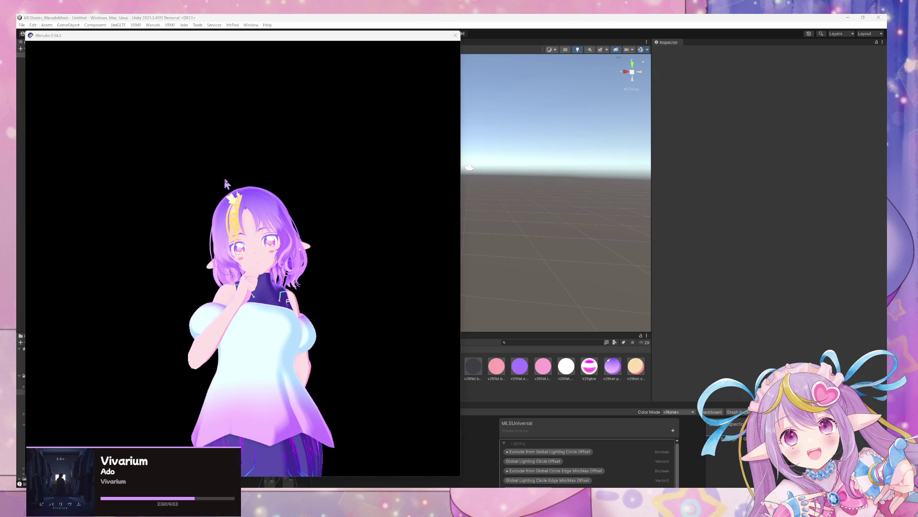
{"action": "mouse_move", "coordinate": [226, 184]}
{"action": "left_mouse_down"}
{"action": "mouse_move", "coordinate": [344, 209]}
{"action": "mouse_move", "coordinate": [342, 235]}
{"action": "mouse_move", "coordinate": [234, 249]}
{"action": "mouse_move", "coordinate": [334, 244]}
{"action": "left_mouse_up"}
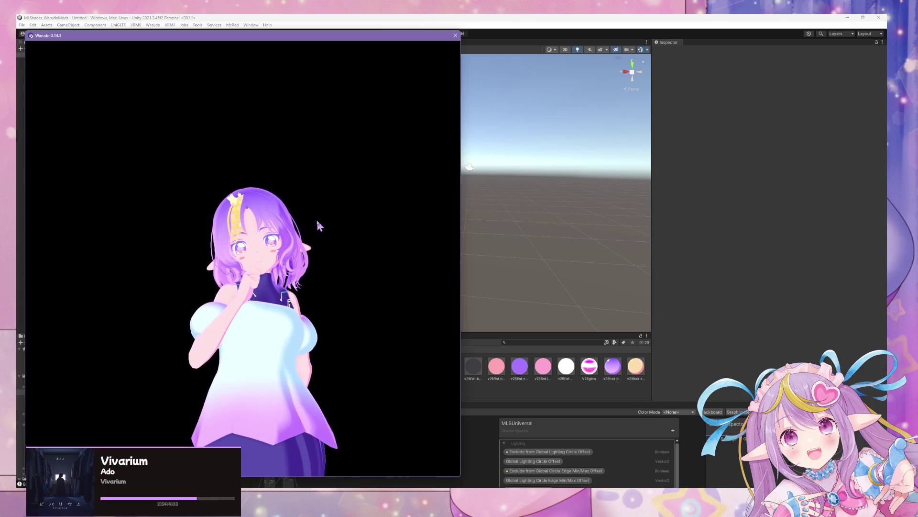
{"action": "scroll", "coordinate": [318, 225], "scroll_direction": "up", "scroll_amount": 5}
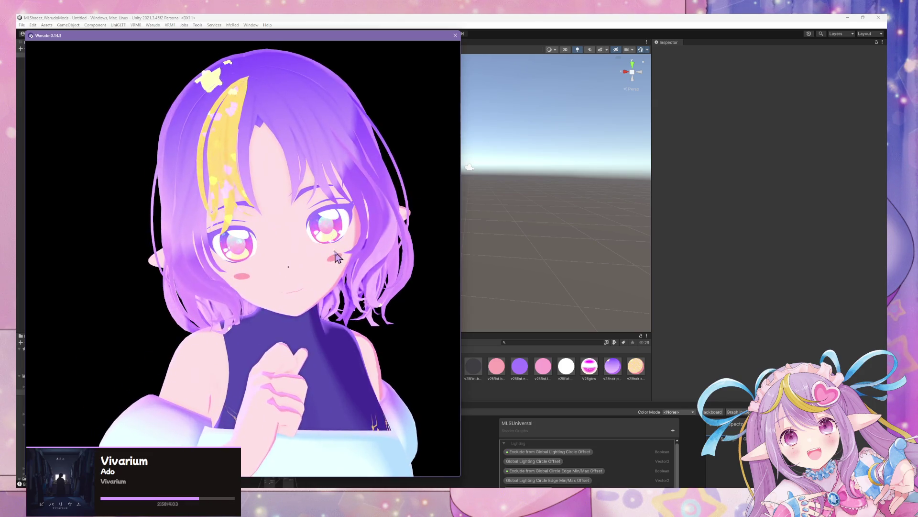
{"action": "scroll", "coordinate": [325, 230], "scroll_direction": "down", "scroll_amount": 5}
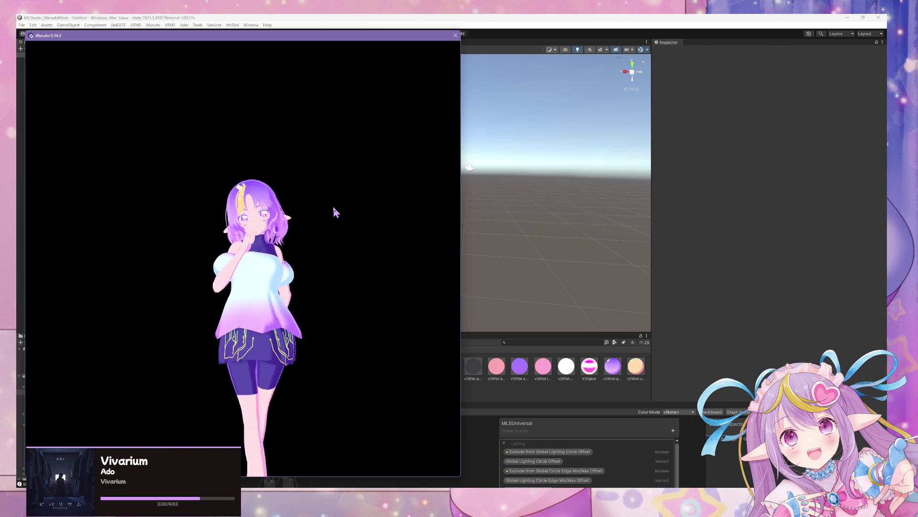
{"action": "mouse_move", "coordinate": [335, 213]}
{"action": "left_mouse_down"}
{"action": "mouse_move", "coordinate": [41, 221]}
{"action": "mouse_move", "coordinate": [321, 246]}
{"action": "left_mouse_up"}
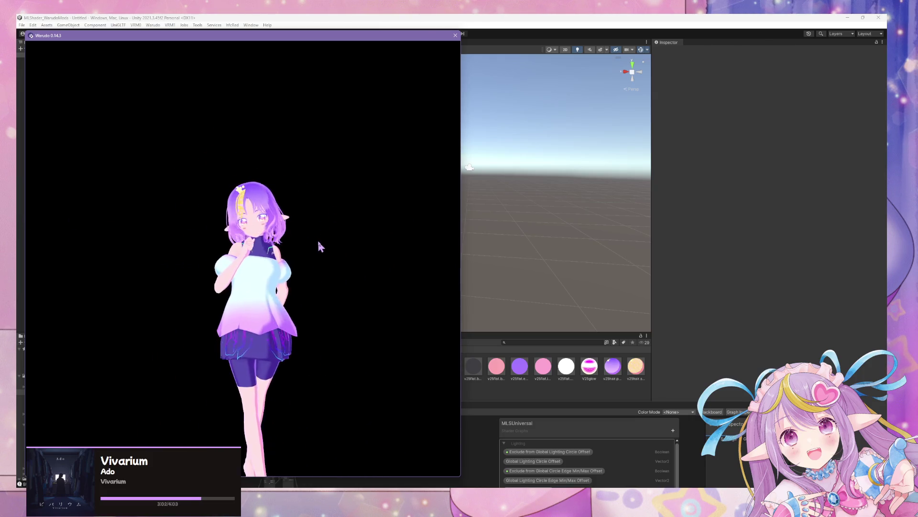
{"action": "scroll", "coordinate": [320, 247], "scroll_direction": "up", "scroll_amount": 4}
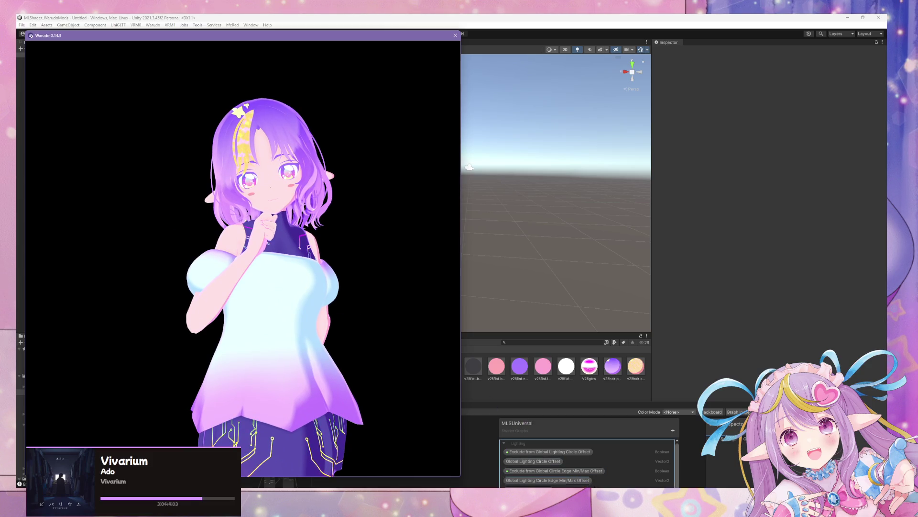
{"action": "left_click", "coordinate": [469, 167]}
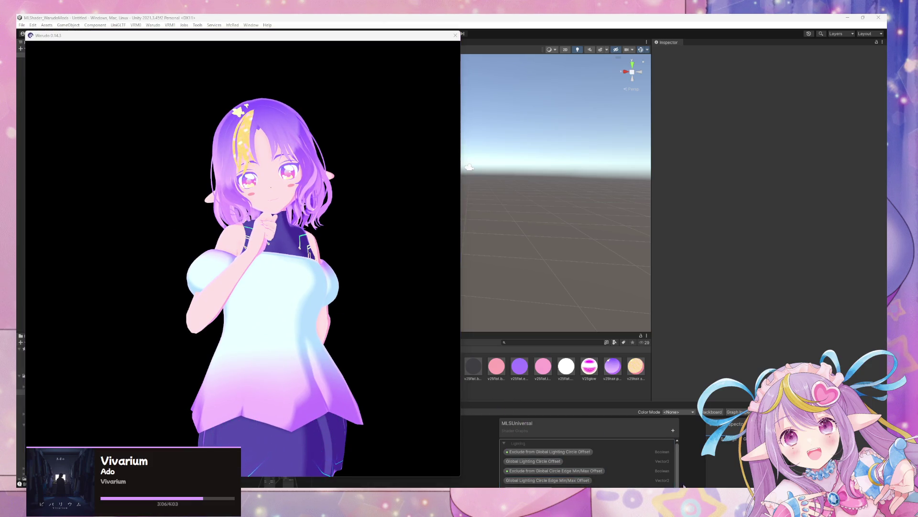
{"action": "left_click_drag", "start_coordinate": [356, 382], "coordinate": [289, 374]}
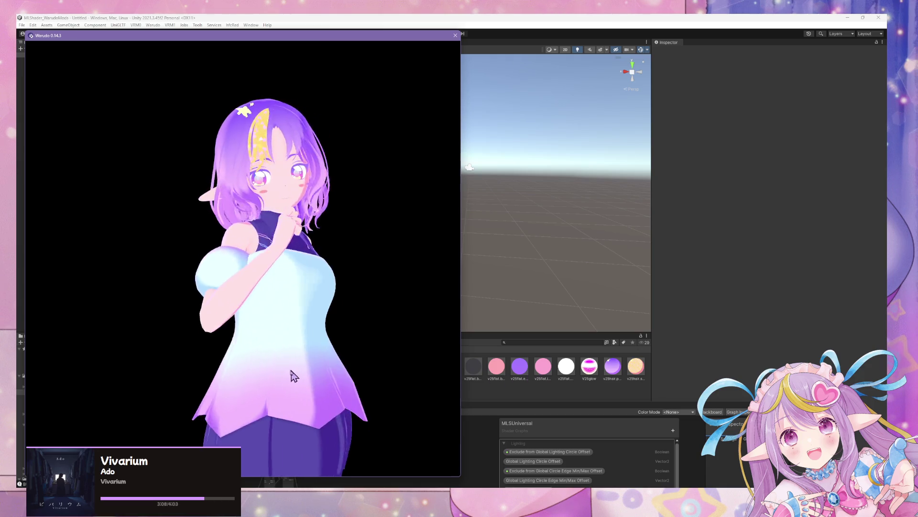
{"action": "scroll", "coordinate": [273, 371], "scroll_direction": "down", "scroll_amount": 3}
{"action": "scroll", "coordinate": [268, 369], "scroll_direction": "down", "scroll_amount": 2}
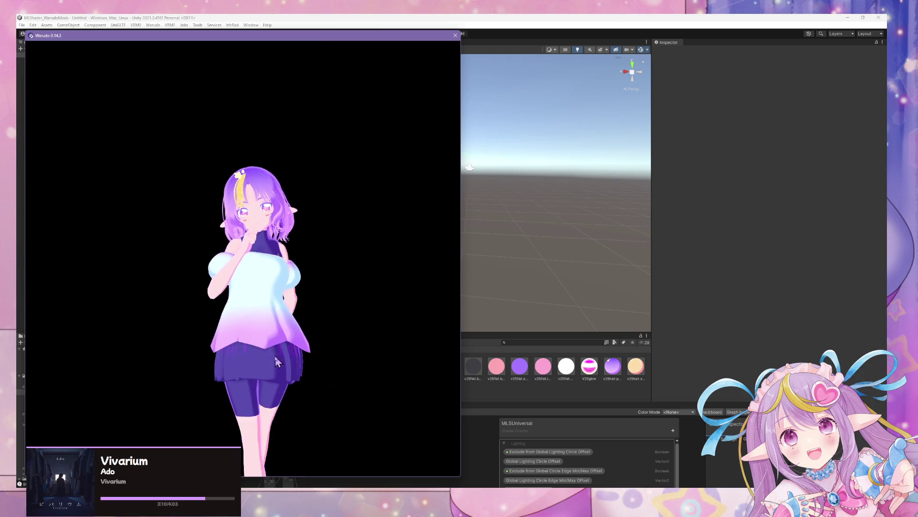
{"action": "mouse_move", "coordinate": [316, 374]}
{"action": "left_mouse_down"}
{"action": "mouse_move", "coordinate": [134, 373]}
{"action": "mouse_move", "coordinate": [388, 368]}
{"action": "mouse_move", "coordinate": [375, 338]}
{"action": "mouse_move", "coordinate": [317, 437]}
{"action": "mouse_move", "coordinate": [168, 371]}
{"action": "mouse_move", "coordinate": [401, 363]}
{"action": "mouse_move", "coordinate": [159, 338]}
{"action": "mouse_move", "coordinate": [445, 354]}
{"action": "mouse_move", "coordinate": [361, 349]}
{"action": "mouse_move", "coordinate": [530, 390]}
{"action": "mouse_move", "coordinate": [246, 318]}
{"action": "mouse_move", "coordinate": [438, 345]}
{"action": "mouse_move", "coordinate": [267, 303]}
{"action": "mouse_move", "coordinate": [201, 307]}
{"action": "mouse_move", "coordinate": [441, 343]}
{"action": "mouse_move", "coordinate": [320, 293]}
{"action": "mouse_move", "coordinate": [180, 268]}
{"action": "mouse_move", "coordinate": [450, 303]}
{"action": "left_mouse_up"}
- Orbit around the avatar again from front to back, then return to the Blender model
{"action": "scroll", "coordinate": [385, 362], "scroll_direction": "up", "scroll_amount": 5}
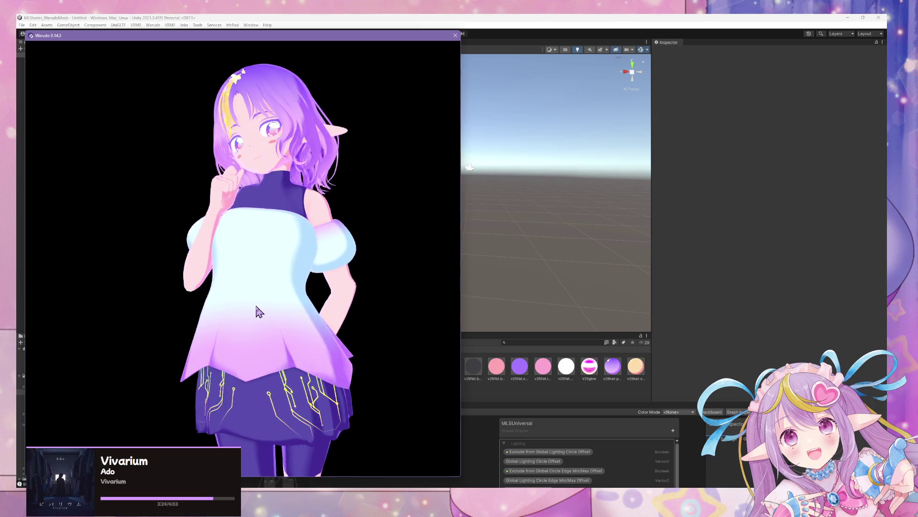
{"action": "scroll", "coordinate": [277, 307], "scroll_direction": "up", "scroll_amount": 3}
{"action": "scroll", "coordinate": [335, 298], "scroll_direction": "down", "scroll_amount": 3}
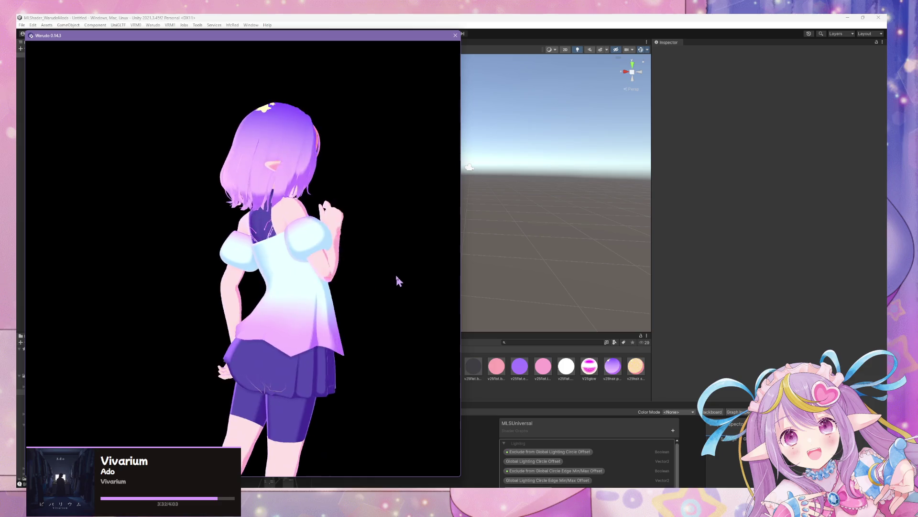
{"action": "left_click_drag", "start_coordinate": [249, 301], "coordinate": [418, 293]}
{"action": "left_click_drag", "start_coordinate": [255, 313], "coordinate": [363, 318]}
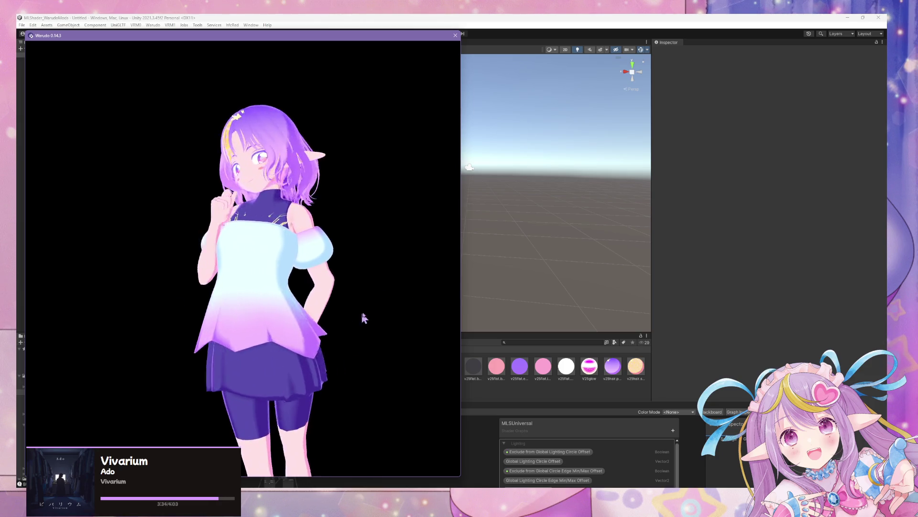
{"action": "scroll", "coordinate": [384, 297], "scroll_direction": "down", "scroll_amount": 1}
{"action": "scroll", "coordinate": [309, 290], "scroll_direction": "up", "scroll_amount": 2}
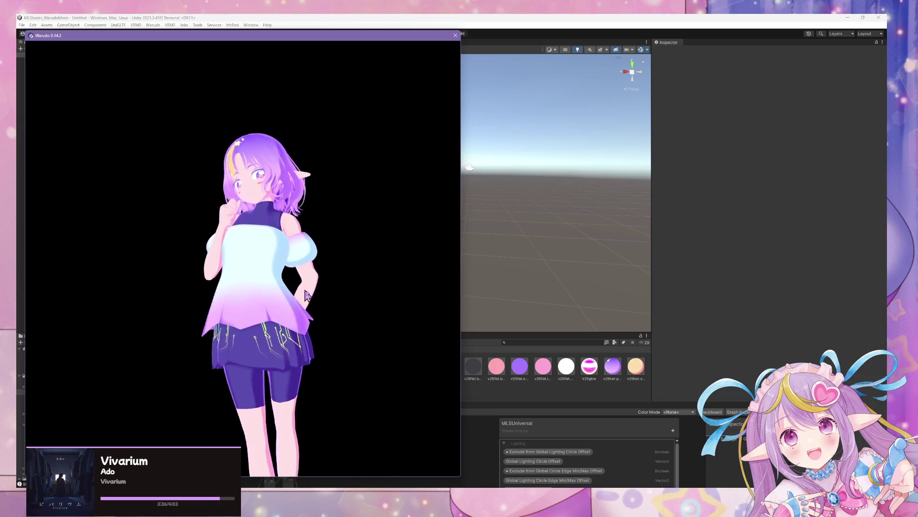
{"action": "scroll", "coordinate": [359, 314], "scroll_direction": "up", "scroll_amount": 3}
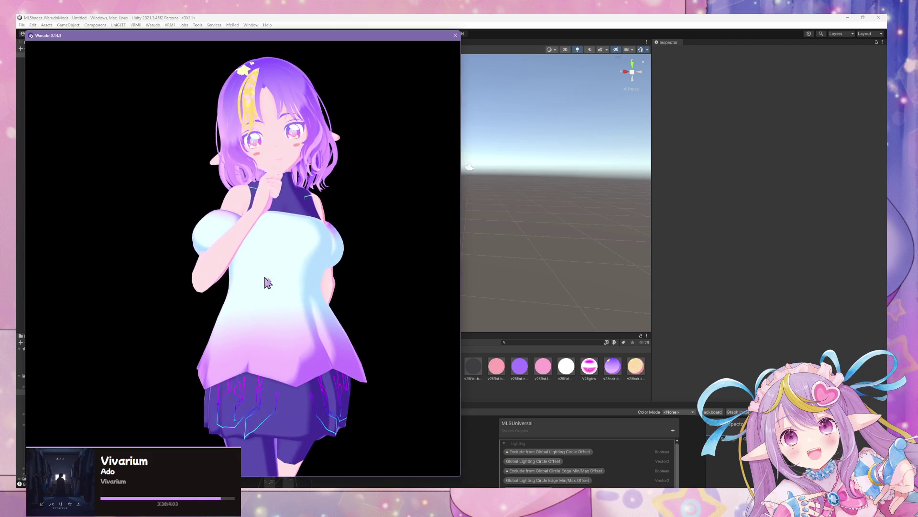
{"action": "left_click_drag", "start_coordinate": [266, 282], "coordinate": [410, 326]}
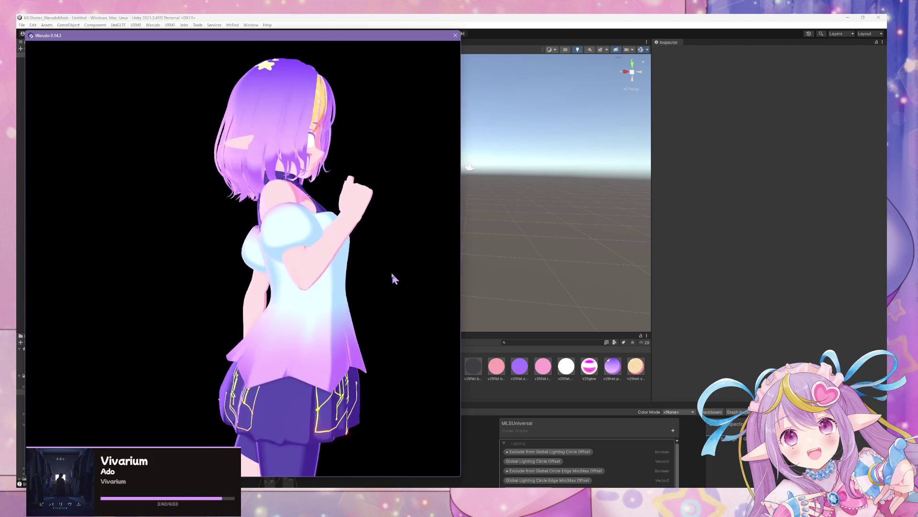
{"action": "mouse_move", "coordinate": [275, 237]}
{"action": "left_mouse_down"}
{"action": "mouse_move", "coordinate": [329, 289]}
{"action": "mouse_move", "coordinate": [417, 316]}
{"action": "left_mouse_up"}
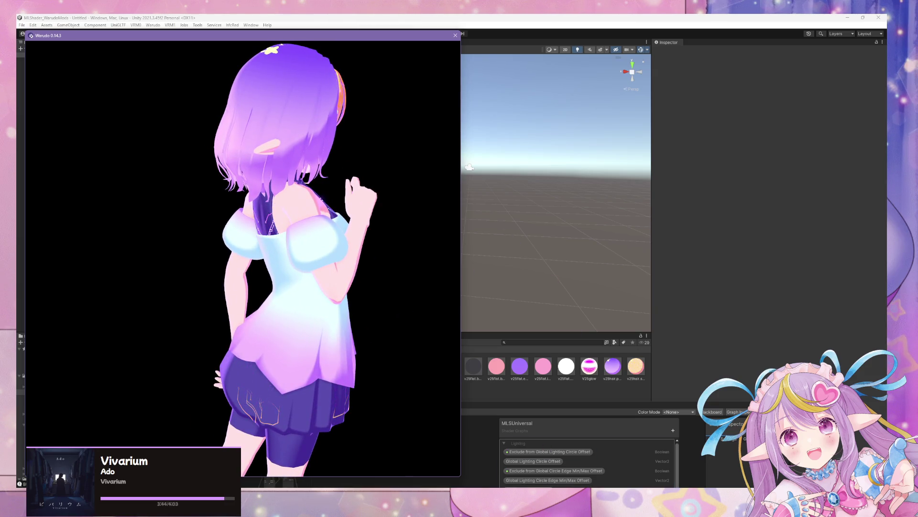
{"action": "left_click", "coordinate": [447, 460]}
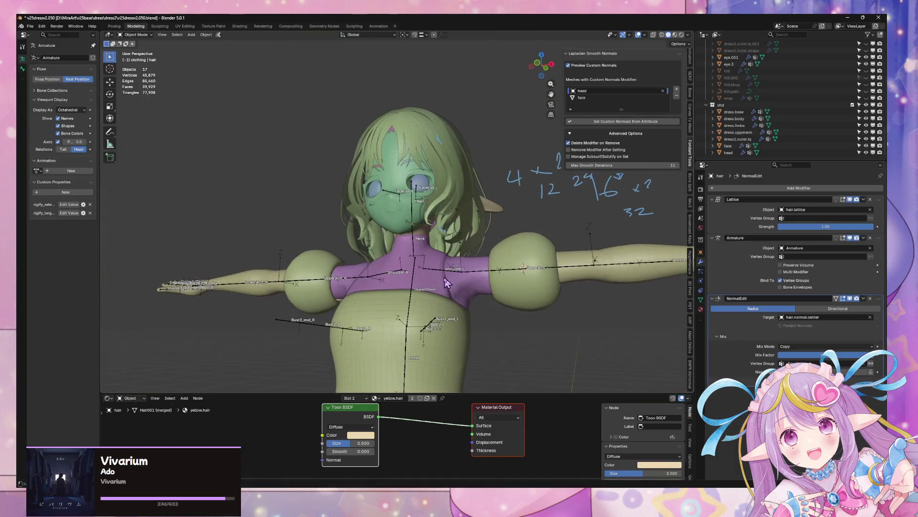
- Compare the Warudo avatar with the Blender model and frame the torso from the front
{"action": "middle_click_drag", "start_coordinate": [444, 282], "coordinate": [457, 337]}
{"action": "key", "text": "alt+Tab"}
{"action": "left_click_drag", "start_coordinate": [120, 268], "coordinate": [309, 270]}
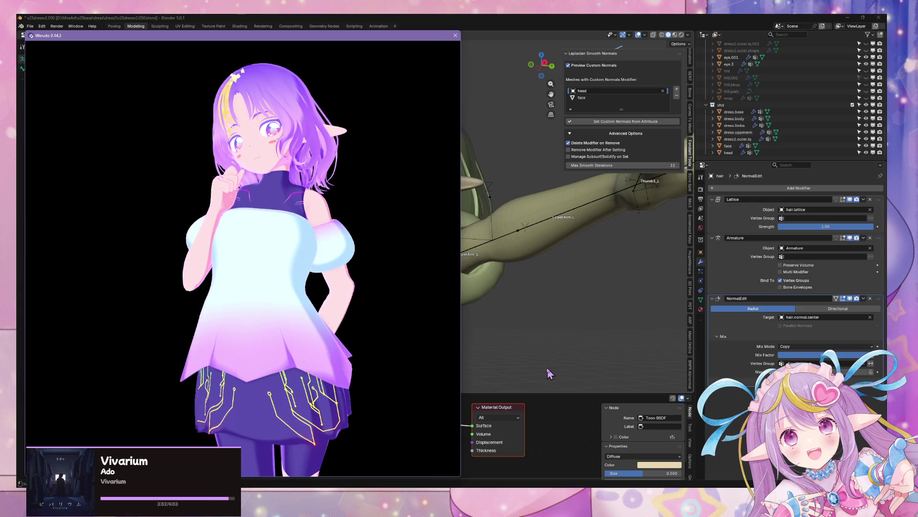
{"action": "middle_click_drag", "start_coordinate": [548, 373], "coordinate": [547, 308]}
{"action": "key", "text": "alt+Tab"}
{"action": "mouse_move", "coordinate": [418, 299]}
{"action": "middle_mouse_down"}
{"action": "mouse_move", "coordinate": [466, 297]}
{"action": "mouse_move", "coordinate": [464, 270]}
{"action": "middle_mouse_up"}
{"action": "scroll", "coordinate": [467, 297], "scroll_direction": "up", "scroll_amount": 3}
- Snap the 3D cursor to the armature's waist spine bone, deselect, and bring up the Add > Mesh list
{"action": "left_click", "coordinate": [465, 268]}
{"action": "scroll", "coordinate": [445, 263], "scroll_direction": "down", "scroll_amount": 1}
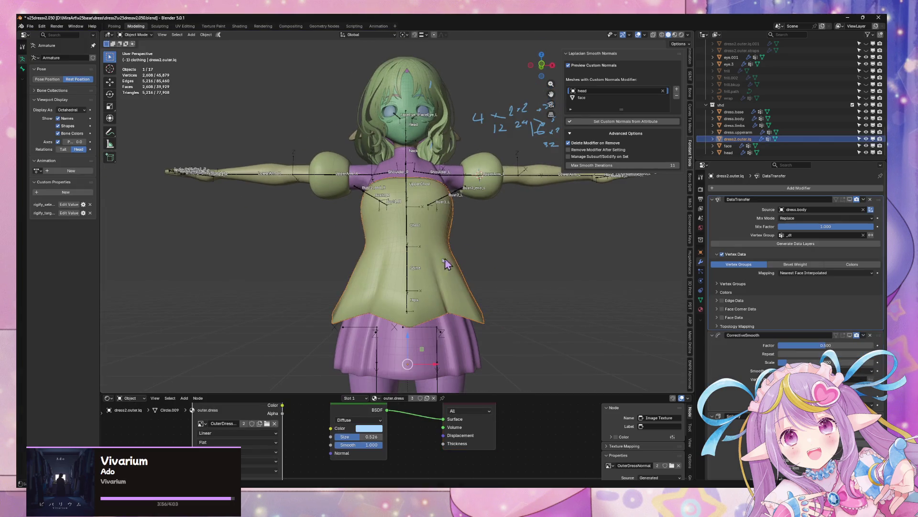
{"action": "left_click", "coordinate": [410, 261]}
{"action": "key", "text": "z"}
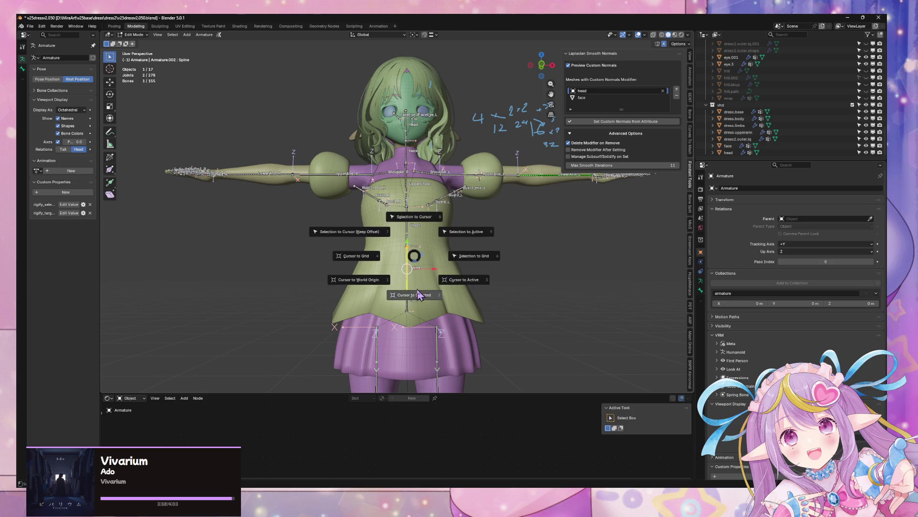
{"action": "left_click", "coordinate": [523, 272]}
{"action": "middle_click_drag", "start_coordinate": [523, 271], "coordinate": [512, 276]}
{"action": "key", "text": "shift+a"}
{"action": "mouse_move", "coordinate": [510, 277]}
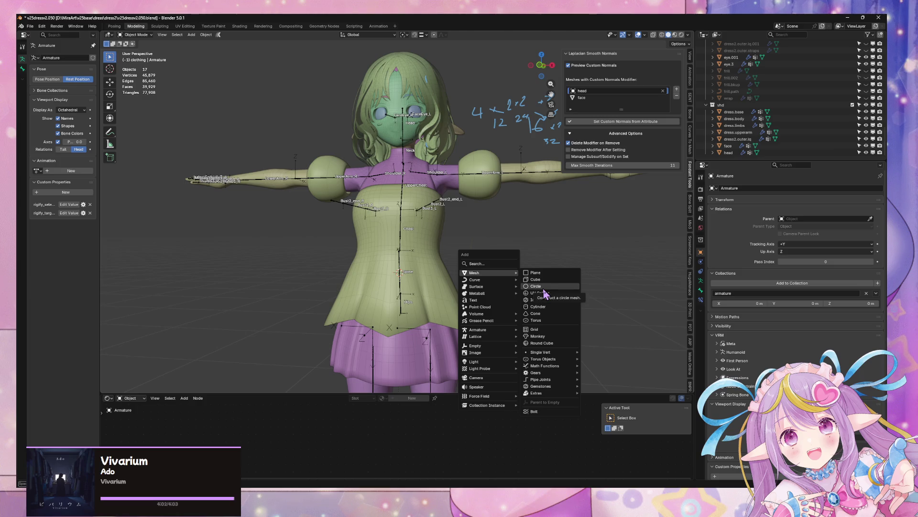
- Add a circle at the waist, scale it to 0.174, and extrude it upward into a band
{"action": "left_click", "coordinate": [536, 286]}
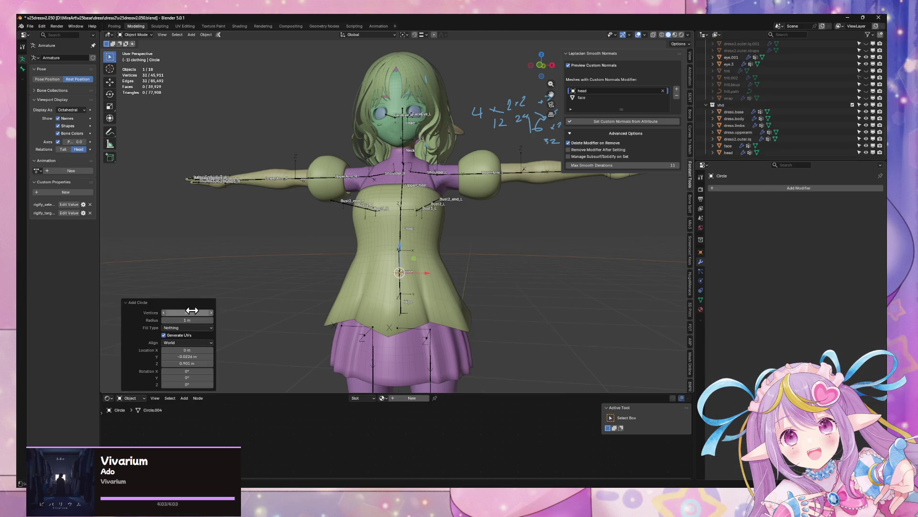
{"action": "scroll", "coordinate": [502, 246], "scroll_direction": "down", "scroll_amount": 3}
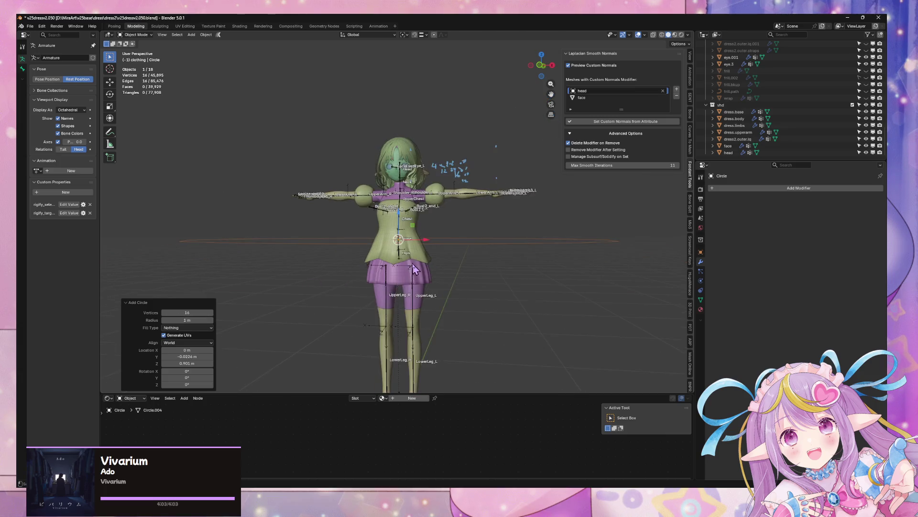
{"action": "key", "text": "Tab"}
{"action": "middle_click_drag", "start_coordinate": [503, 243], "coordinate": [512, 256]}
{"action": "mouse_move", "coordinate": [581, 254]}
{"action": "middle_mouse_down"}
{"action": "mouse_move", "coordinate": [576, 244]}
{"action": "mouse_move", "coordinate": [576, 259]}
{"action": "middle_mouse_up"}
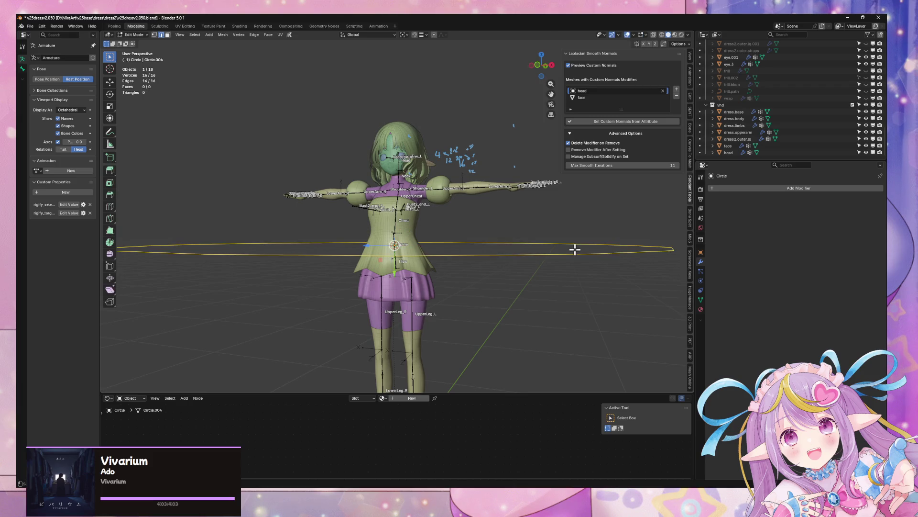
{"action": "key", "text": "a"}
{"action": "key", "text": "s"}
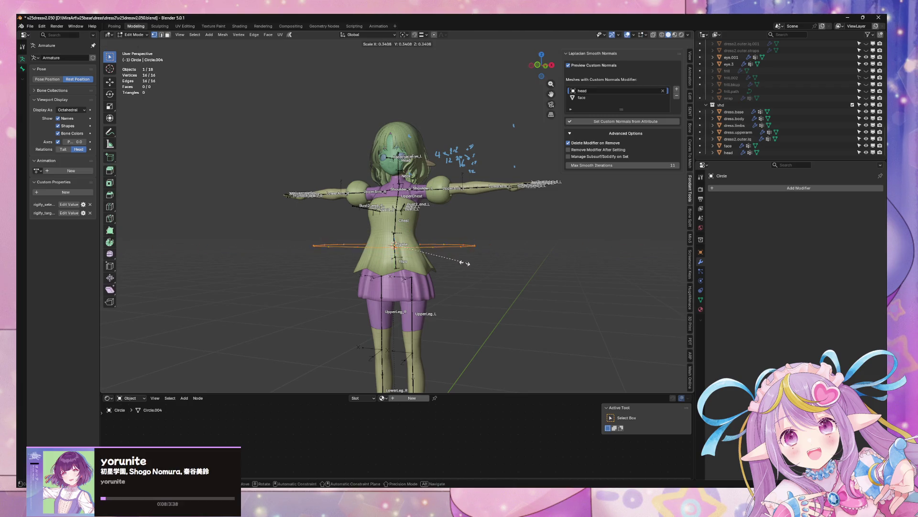
{"action": "left_click", "coordinate": [432, 260]}
{"action": "scroll", "coordinate": [437, 258], "scroll_direction": "up", "scroll_amount": 4}
{"action": "key", "text": "e"}
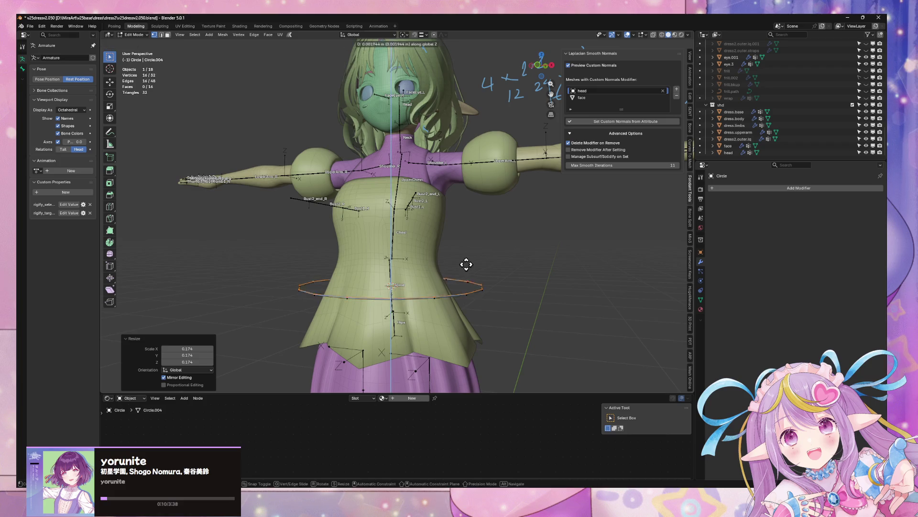
{"action": "left_click", "coordinate": [472, 250]}
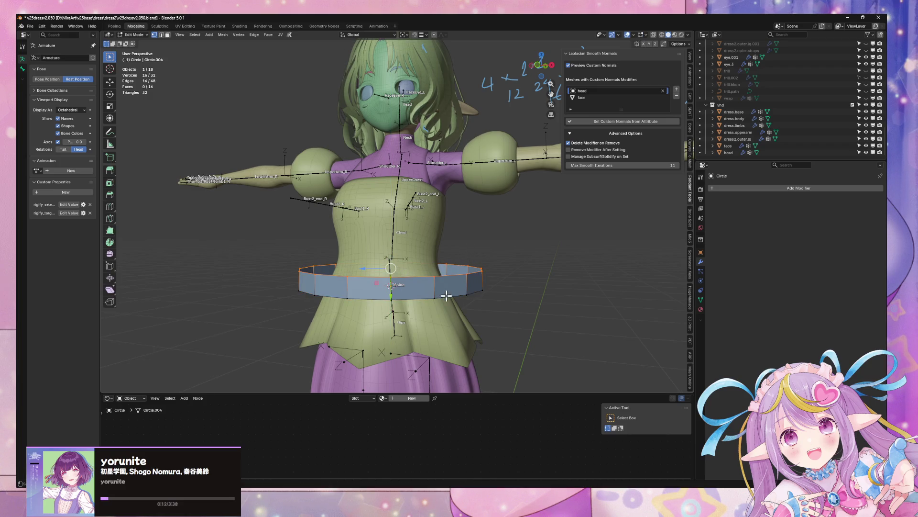
- Recalculate the band's normals to face inside, leave Edit Mode, and show the Deform modifiers
{"action": "key", "text": "a"}
{"action": "key", "text": "alt+n"}
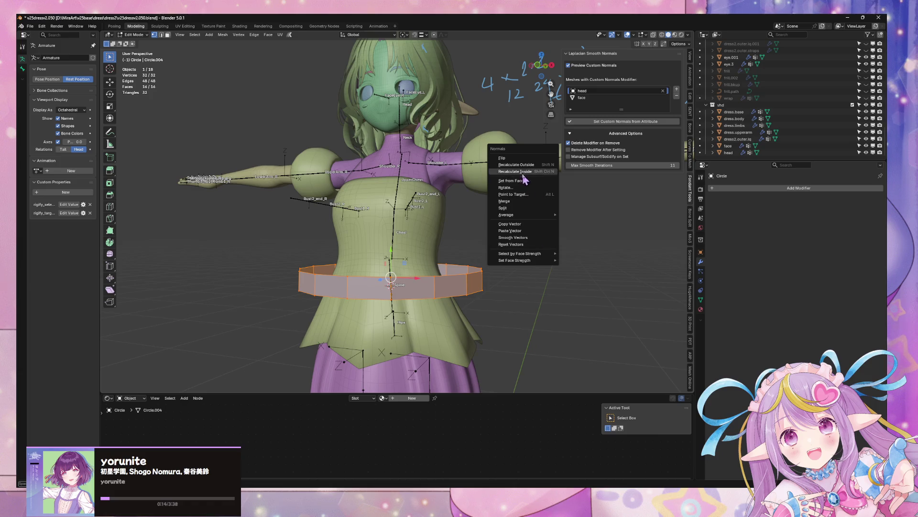
{"action": "left_click", "coordinate": [523, 171]}
{"action": "key", "text": "Tab"}
{"action": "left_click", "coordinate": [758, 187]}
{"action": "mouse_move", "coordinate": [758, 192]}
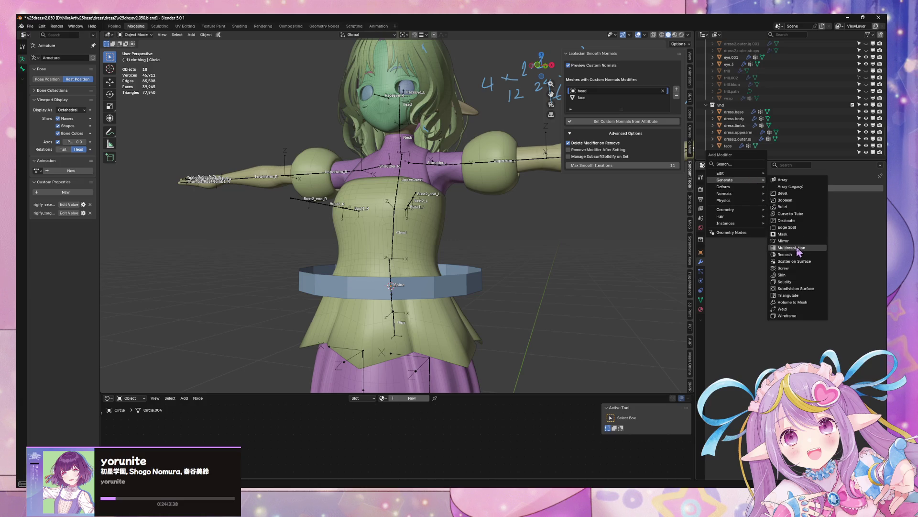
- Add a Subdivision Surface modifier to the belt ring at viewport level 2
{"action": "left_click", "coordinate": [807, 289]}
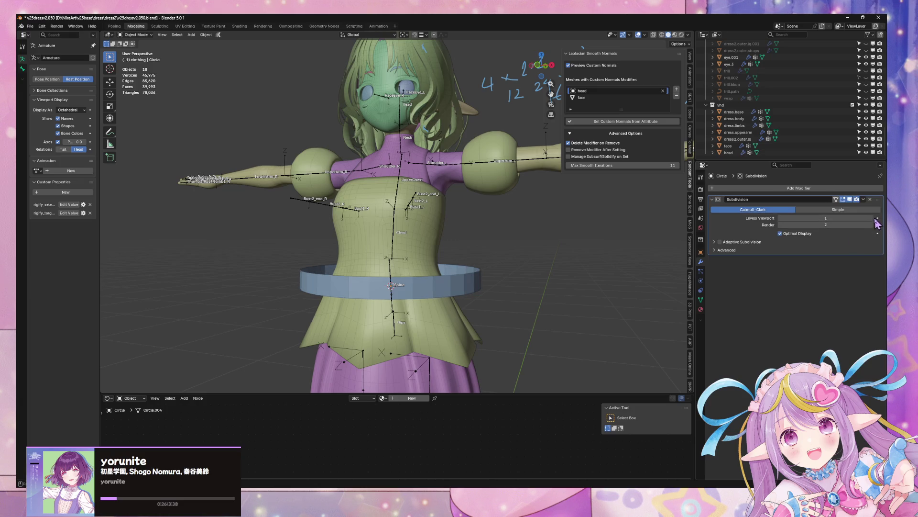
{"action": "key", "text": "Tab"}
{"action": "right_click", "coordinate": [485, 262]}
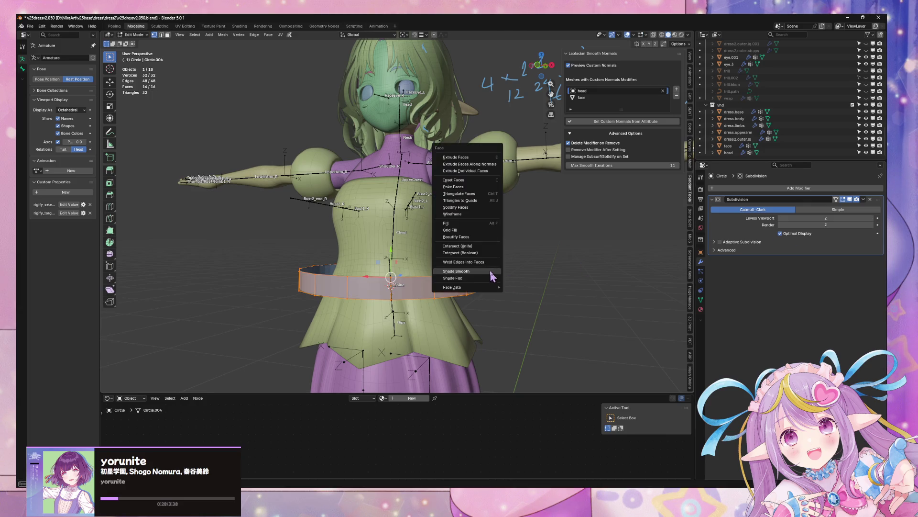
{"action": "key", "text": "Escape"}
{"action": "key", "text": "Tab"}
{"action": "mouse_move", "coordinate": [509, 282]}
{"action": "middle_mouse_down"}
{"action": "mouse_move", "coordinate": [516, 292]}
{"action": "mouse_move", "coordinate": [422, 287]}
{"action": "mouse_move", "coordinate": [531, 271]}
{"action": "middle_mouse_up"}
- Move the belt ring along Y, then tilt its mesh about the Y axis
{"action": "left_click", "coordinate": [428, 283]}
{"action": "key", "text": "g"}
{"action": "key", "text": "y"}
{"action": "left_click", "coordinate": [424, 284]}
{"action": "key", "text": "Tab"}
{"action": "key", "text": "r"}
{"action": "key", "text": "y"}
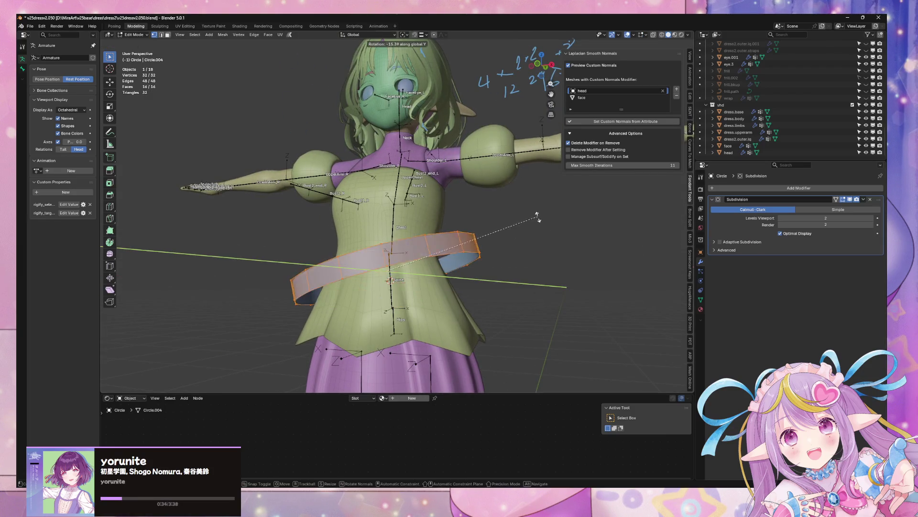
{"action": "left_click", "coordinate": [530, 221]}
{"action": "mouse_move", "coordinate": [530, 222]}
{"action": "middle_mouse_down"}
{"action": "mouse_move", "coordinate": [602, 267]}
{"action": "mouse_move", "coordinate": [588, 238]}
{"action": "mouse_move", "coordinate": [549, 240]}
{"action": "mouse_move", "coordinate": [588, 254]}
{"action": "mouse_move", "coordinate": [532, 252]}
{"action": "middle_mouse_up"}
- Rotate the belt mesh, shrink it to 0.765 and tilt it -13.2° on Y
{"action": "key", "text": "r"}
{"action": "key", "text": "x"}
{"action": "key", "text": "y"}
{"action": "left_click", "coordinate": [559, 251]}
{"action": "key", "text": "s"}
{"action": "left_click", "coordinate": [554, 263]}
{"action": "key", "text": "r"}
{"action": "key", "text": "y"}
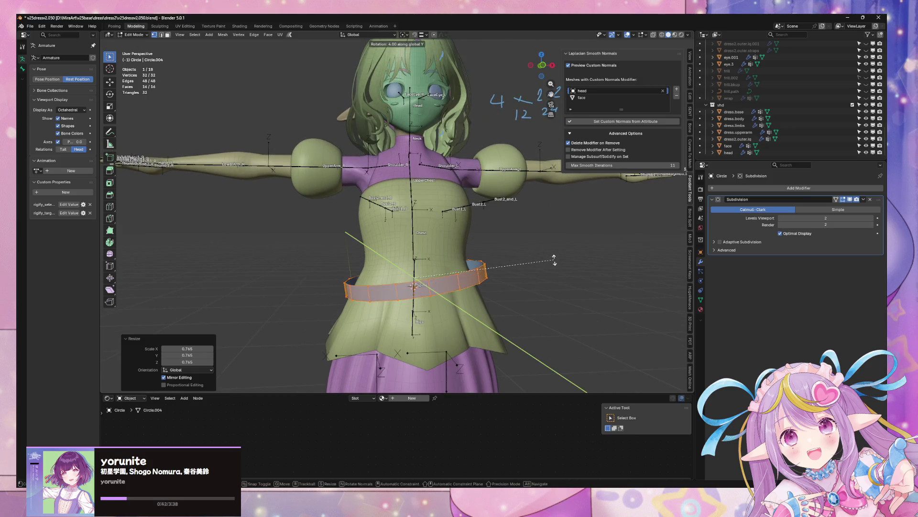
{"action": "left_click", "coordinate": [519, 228]}
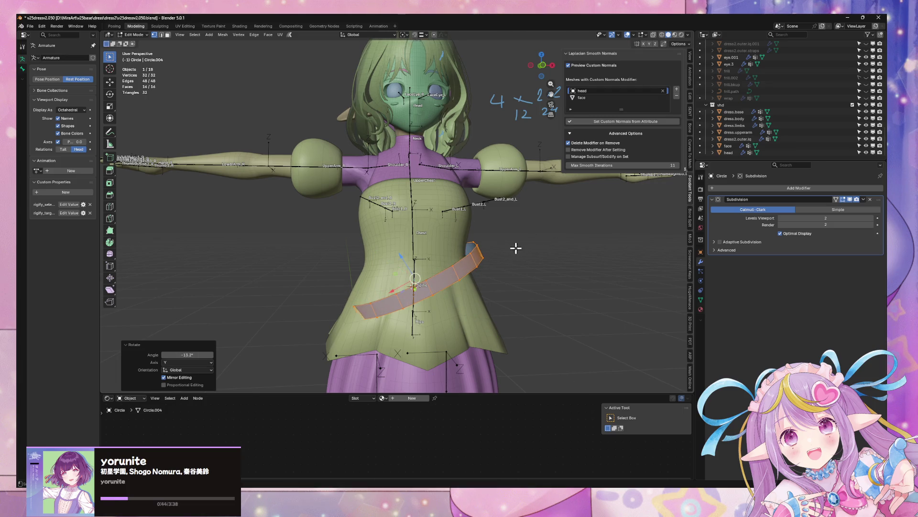
- Shift the belt mesh along X and nudge the belt object slightly along Y
{"action": "middle_click_drag", "start_coordinate": [515, 249], "coordinate": [429, 246]}
{"action": "key", "text": "g"}
{"action": "key", "text": "x"}
{"action": "left_click", "coordinate": [429, 246]}
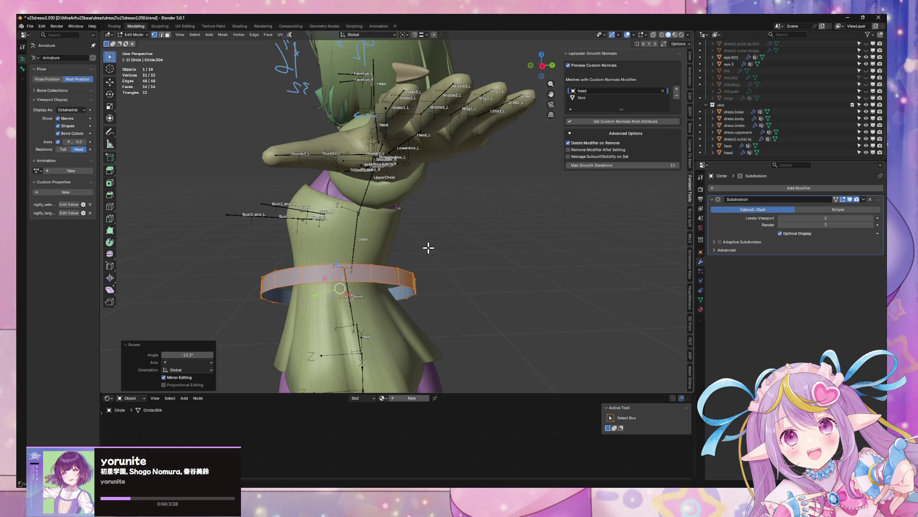
{"action": "key", "text": "Tab"}
{"action": "key", "text": "g"}
{"action": "key", "text": "y"}
{"action": "left_click", "coordinate": [436, 256]}
- Rotate the belt object on Y, then undo to level it back around the waist
{"action": "middle_click_drag", "start_coordinate": [437, 256], "coordinate": [483, 261]}
{"action": "key", "text": "r"}
{"action": "key", "text": "y"}
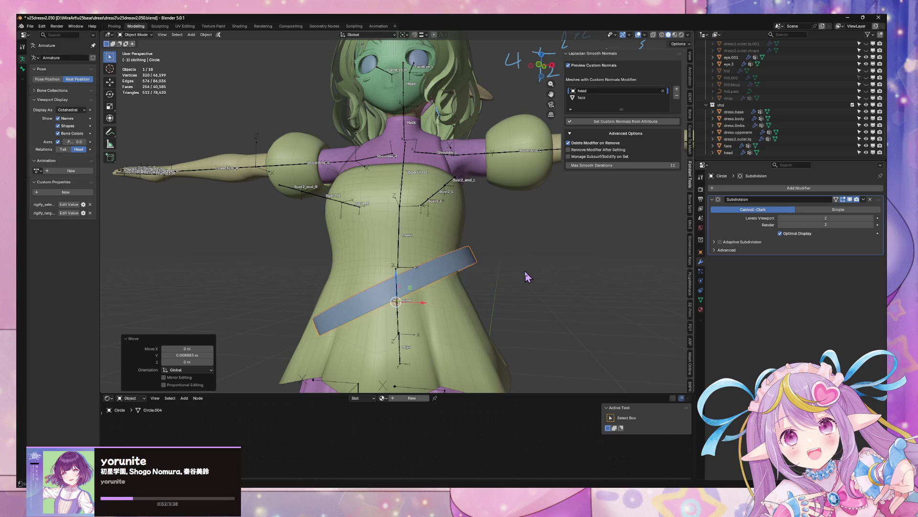
{"action": "left_click", "coordinate": [512, 268]}
{"action": "key", "text": "Tab"}
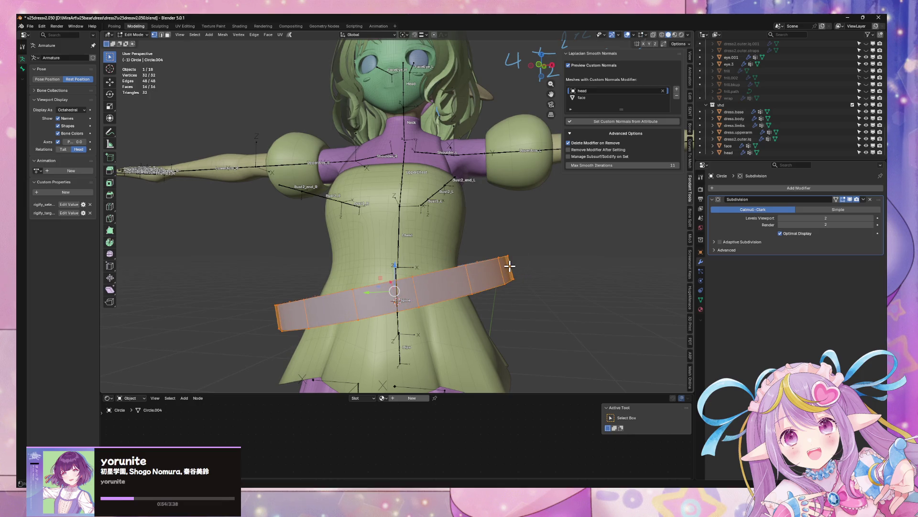
{"action": "key", "text": "ctrl+z"}
{"action": "mouse_move", "coordinate": [510, 267]}
{"action": "middle_mouse_down"}
{"action": "mouse_move", "coordinate": [437, 263]}
{"action": "mouse_move", "coordinate": [479, 270]}
{"action": "middle_mouse_up"}
{"action": "key", "text": "Tab"}
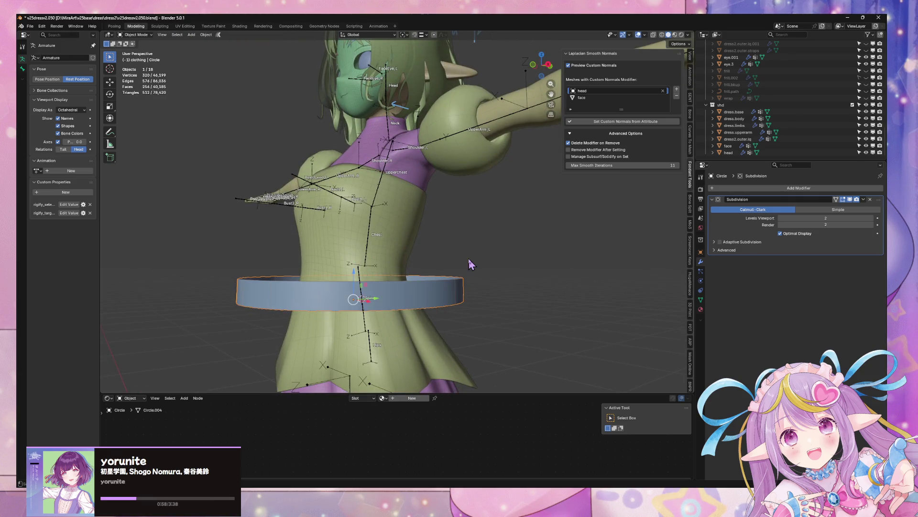
- Tilt the belt -14.3° about X and scale it to 0.808
{"action": "key", "text": "r"}
{"action": "key", "text": "x"}
{"action": "key", "text": "y"}
{"action": "key", "text": "x"}
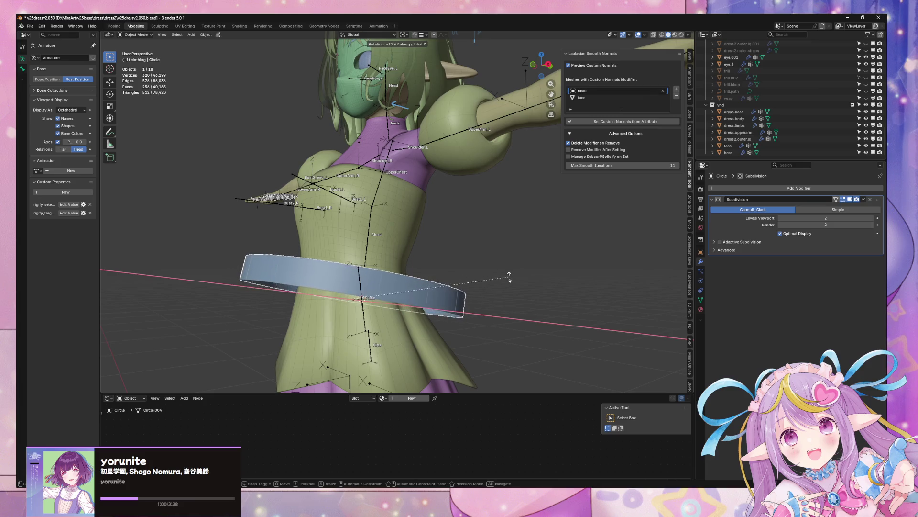
{"action": "left_click", "coordinate": [519, 286]}
{"action": "key", "text": "s"}
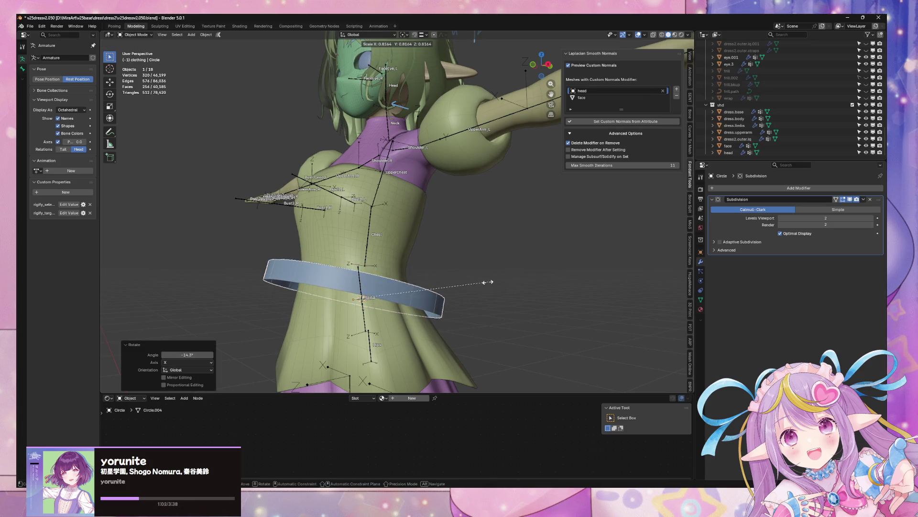
{"action": "left_click", "coordinate": [487, 283]}
- Raise the belt along Z and rescale it to 0.855
{"action": "key", "text": "g"}
{"action": "key", "text": "z"}
{"action": "left_click", "coordinate": [492, 269]}
{"action": "key", "text": "KP_1"}
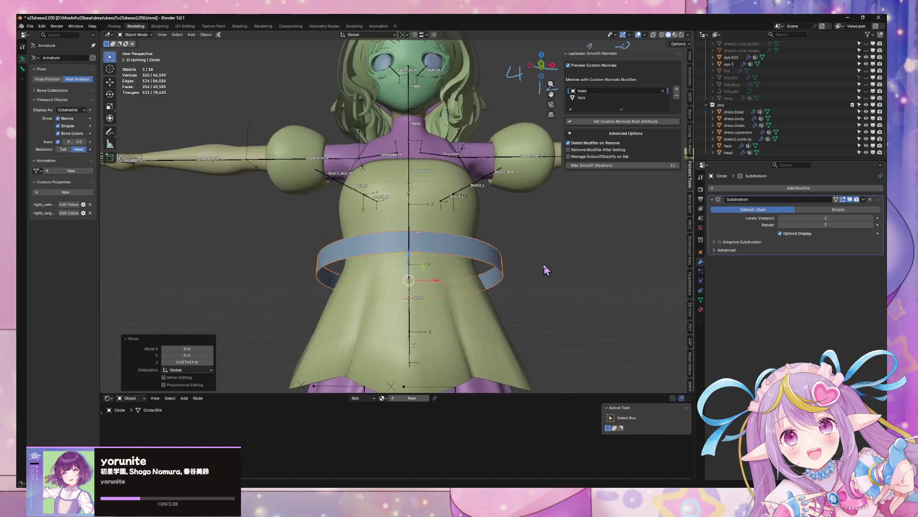
{"action": "key", "text": "s"}
{"action": "left_click", "coordinate": [526, 275]}
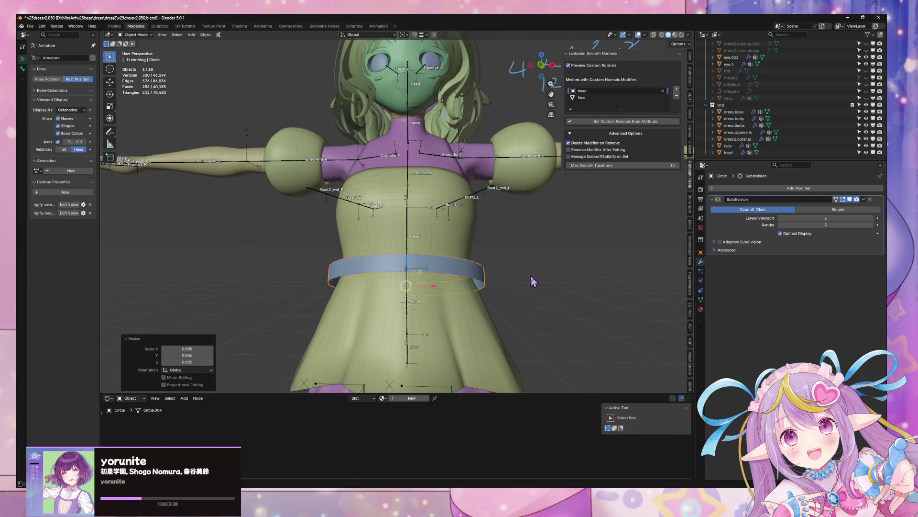
- Switch transforms to Local orientation and scale the belt depth to 0.830 on local Y
{"action": "middle_click_drag", "start_coordinate": [526, 275], "coordinate": [455, 269]}
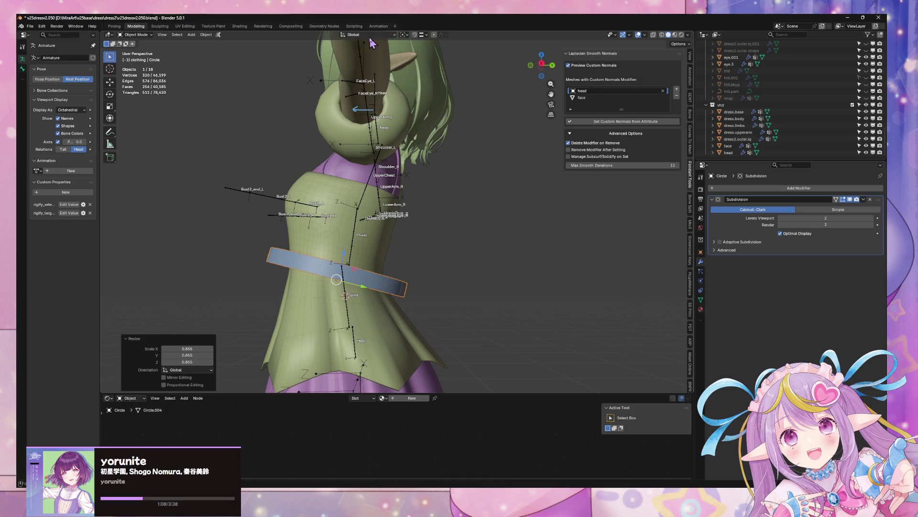
{"action": "left_click", "coordinate": [370, 38]}
{"action": "left_click", "coordinate": [359, 56]}
{"action": "key", "text": "s"}
{"action": "key", "text": "y"}
{"action": "key", "text": "y"}
{"action": "mouse_move", "coordinate": [483, 275]}
{"action": "middle_mouse_down"}
{"action": "mouse_move", "coordinate": [450, 268]}
{"action": "mouse_move", "coordinate": [474, 275]}
{"action": "mouse_move", "coordinate": [421, 283]}
{"action": "mouse_move", "coordinate": [494, 277]}
{"action": "mouse_move", "coordinate": [461, 268]}
{"action": "mouse_move", "coordinate": [484, 250]}
{"action": "mouse_move", "coordinate": [602, 283]}
{"action": "mouse_move", "coordinate": [506, 272]}
{"action": "middle_mouse_up"}
{"action": "left_click", "coordinate": [464, 271]}
- Shift the belt along local Y and set its local Y scale to 0.940
{"action": "key", "text": "g"}
{"action": "key", "text": "y"}
{"action": "key", "text": "y"}
{"action": "left_click", "coordinate": [462, 280]}
{"action": "key", "text": "s"}
{"action": "key", "text": "y"}
{"action": "key", "text": "y"}
{"action": "left_click", "coordinate": [485, 277]}
- Fine-tune the belt with further local Y moves and a local X scale
{"action": "key", "text": "g"}
{"action": "key", "text": "y"}
{"action": "key", "text": "y"}
{"action": "left_click", "coordinate": [486, 252]}
{"action": "key", "text": "s"}
{"action": "key", "text": "x"}
{"action": "key", "text": "x"}
{"action": "left_click", "coordinate": [589, 283]}
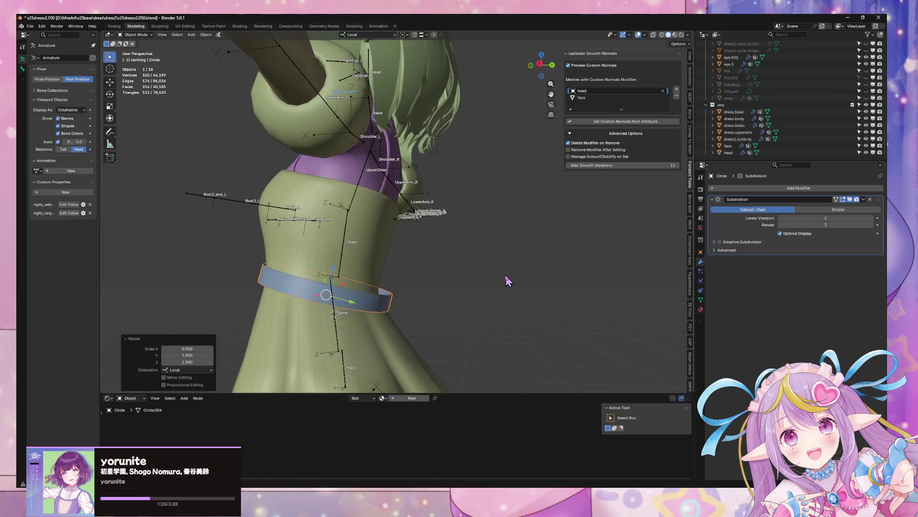
{"action": "key", "text": "g"}
{"action": "key", "text": "y"}
{"action": "key", "text": "y"}
{"action": "left_click", "coordinate": [506, 282]}
{"action": "key", "text": "Escape"}
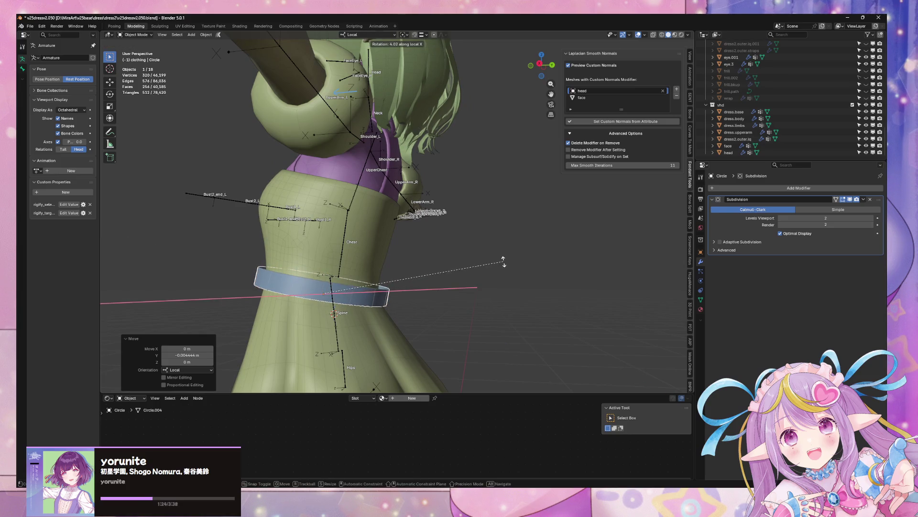
{"action": "left_click", "coordinate": [480, 262]}
- Check the belt's fit around the dress from side and front views
{"action": "key", "text": "Tab"}
{"action": "mouse_move", "coordinate": [480, 262]}
{"action": "middle_mouse_down"}
{"action": "mouse_move", "coordinate": [469, 254]}
{"action": "mouse_move", "coordinate": [553, 300]}
{"action": "middle_mouse_up"}
{"action": "key", "text": "Tab"}
{"action": "left_click", "coordinate": [732, 189]}
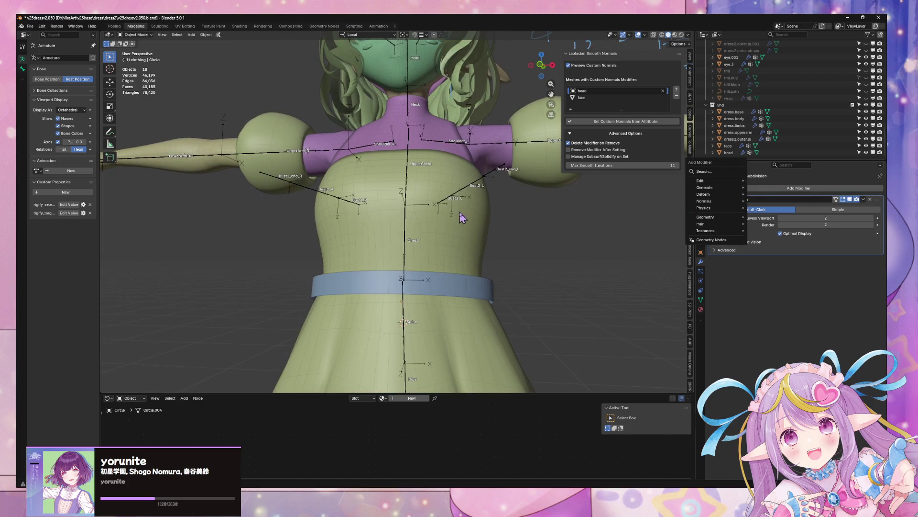
{"action": "key", "text": "Escape"}
{"action": "mouse_move", "coordinate": [464, 204]}
{"action": "middle_mouse_down"}
{"action": "mouse_move", "coordinate": [419, 213]}
{"action": "mouse_move", "coordinate": [475, 209]}
{"action": "mouse_move", "coordinate": [467, 224]}
{"action": "middle_mouse_up"}
{"action": "key", "text": "Tab"}
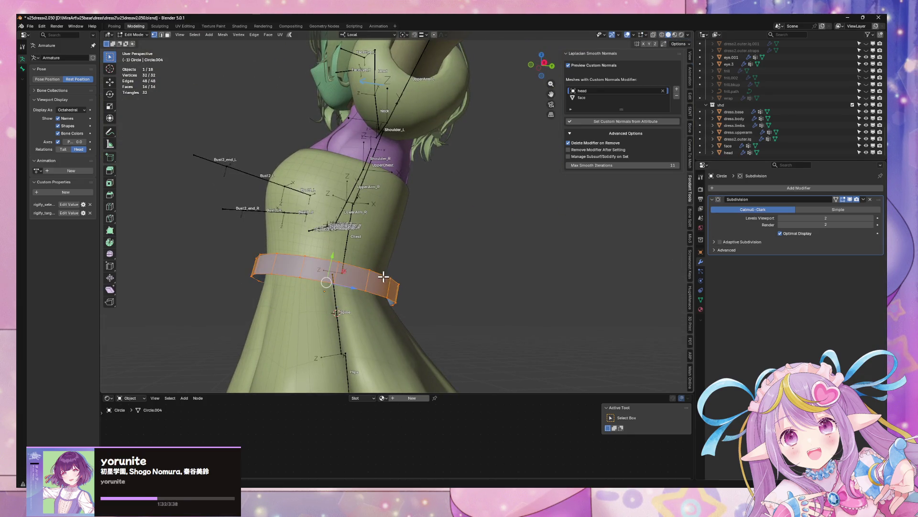
{"action": "key", "text": "Tab"}
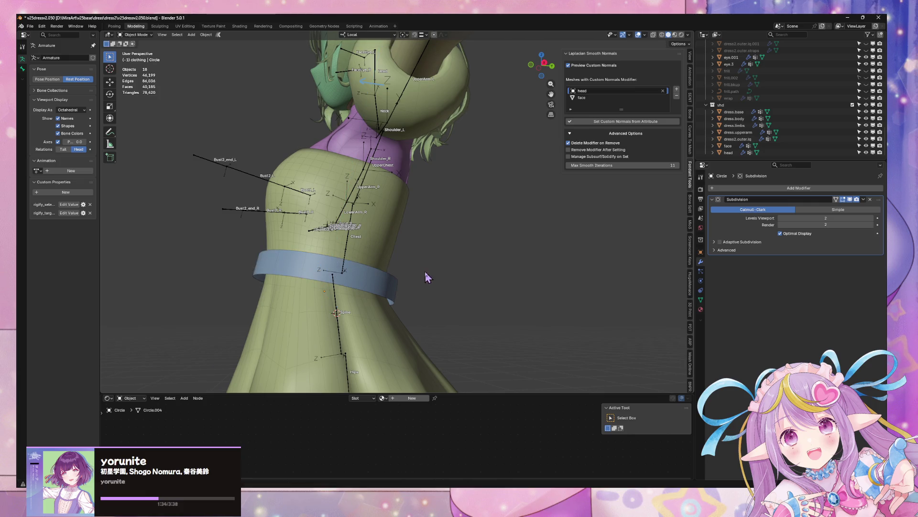
{"action": "left_click", "coordinate": [393, 285]}
{"action": "middle_click_drag", "start_coordinate": [392, 286], "coordinate": [555, 287]}
{"action": "left_click", "coordinate": [758, 188]}
{"action": "mouse_move", "coordinate": [759, 192]}
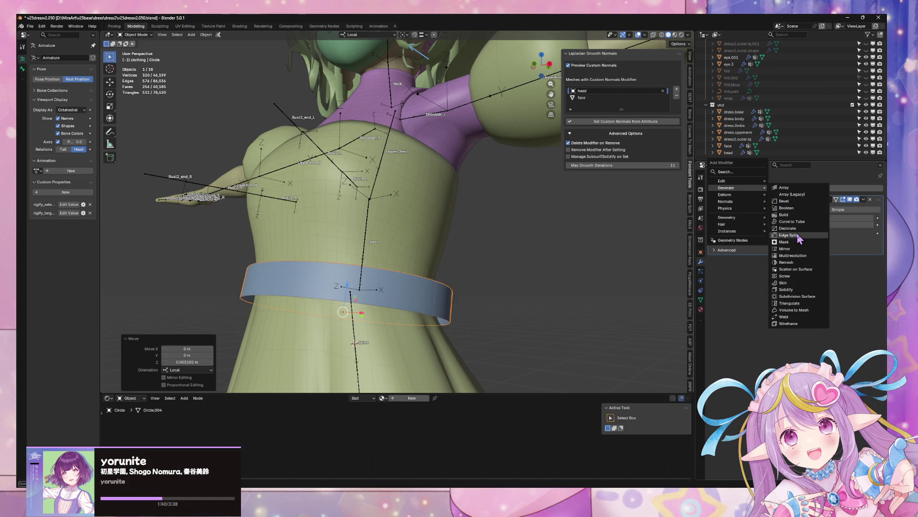
- Add a Shrinkwrap modifier to the belt targeting dress2.outer.lq
{"action": "mouse_move", "coordinate": [742, 219]}
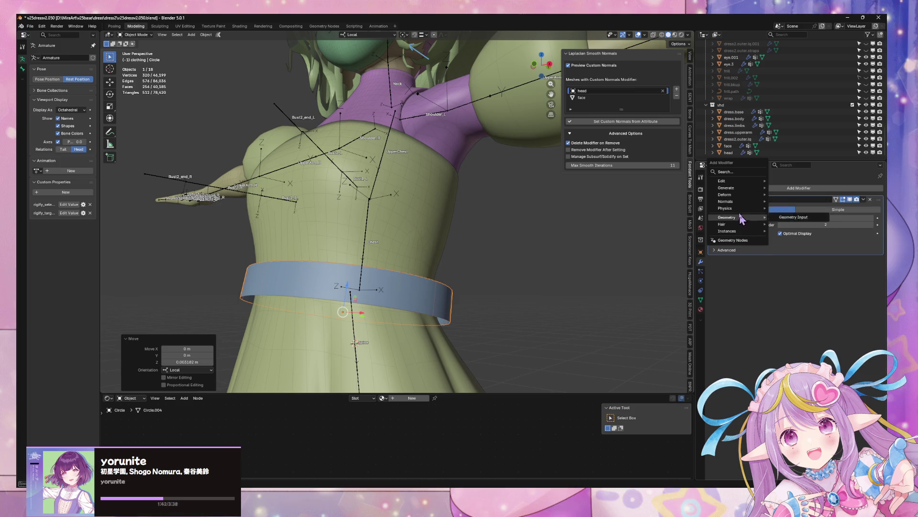
{"action": "left_click", "coordinate": [787, 252]}
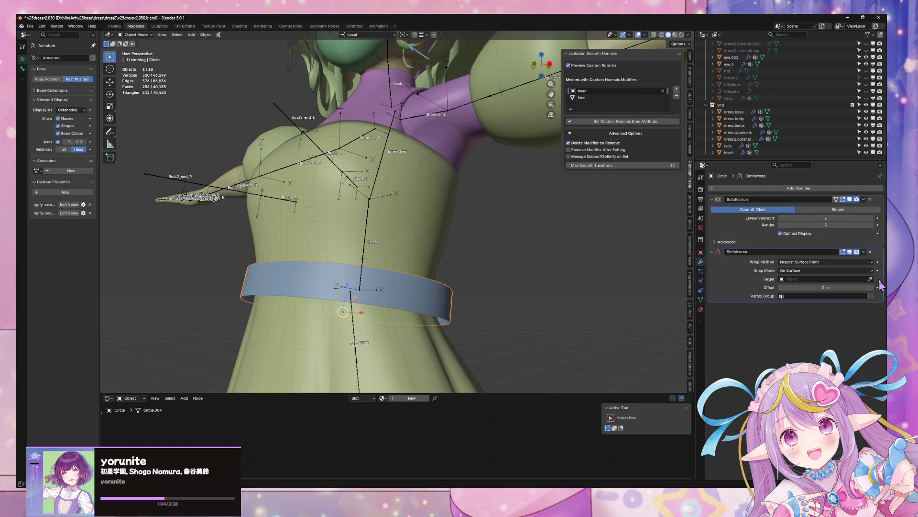
{"action": "left_click", "coordinate": [872, 280]}
{"action": "left_click", "coordinate": [404, 236]}
{"action": "mouse_move", "coordinate": [403, 236]}
{"action": "middle_mouse_down"}
{"action": "mouse_move", "coordinate": [437, 252]}
{"action": "mouse_move", "coordinate": [403, 310]}
{"action": "mouse_move", "coordinate": [474, 291]}
{"action": "middle_mouse_up"}
- Set Shrinkwrap to Target Normal Project, Above Surface, with a 0.01 m offset
{"action": "left_click", "coordinate": [757, 188]}
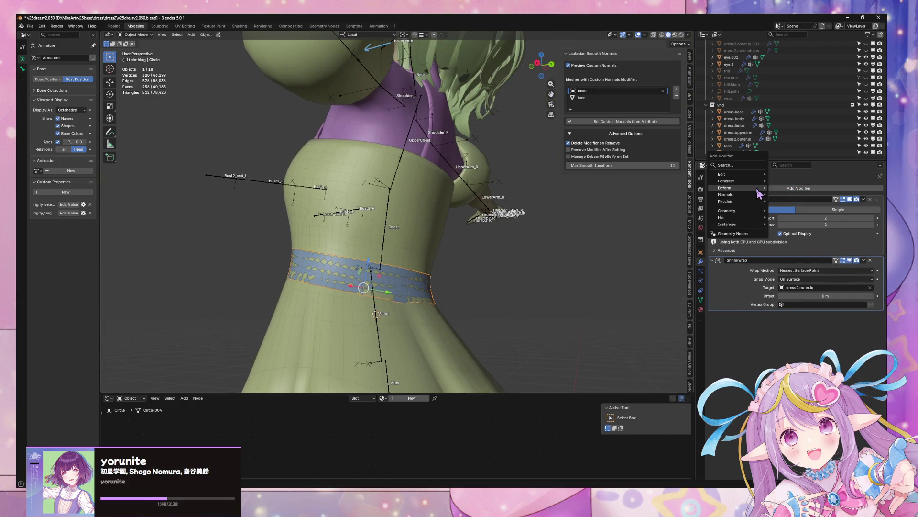
{"action": "mouse_move", "coordinate": [758, 191]}
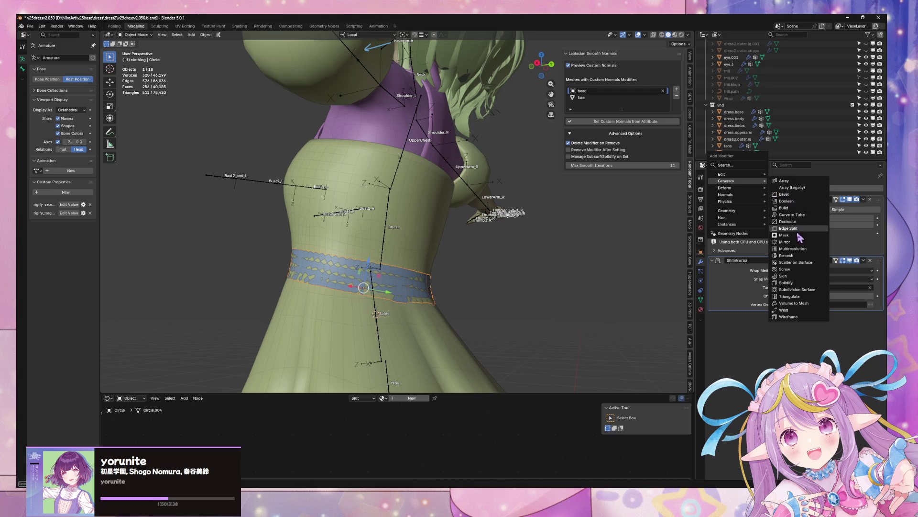
{"action": "left_click", "coordinate": [833, 271]}
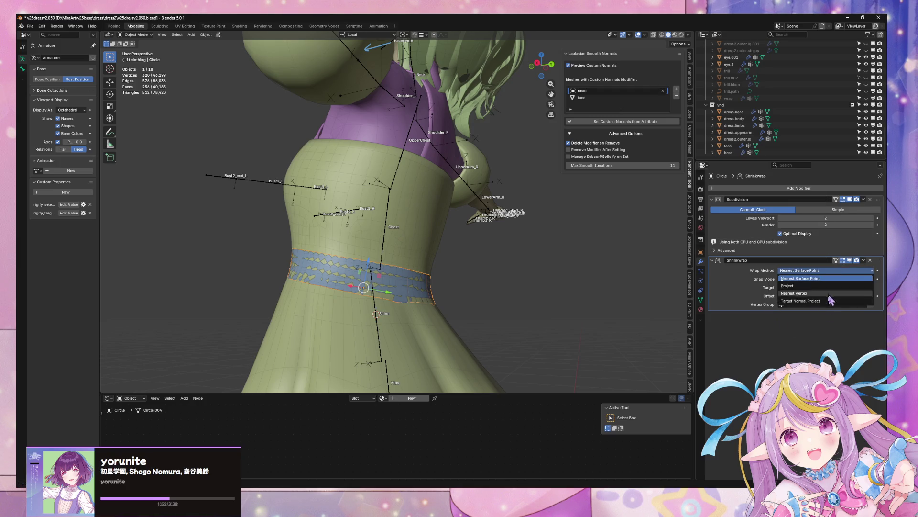
{"action": "left_click", "coordinate": [828, 300]}
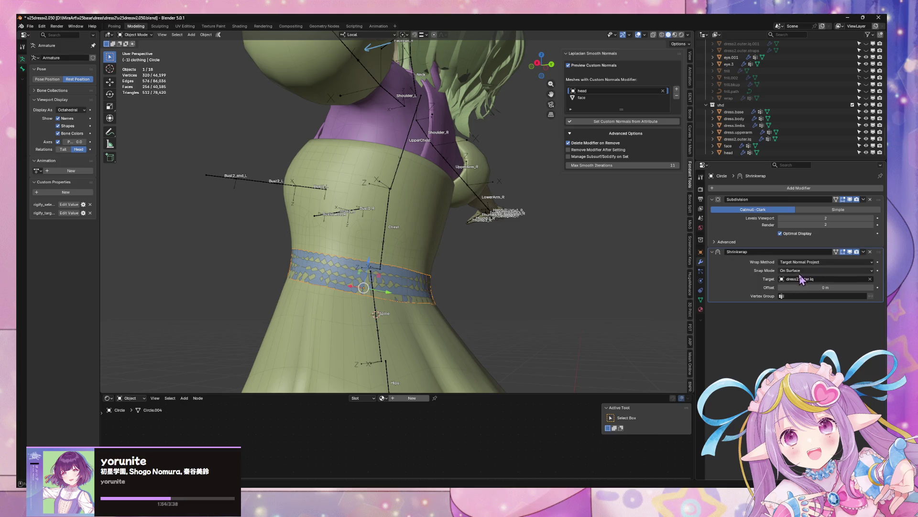
{"action": "left_click", "coordinate": [811, 269]}
{"action": "left_click", "coordinate": [808, 307]}
{"action": "left_click_drag", "start_coordinate": [799, 290], "coordinate": [809, 290]}
- Nudge the belt along local Z and move Shrinkwrap above Subdivision in the stack
{"action": "middle_click_drag", "start_coordinate": [527, 271], "coordinate": [606, 271]}
{"action": "key", "text": "g"}
{"action": "key", "text": "z"}
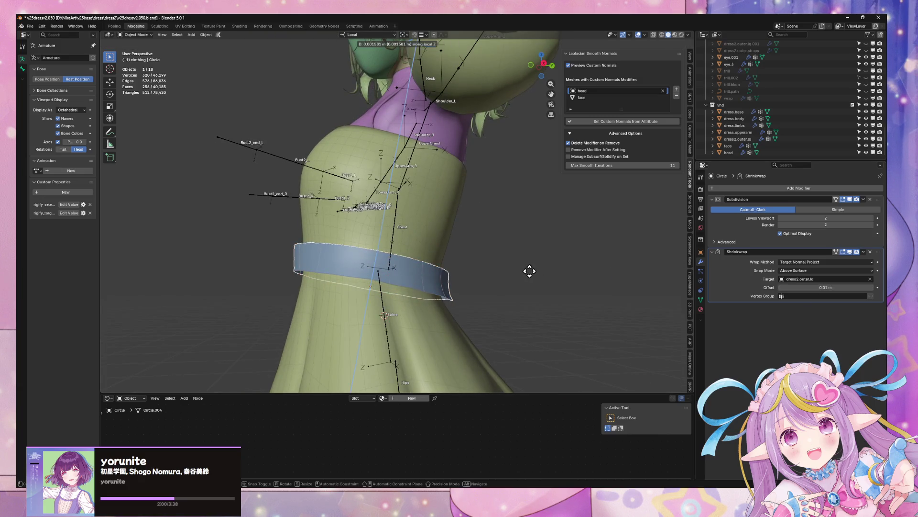
{"action": "left_click", "coordinate": [531, 271]}
{"action": "left_click_drag", "start_coordinate": [879, 251], "coordinate": [879, 199]}
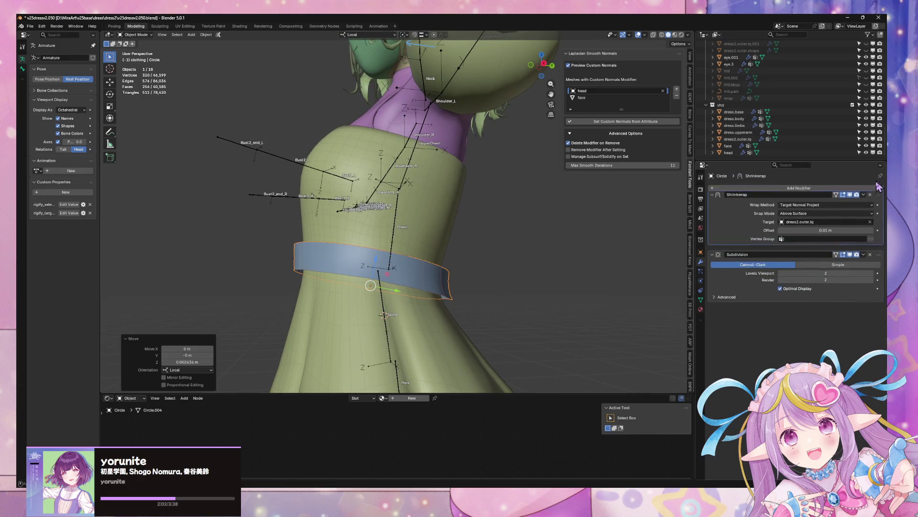
{"action": "mouse_move", "coordinate": [565, 263]}
{"action": "middle_mouse_down"}
{"action": "mouse_move", "coordinate": [420, 267]}
{"action": "mouse_move", "coordinate": [543, 246]}
{"action": "mouse_move", "coordinate": [470, 247]}
{"action": "mouse_move", "coordinate": [480, 227]}
{"action": "mouse_move", "coordinate": [555, 260]}
{"action": "middle_mouse_up"}
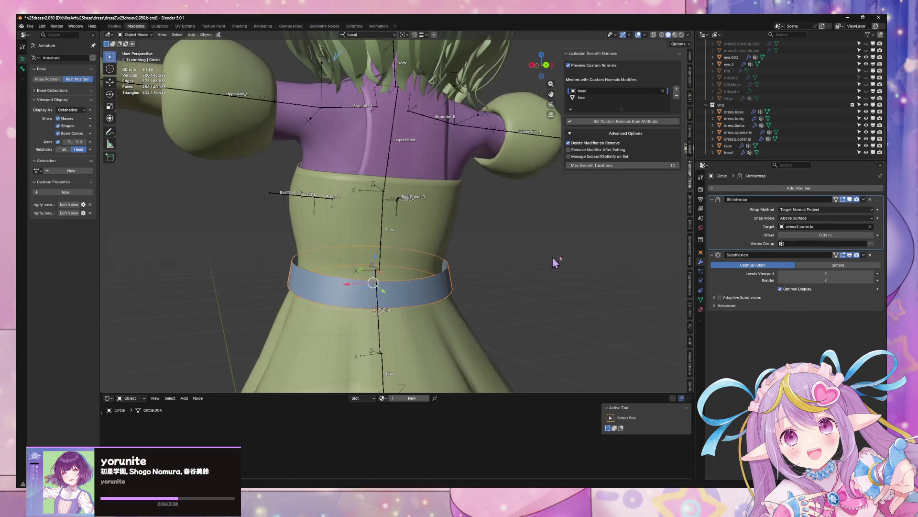
- Lower the Shrinkwrap offset to 0.005 m and view the torso, then deselect all
{"action": "left_click", "coordinate": [847, 235]}
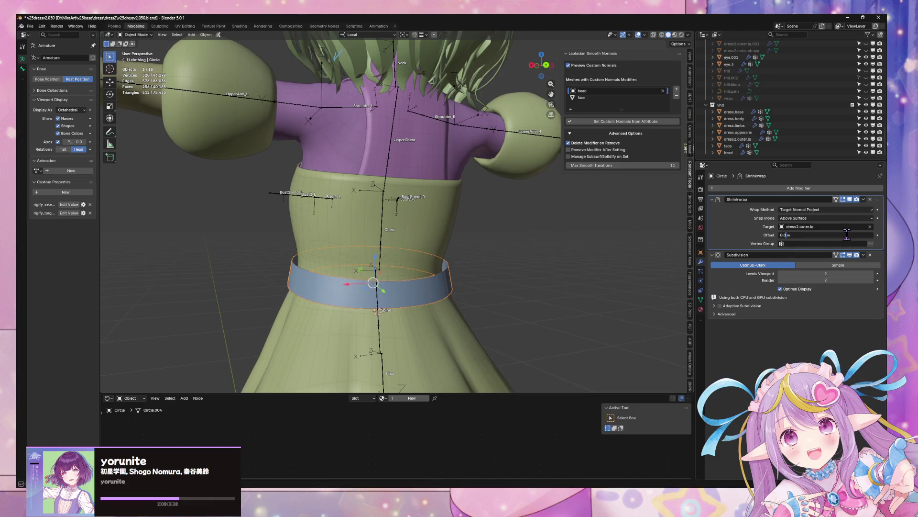
{"action": "type", "text": "5"}
{"action": "key", "text": "Return"}
{"action": "mouse_move", "coordinate": [602, 300]}
{"action": "middle_mouse_down"}
{"action": "mouse_move", "coordinate": [512, 309]}
{"action": "mouse_move", "coordinate": [576, 324]}
{"action": "mouse_move", "coordinate": [549, 308]}
{"action": "mouse_move", "coordinate": [584, 301]}
{"action": "mouse_move", "coordinate": [545, 309]}
{"action": "mouse_move", "coordinate": [450, 268]}
{"action": "mouse_move", "coordinate": [464, 259]}
{"action": "mouse_move", "coordinate": [518, 265]}
{"action": "middle_mouse_up"}
{"action": "scroll", "coordinate": [457, 265], "scroll_direction": "up", "scroll_amount": 4}
{"action": "scroll", "coordinate": [472, 266], "scroll_direction": "down", "scroll_amount": 3}
{"action": "scroll", "coordinate": [517, 266], "scroll_direction": "up", "scroll_amount": 2}
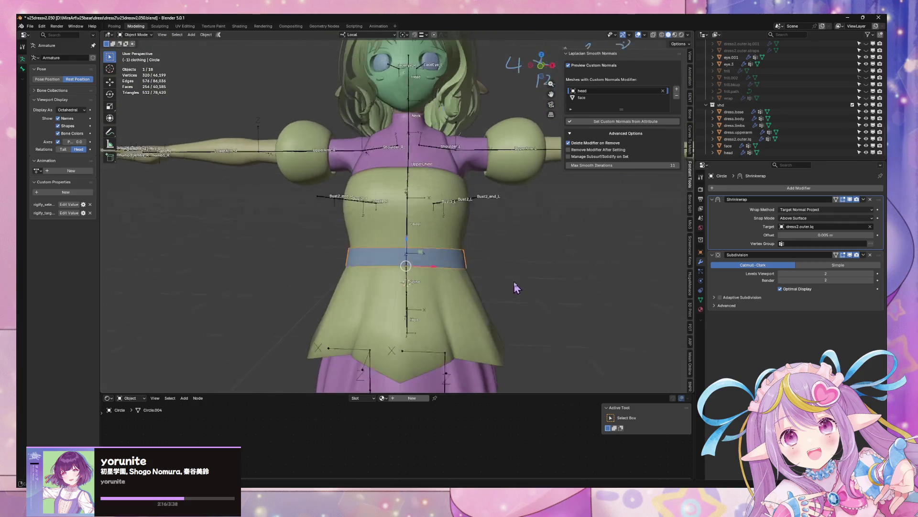
{"action": "key", "text": "alt+a"}
- Switch the viewport to Material Preview and orbit to a side view of the belt
{"action": "left_click", "coordinate": [675, 36]}
{"action": "mouse_move", "coordinate": [430, 220]}
{"action": "middle_mouse_down"}
{"action": "mouse_move", "coordinate": [517, 216]}
{"action": "mouse_move", "coordinate": [434, 218]}
{"action": "mouse_move", "coordinate": [498, 266]}
{"action": "mouse_move", "coordinate": [469, 249]}
{"action": "mouse_move", "coordinate": [495, 245]}
{"action": "mouse_move", "coordinate": [475, 276]}
{"action": "mouse_move", "coordinate": [529, 237]}
{"action": "mouse_move", "coordinate": [471, 248]}
{"action": "mouse_move", "coordinate": [480, 246]}
{"action": "middle_mouse_up"}
{"action": "scroll", "coordinate": [433, 220], "scroll_direction": "down", "scroll_amount": 4}
{"action": "scroll", "coordinate": [484, 246], "scroll_direction": "up", "scroll_amount": 5}
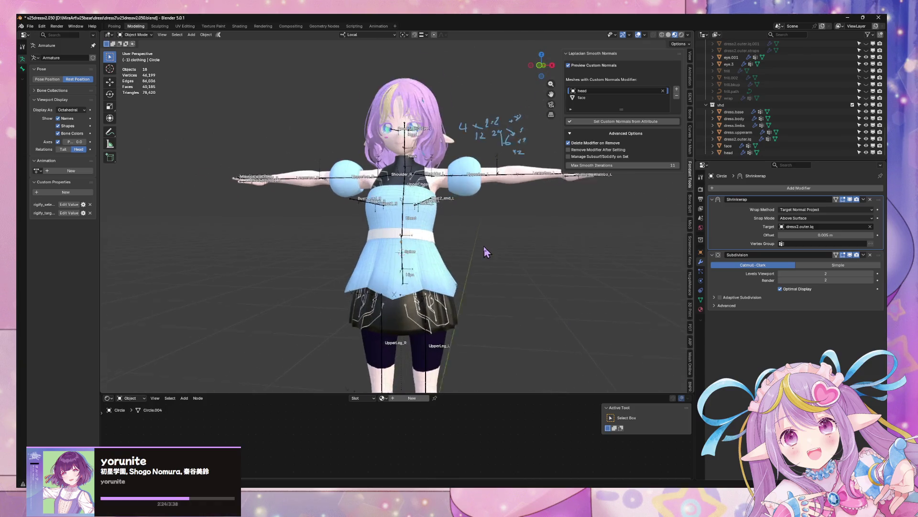
{"action": "left_click", "coordinate": [470, 255]}
{"action": "scroll", "coordinate": [488, 258], "scroll_direction": "up", "scroll_amount": 3}
{"action": "mouse_move", "coordinate": [503, 308]}
{"action": "middle_mouse_down"}
{"action": "mouse_move", "coordinate": [576, 290]}
{"action": "mouse_move", "coordinate": [488, 308]}
{"action": "mouse_move", "coordinate": [478, 261]}
{"action": "middle_mouse_up"}
- Select the waist belt and narrow it to 0.970 along local X
{"action": "left_click", "coordinate": [487, 294]}
{"action": "key", "text": "Tab"}
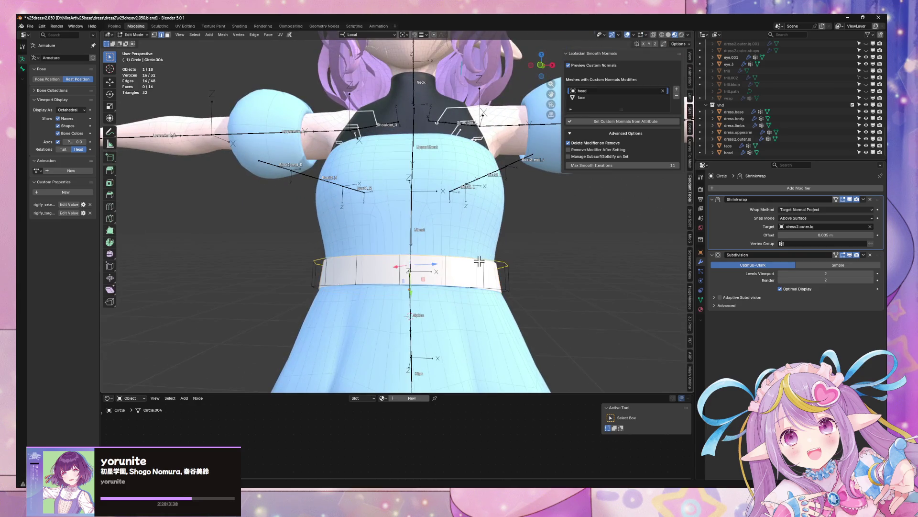
{"action": "middle_click_drag", "start_coordinate": [533, 266], "coordinate": [448, 300]}
{"action": "key", "text": "a"}
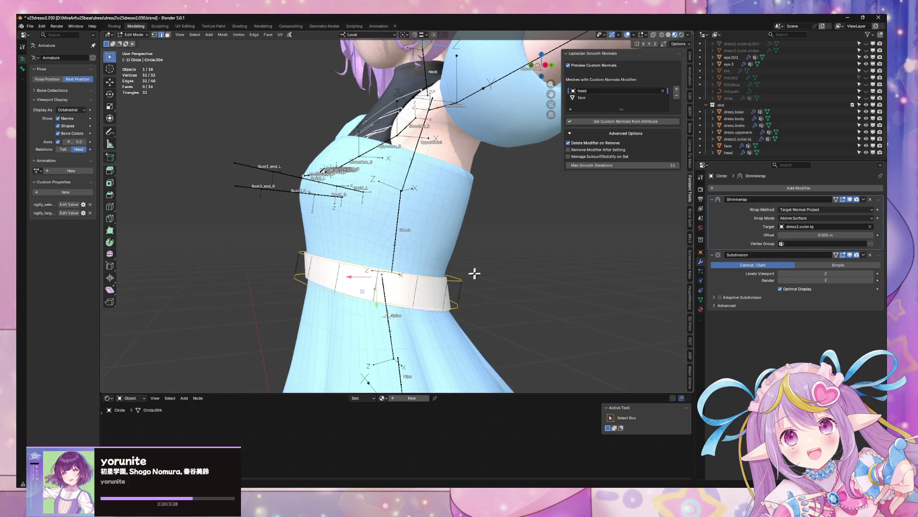
{"action": "mouse_move", "coordinate": [473, 272]}
{"action": "middle_mouse_down"}
{"action": "mouse_move", "coordinate": [550, 281]}
{"action": "mouse_move", "coordinate": [576, 297]}
{"action": "mouse_move", "coordinate": [597, 263]}
{"action": "mouse_move", "coordinate": [565, 256]}
{"action": "mouse_move", "coordinate": [525, 279]}
{"action": "mouse_move", "coordinate": [539, 269]}
{"action": "middle_mouse_up"}
{"action": "key", "text": "Tab"}
{"action": "key", "text": "Tab"}
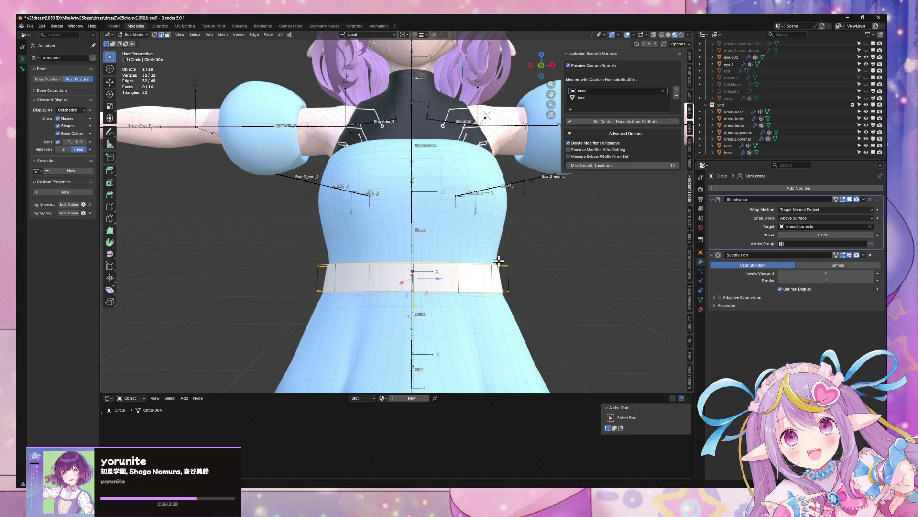
{"action": "key", "text": "s"}
{"action": "key", "text": "x"}
{"action": "key", "text": "x"}
{"action": "left_click", "coordinate": [548, 262]}
{"action": "key", "text": "Tab"}
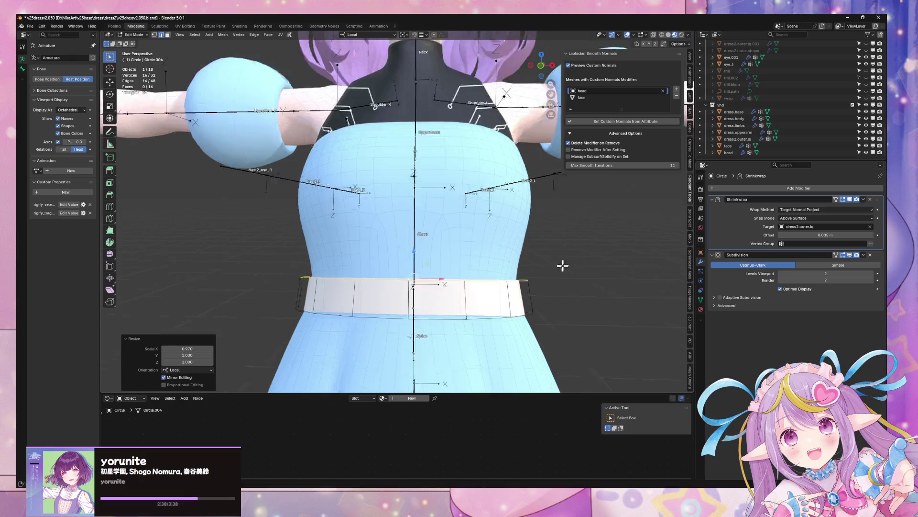
{"action": "mouse_move", "coordinate": [560, 262]}
{"action": "middle_mouse_down"}
{"action": "mouse_move", "coordinate": [434, 252]}
{"action": "mouse_move", "coordinate": [432, 260]}
{"action": "mouse_move", "coordinate": [533, 269]}
{"action": "mouse_move", "coordinate": [747, 217]}
{"action": "middle_mouse_up"}
{"action": "key", "text": "alt+a"}
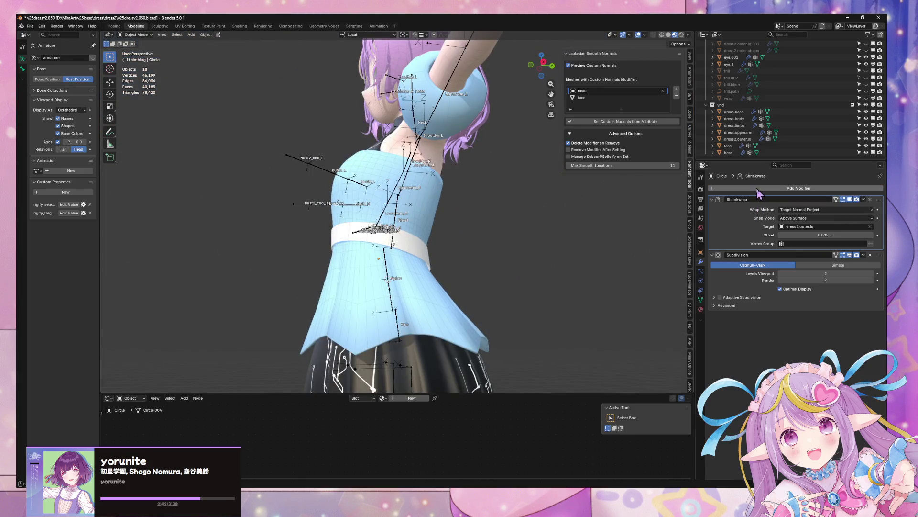
- Add a Data Transfer modifier to the belt with dress2.outer.lq as source, placed below Subdivision
{"action": "left_click", "coordinate": [761, 188]}
{"action": "mouse_move", "coordinate": [760, 187]}
{"action": "mouse_move", "coordinate": [742, 174]}
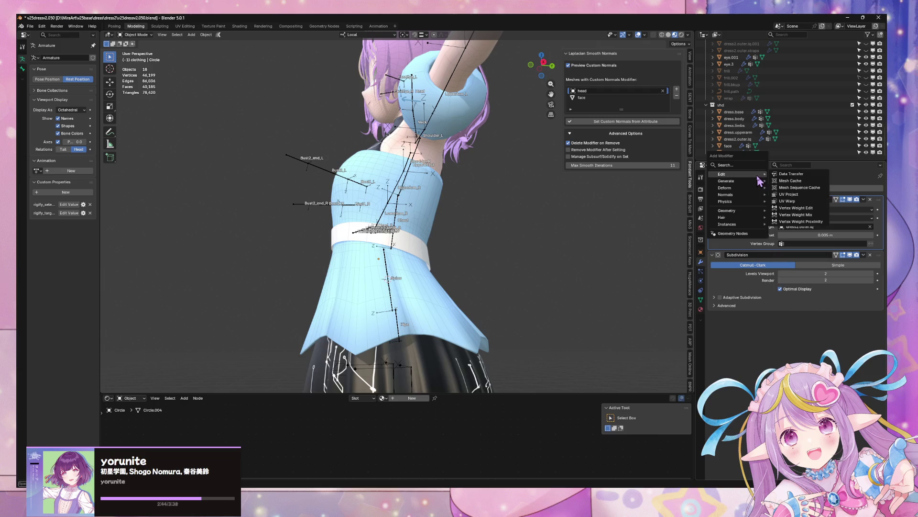
{"action": "left_click", "coordinate": [797, 178]}
{"action": "left_click_drag", "start_coordinate": [882, 307], "coordinate": [881, 255]}
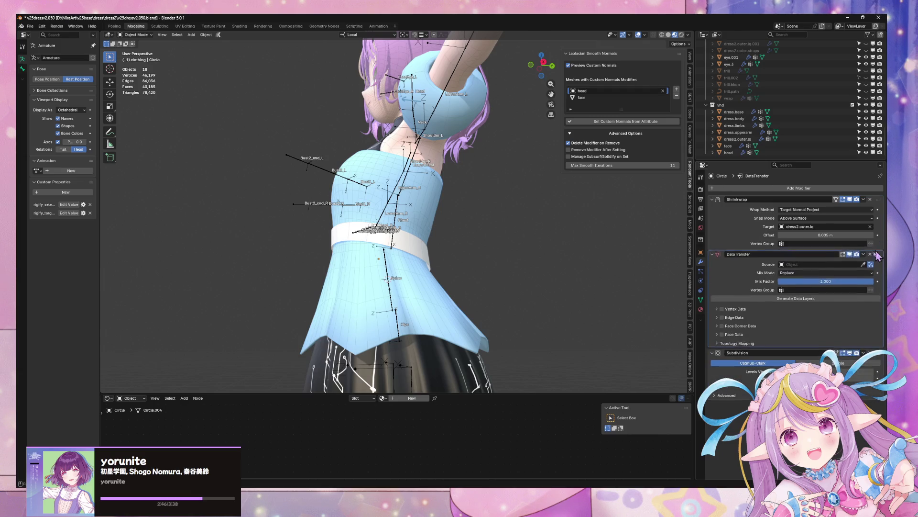
{"action": "left_click", "coordinate": [863, 265]}
{"action": "left_click", "coordinate": [423, 206]}
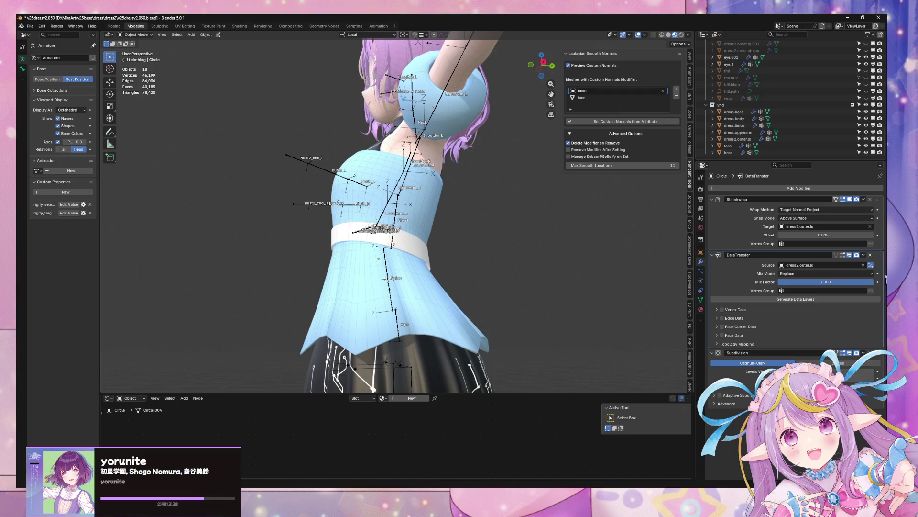
{"action": "left_click_drag", "start_coordinate": [878, 259], "coordinate": [880, 309]}
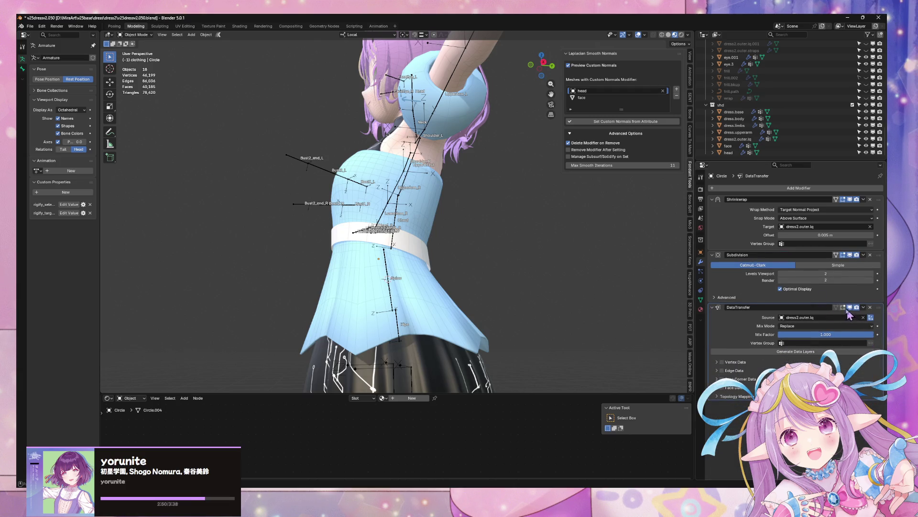
- Enable Vertex Data transfer of Vertex Groups and generate the belt's data layers
{"action": "key", "text": "KP_1"}
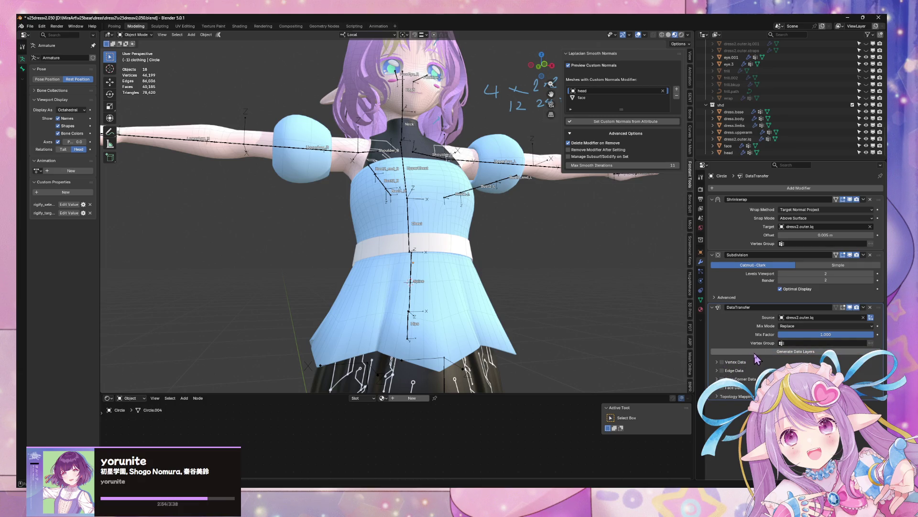
{"action": "left_click", "coordinate": [722, 363]}
{"action": "left_click", "coordinate": [717, 362]}
{"action": "left_click", "coordinate": [757, 352]}
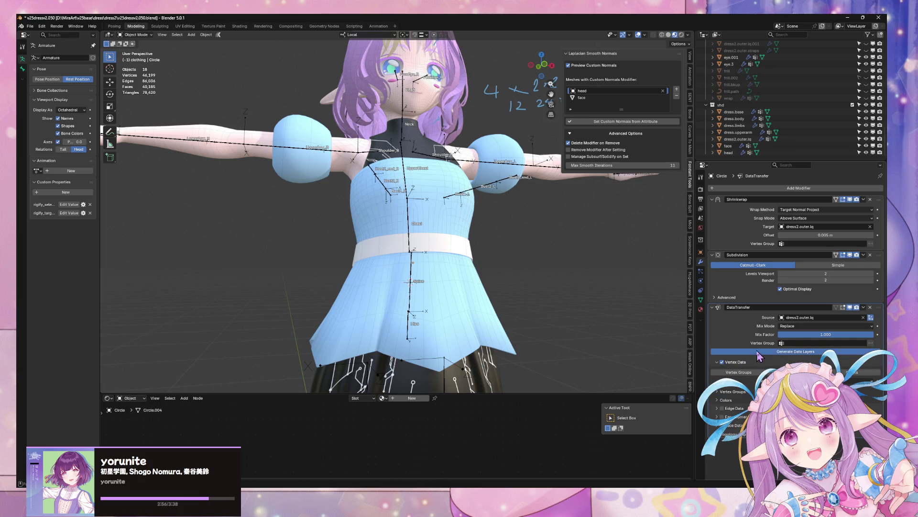
{"action": "left_click", "coordinate": [754, 373]}
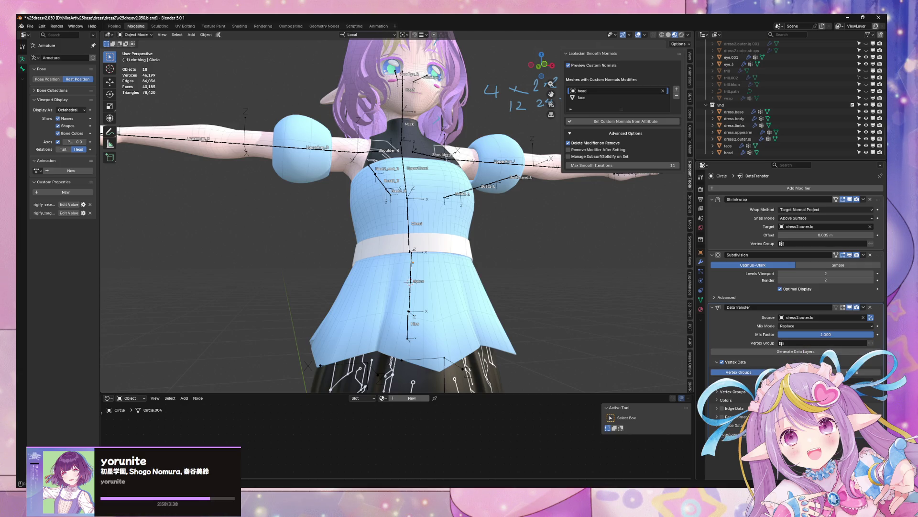
{"action": "left_click", "coordinate": [722, 393]}
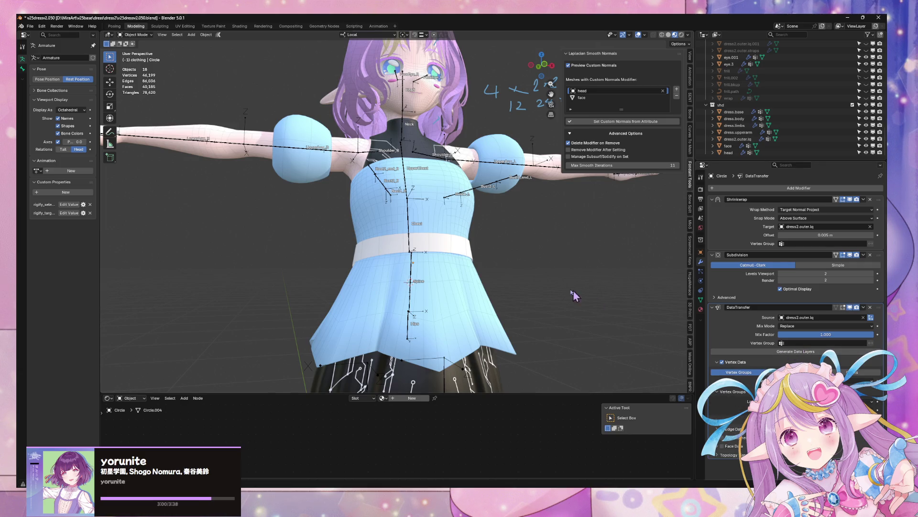
{"action": "mouse_move", "coordinate": [573, 289]}
{"action": "middle_mouse_down"}
{"action": "mouse_move", "coordinate": [506, 254]}
{"action": "mouse_move", "coordinate": [512, 274]}
{"action": "mouse_move", "coordinate": [525, 275]}
{"action": "middle_mouse_up"}
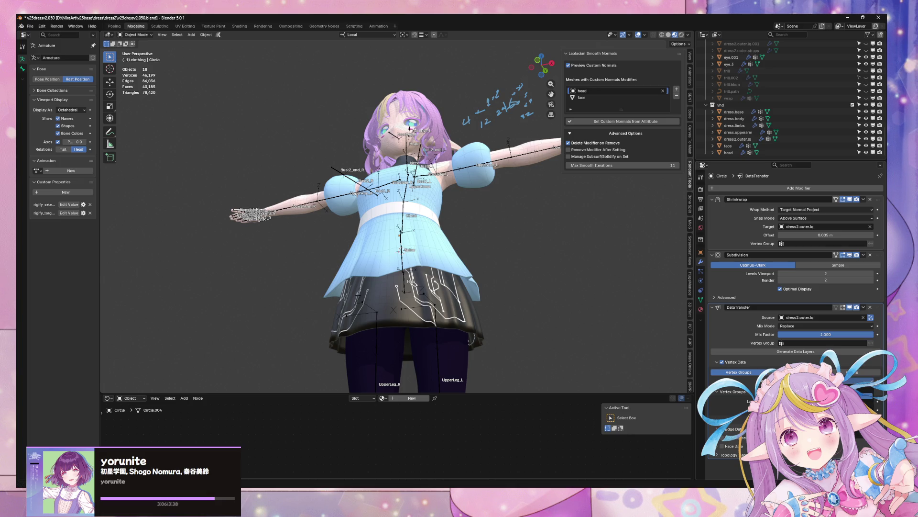
{"action": "scroll", "coordinate": [383, 216], "scroll_direction": "up", "scroll_amount": 3}
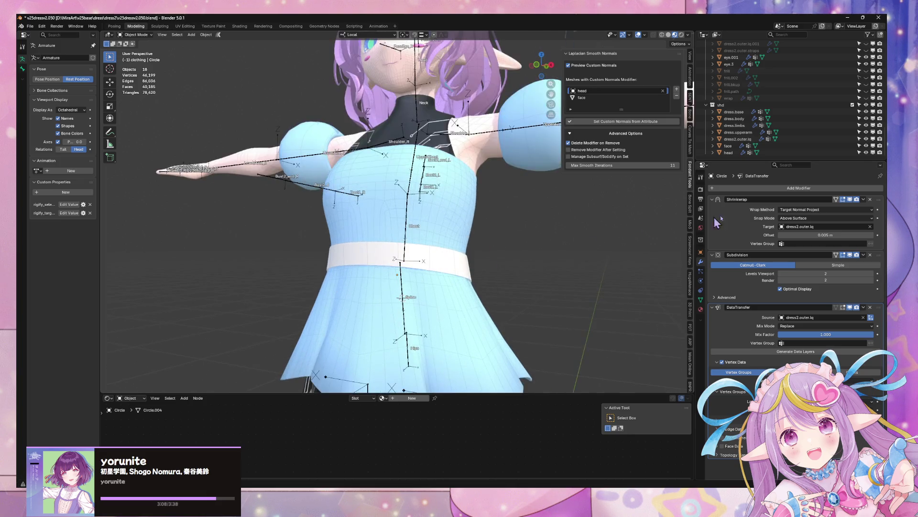
- Add a Solidify modifier to the belt and reduce its wall thickness in local view
{"action": "left_click", "coordinate": [770, 188]}
{"action": "mouse_move", "coordinate": [769, 197]}
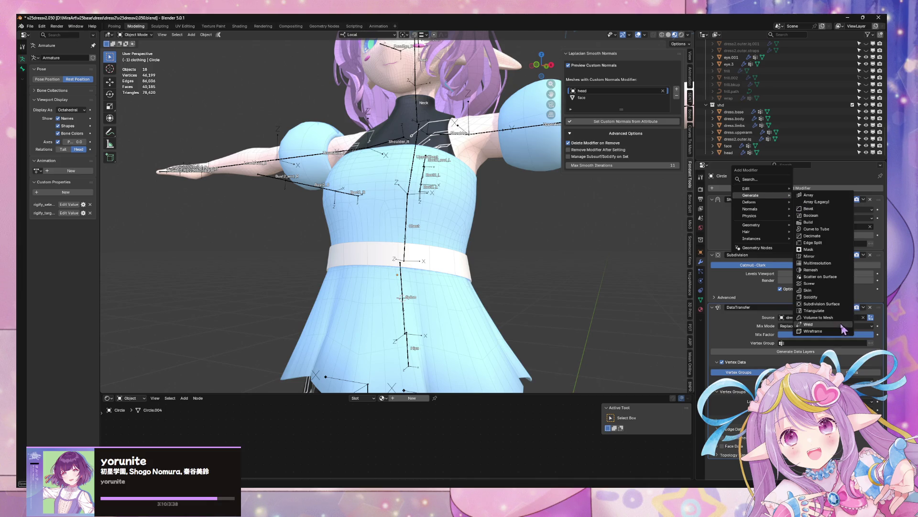
{"action": "left_click", "coordinate": [825, 297]}
{"action": "mouse_move", "coordinate": [624, 282]}
{"action": "middle_mouse_down"}
{"action": "mouse_move", "coordinate": [392, 206]}
{"action": "mouse_move", "coordinate": [482, 244]}
{"action": "mouse_move", "coordinate": [483, 216]}
{"action": "mouse_move", "coordinate": [507, 225]}
{"action": "mouse_move", "coordinate": [459, 230]}
{"action": "mouse_move", "coordinate": [483, 228]}
{"action": "mouse_move", "coordinate": [480, 218]}
{"action": "middle_mouse_up"}
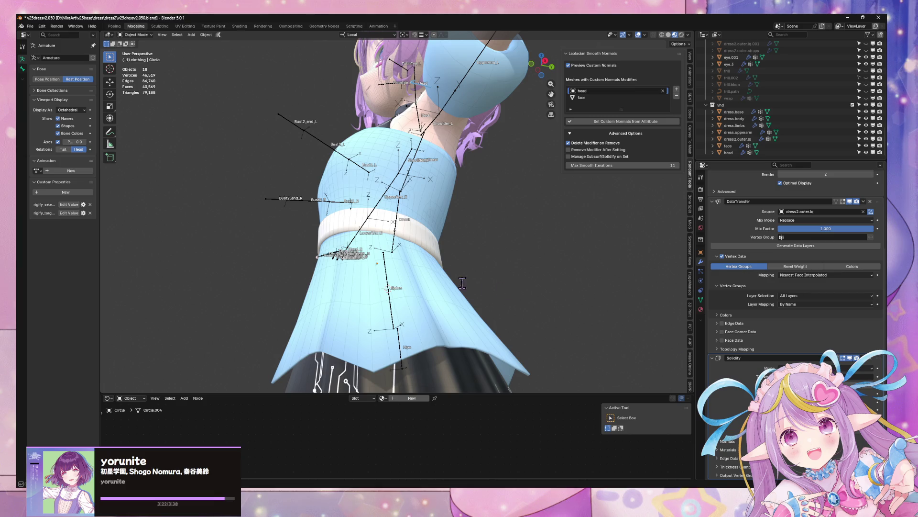
{"action": "scroll", "coordinate": [441, 242], "scroll_direction": "up", "scroll_amount": 3}
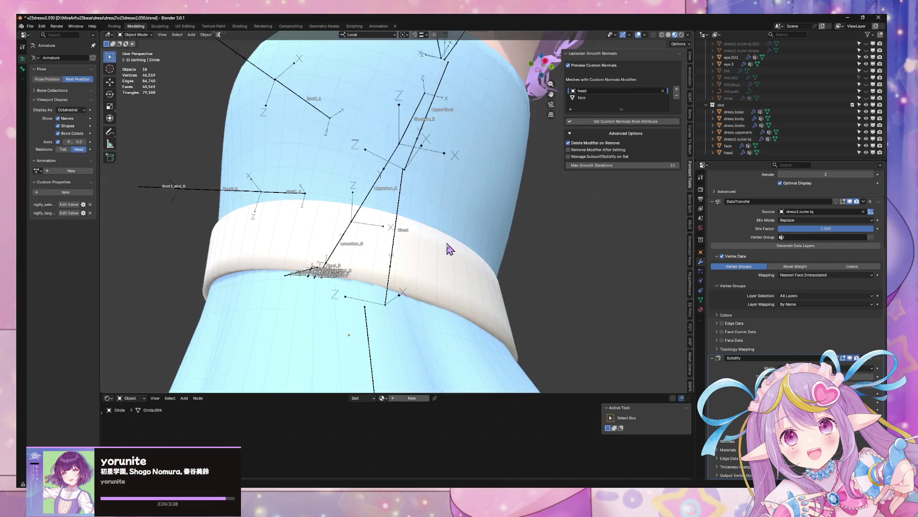
{"action": "scroll", "coordinate": [467, 256], "scroll_direction": "down", "scroll_amount": 2}
{"action": "mouse_move", "coordinate": [468, 256]}
{"action": "middle_mouse_down"}
{"action": "mouse_move", "coordinate": [450, 246]}
{"action": "mouse_move", "coordinate": [531, 252]}
{"action": "mouse_move", "coordinate": [550, 241]}
{"action": "middle_mouse_up"}
{"action": "key", "text": "KP_Divide"}
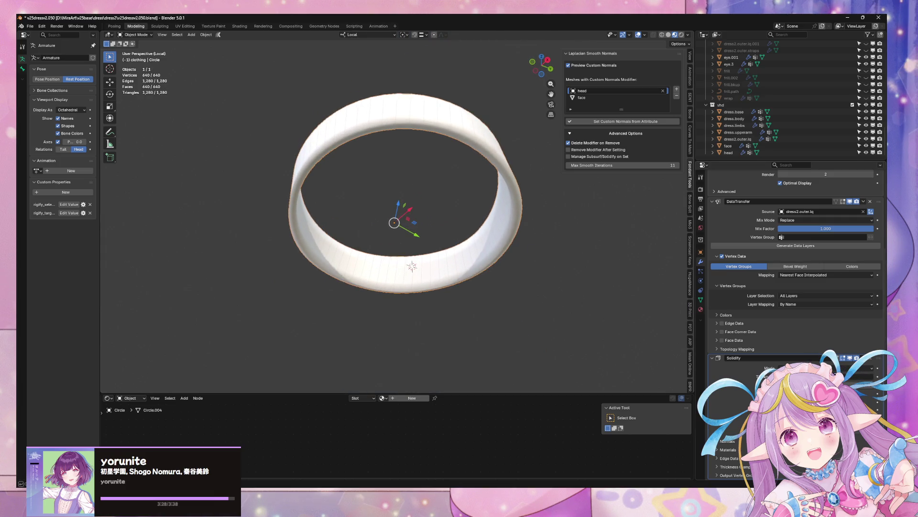
{"action": "left_click_drag", "start_coordinate": [827, 376], "coordinate": [813, 376]}
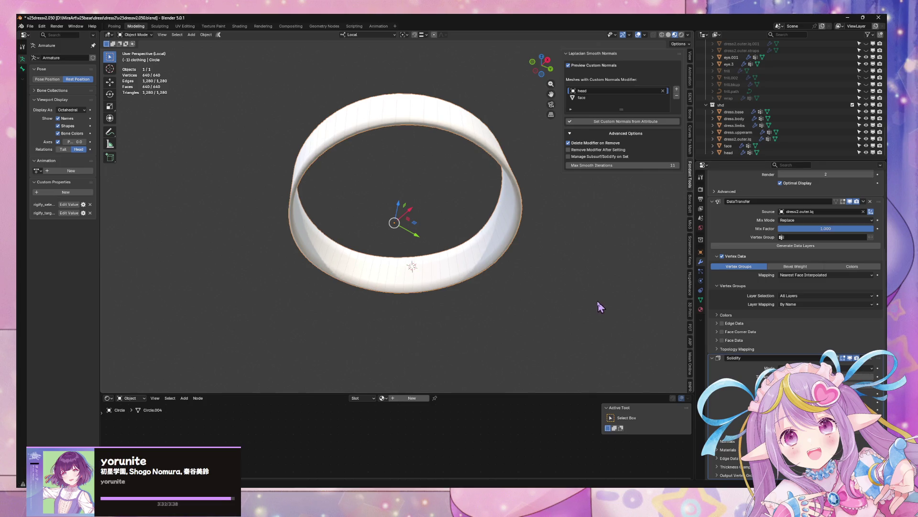
- Return to the full character view and collapse the Shrinkwrap and Subdivision panels
{"action": "middle_click_drag", "start_coordinate": [600, 306], "coordinate": [560, 308]}
{"action": "key", "text": "Tab"}
{"action": "key", "text": "KP_Divide"}
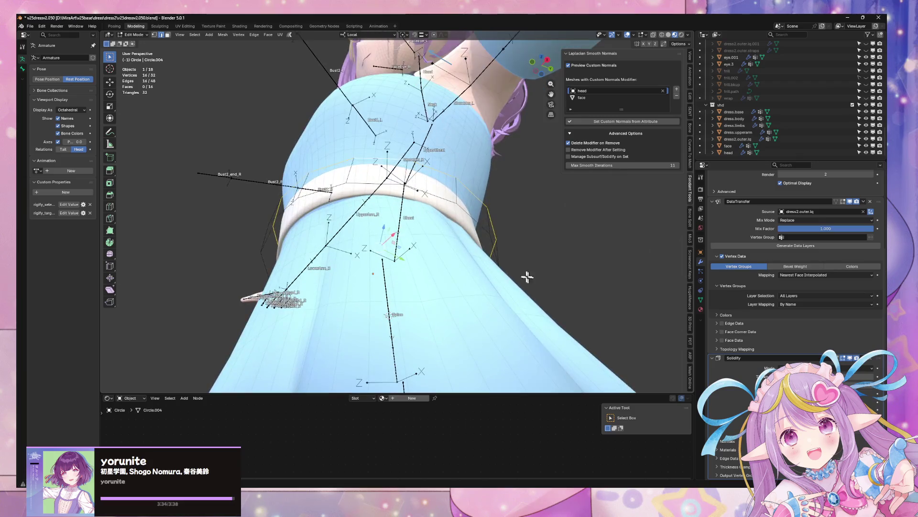
{"action": "key", "text": "Tab"}
{"action": "middle_click_drag", "start_coordinate": [522, 267], "coordinate": [532, 262]}
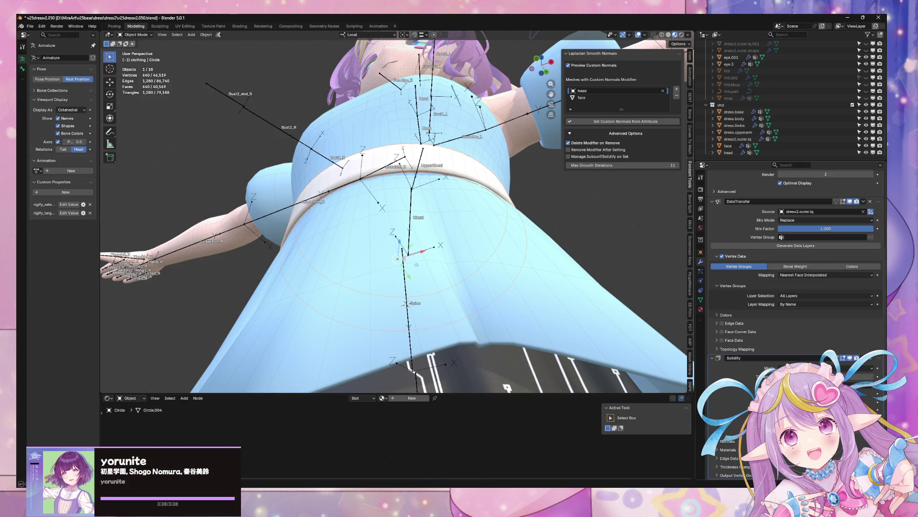
{"action": "middle_click_drag", "start_coordinate": [483, 179], "coordinate": [569, 270]}
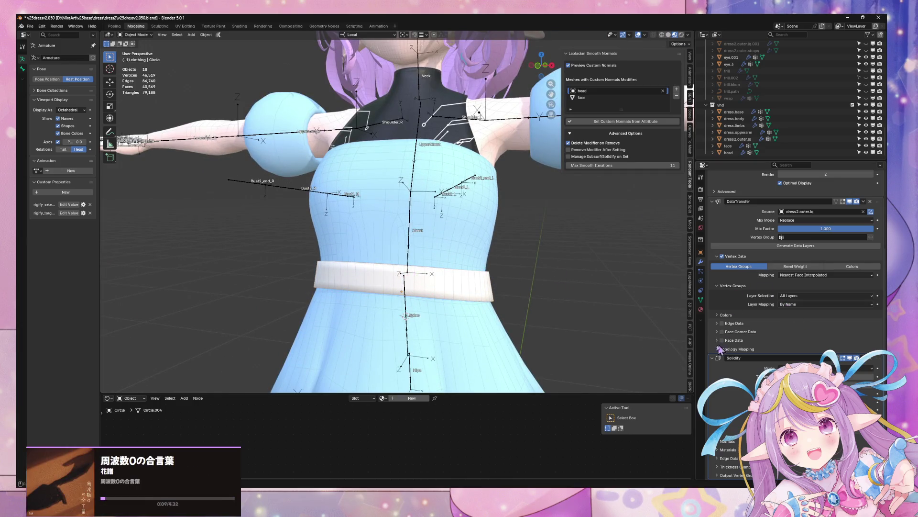
{"action": "scroll", "coordinate": [717, 354], "scroll_direction": "up", "scroll_amount": 5}
{"action": "left_click", "coordinate": [712, 199]}
{"action": "left_click", "coordinate": [712, 208]}
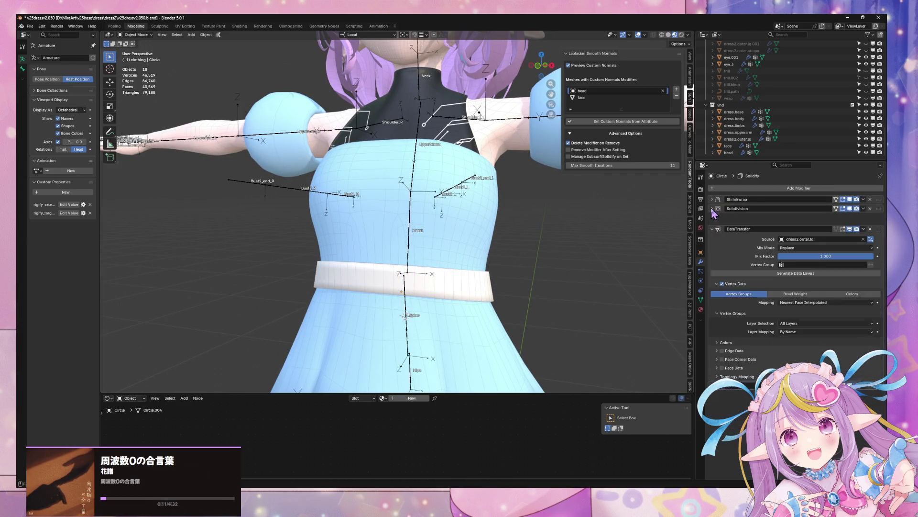
- Collapse the DataTransfer panel and tilt the belt mesh about 3° around local X
{"action": "left_click", "coordinate": [712, 217]}
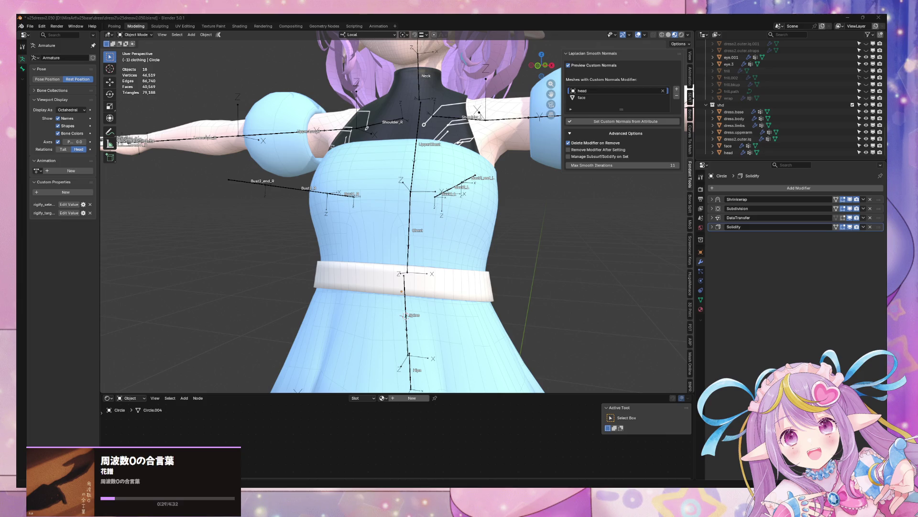
{"action": "mouse_move", "coordinate": [362, 247]}
{"action": "middle_mouse_down"}
{"action": "mouse_move", "coordinate": [575, 292]}
{"action": "mouse_move", "coordinate": [467, 256]}
{"action": "mouse_move", "coordinate": [460, 273]}
{"action": "middle_mouse_up"}
{"action": "key", "text": "Tab"}
{"action": "key", "text": "g"}
{"action": "key", "text": "z"}
{"action": "key", "text": "r"}
{"action": "key", "text": "x"}
{"action": "left_click", "coordinate": [497, 277]}
{"action": "key", "text": "Tab"}
- Shift the belt about 0.0029 m along its local Z axis in Object Mode
{"action": "mouse_move", "coordinate": [349, 271]}
{"action": "middle_mouse_down"}
{"action": "mouse_move", "coordinate": [505, 281]}
{"action": "mouse_move", "coordinate": [411, 270]}
{"action": "mouse_move", "coordinate": [498, 260]}
{"action": "mouse_move", "coordinate": [430, 252]}
{"action": "middle_mouse_up"}
{"action": "left_click", "coordinate": [413, 256]}
{"action": "key", "text": "g"}
{"action": "key", "text": "z"}
{"action": "left_click", "coordinate": [411, 248]}
{"action": "scroll", "coordinate": [518, 261], "scroll_direction": "up", "scroll_amount": 5}
{"action": "key", "text": "ctrl+z"}
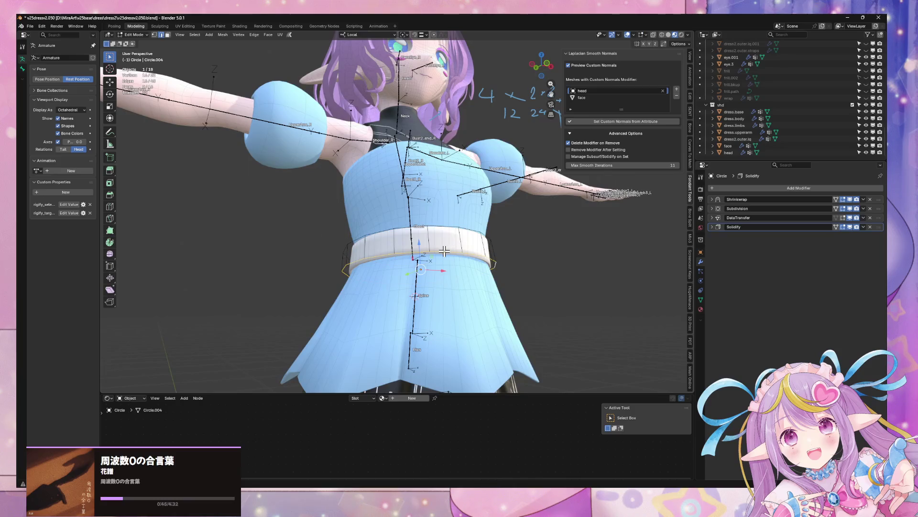
{"action": "key", "text": "Tab"}
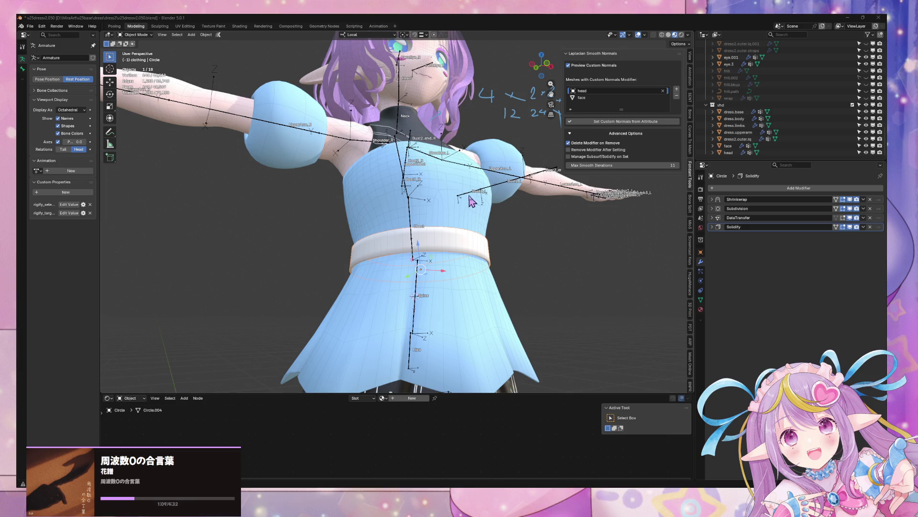
{"action": "mouse_move", "coordinate": [471, 201]}
{"action": "middle_mouse_down"}
{"action": "mouse_move", "coordinate": [574, 215]}
{"action": "mouse_move", "coordinate": [703, 302]}
{"action": "middle_mouse_up"}
{"action": "left_click", "coordinate": [700, 309]}
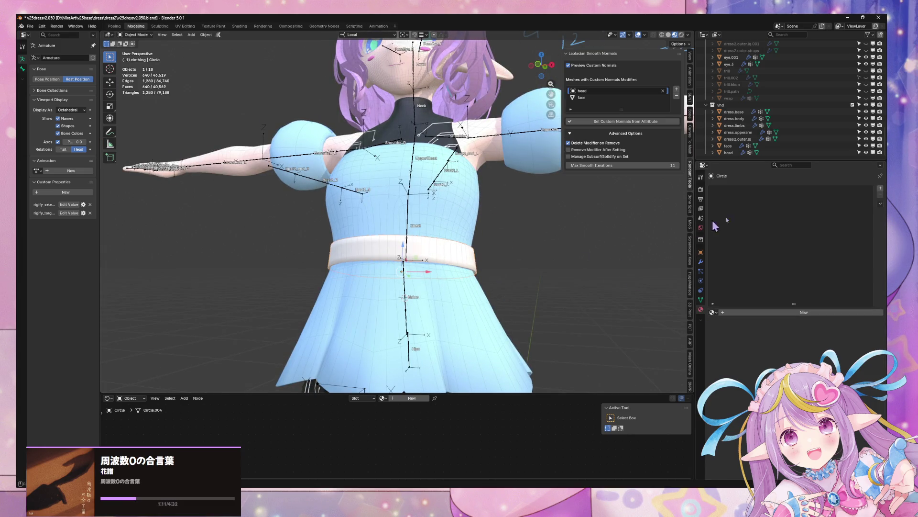
- Add a material slot to the belt and assign the clothing1 material
{"action": "left_click", "coordinate": [880, 188]}
{"action": "left_click", "coordinate": [712, 312]}
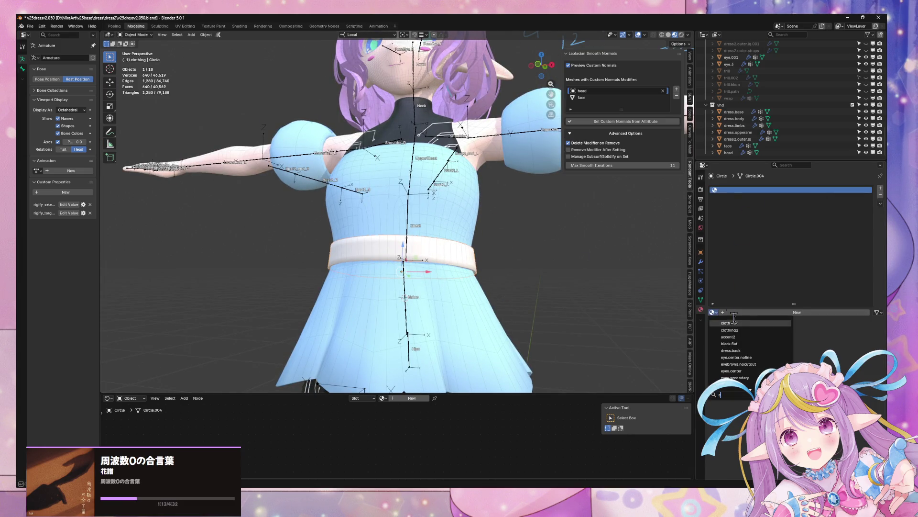
{"action": "left_click", "coordinate": [749, 327]}
{"action": "scroll", "coordinate": [531, 226], "scroll_direction": "down", "scroll_amount": 6}
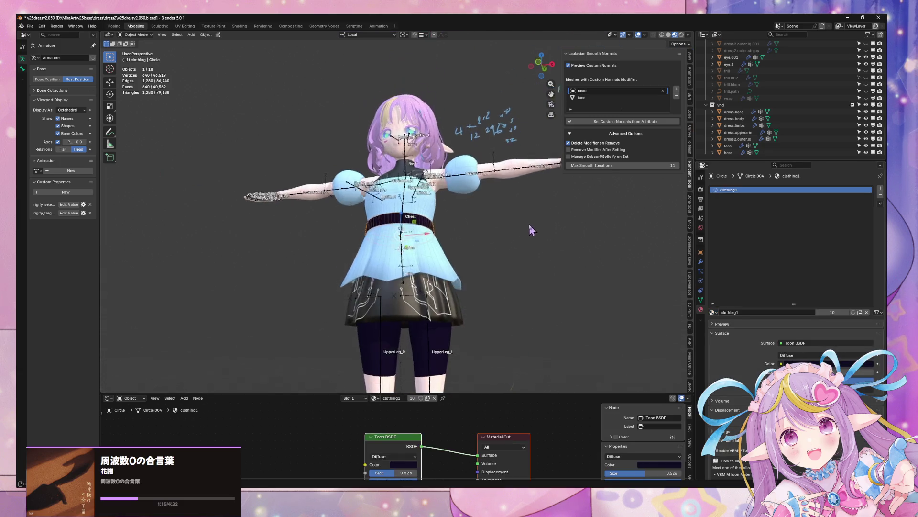
{"action": "key", "text": "Tab"}
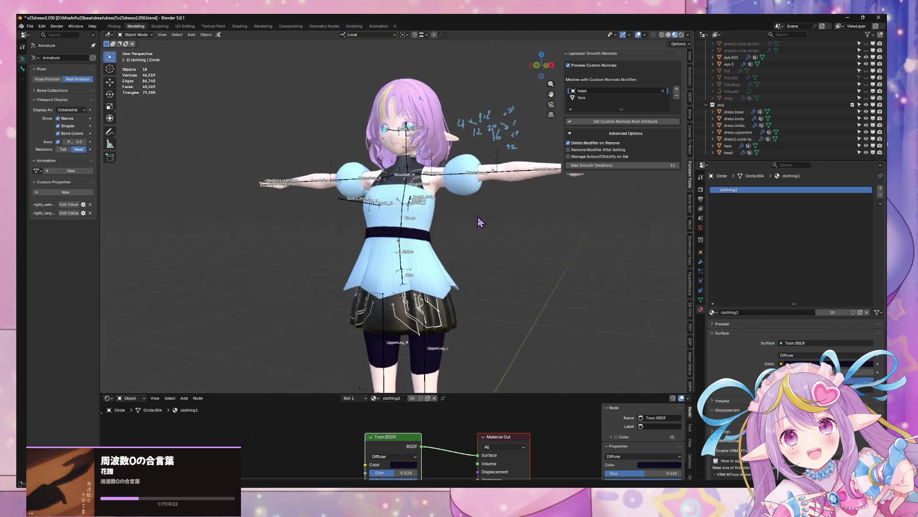
{"action": "mouse_move", "coordinate": [511, 242]}
{"action": "middle_mouse_down"}
{"action": "mouse_move", "coordinate": [460, 239]}
{"action": "mouse_move", "coordinate": [507, 241]}
{"action": "middle_mouse_up"}
{"action": "scroll", "coordinate": [507, 242], "scroll_direction": "up", "scroll_amount": 5}
- Try the clothing2 material on the belt, then switch back to clothing1
{"action": "left_click", "coordinate": [713, 312]}
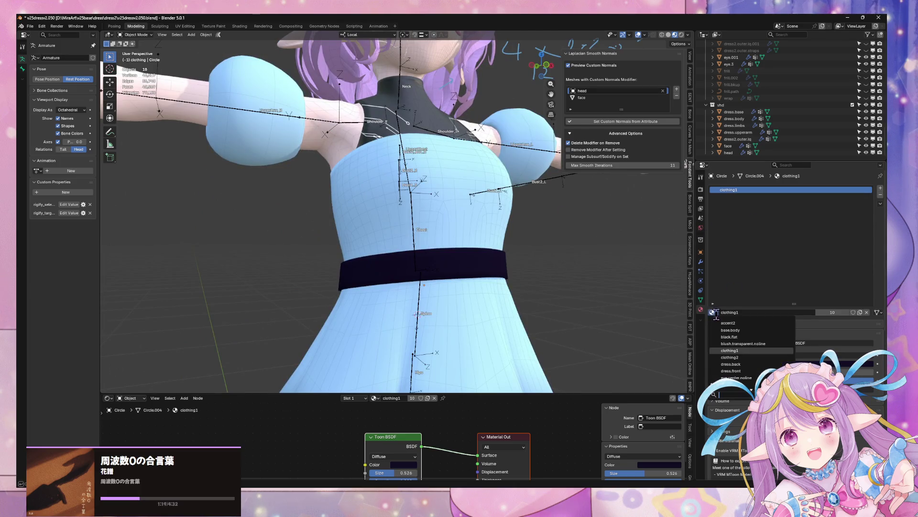
{"action": "left_click", "coordinate": [752, 355]}
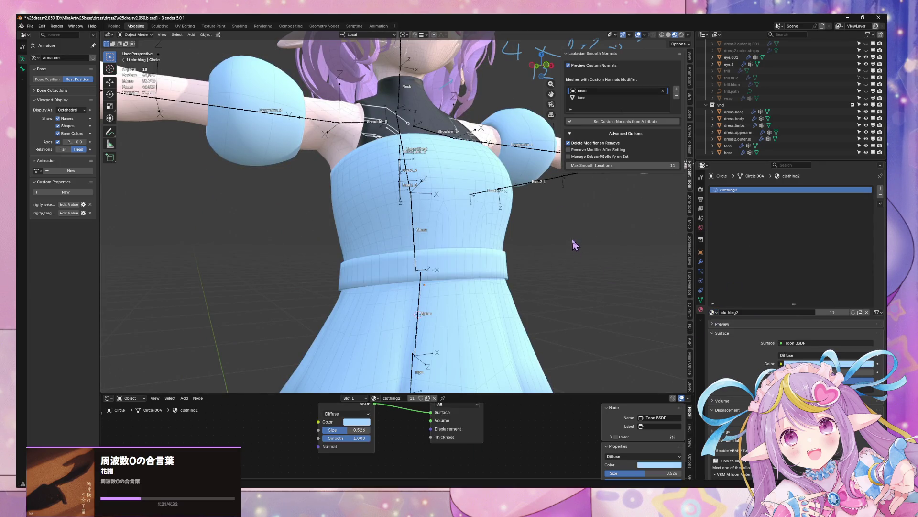
{"action": "mouse_move", "coordinate": [572, 243]}
{"action": "middle_mouse_down"}
{"action": "mouse_move", "coordinate": [517, 230]}
{"action": "mouse_move", "coordinate": [709, 321]}
{"action": "middle_mouse_up"}
{"action": "scroll", "coordinate": [509, 225], "scroll_direction": "down", "scroll_amount": 3}
{"action": "scroll", "coordinate": [550, 228], "scroll_direction": "up", "scroll_amount": 4}
{"action": "left_click", "coordinate": [712, 312]}
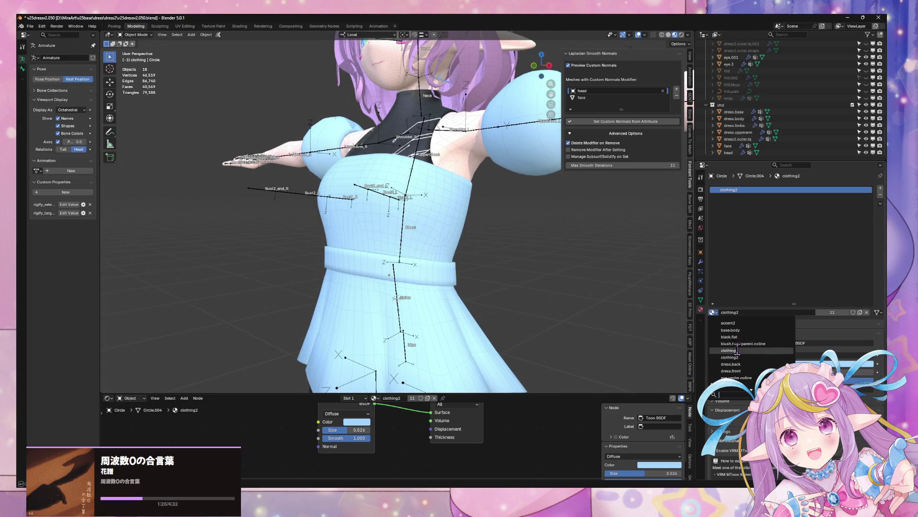
{"action": "left_click", "coordinate": [737, 351]}
{"action": "scroll", "coordinate": [545, 235], "scroll_direction": "down", "scroll_amount": 3}
{"action": "scroll", "coordinate": [546, 235], "scroll_direction": "up", "scroll_amount": 3}
{"action": "middle_click_drag", "start_coordinate": [516, 230], "coordinate": [545, 235]}
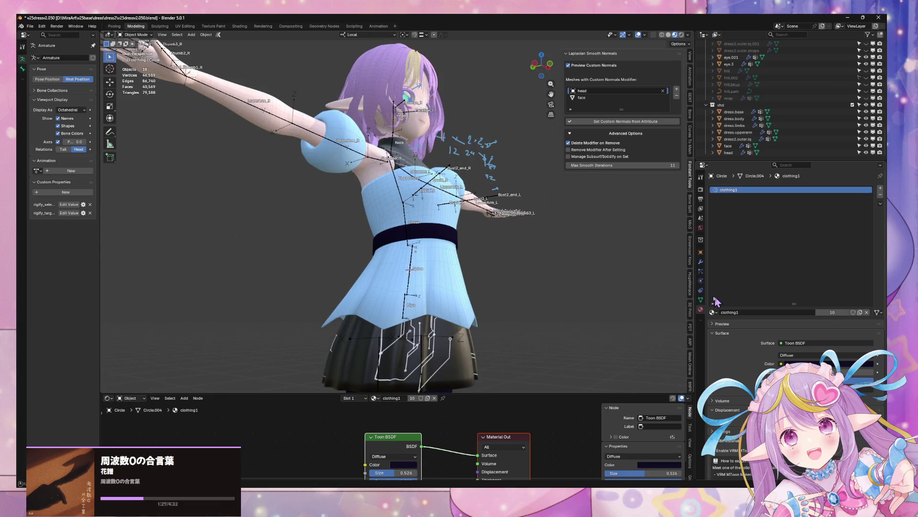
{"action": "left_click", "coordinate": [701, 262]}
{"action": "left_click", "coordinate": [760, 189]}
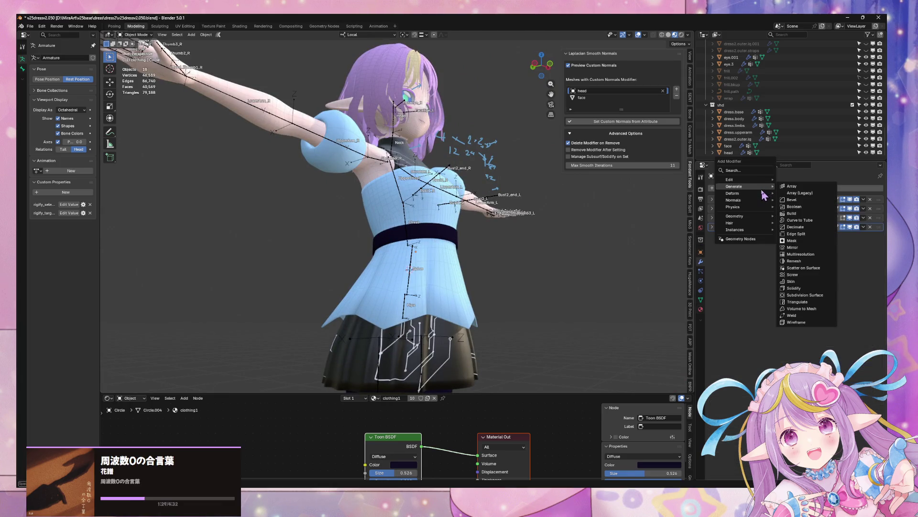
- Add an Armature modifier bound to the Armature rig and save the file
{"action": "mouse_move", "coordinate": [748, 193]}
{"action": "left_click", "coordinate": [800, 194]}
{"action": "left_click", "coordinate": [830, 246]}
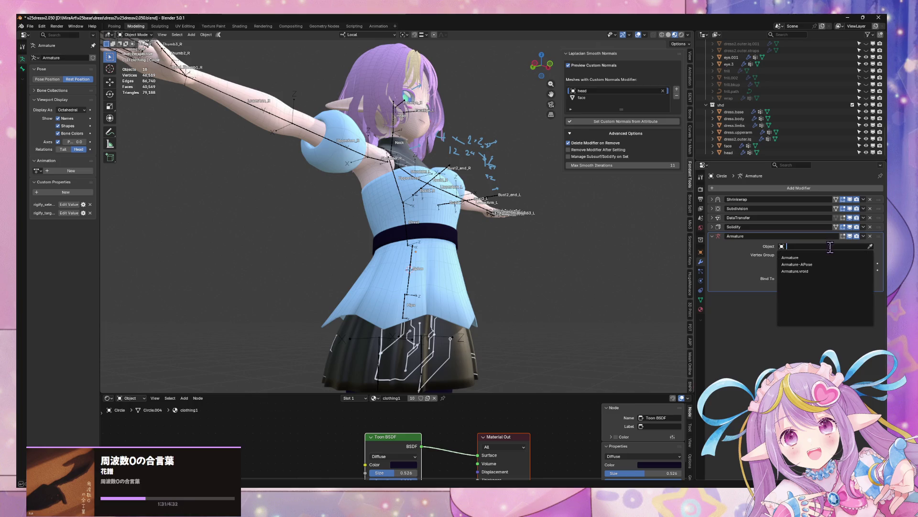
{"action": "left_click", "coordinate": [827, 259]}
{"action": "key", "text": "ctrl+s"}
- Test tilting the belt on local Y and stretching it on local X, then undo
{"action": "mouse_move", "coordinate": [469, 239]}
{"action": "middle_mouse_down"}
{"action": "mouse_move", "coordinate": [430, 230]}
{"action": "mouse_move", "coordinate": [488, 261]}
{"action": "middle_mouse_up"}
{"action": "left_click", "coordinate": [475, 267]}
{"action": "key", "text": "s"}
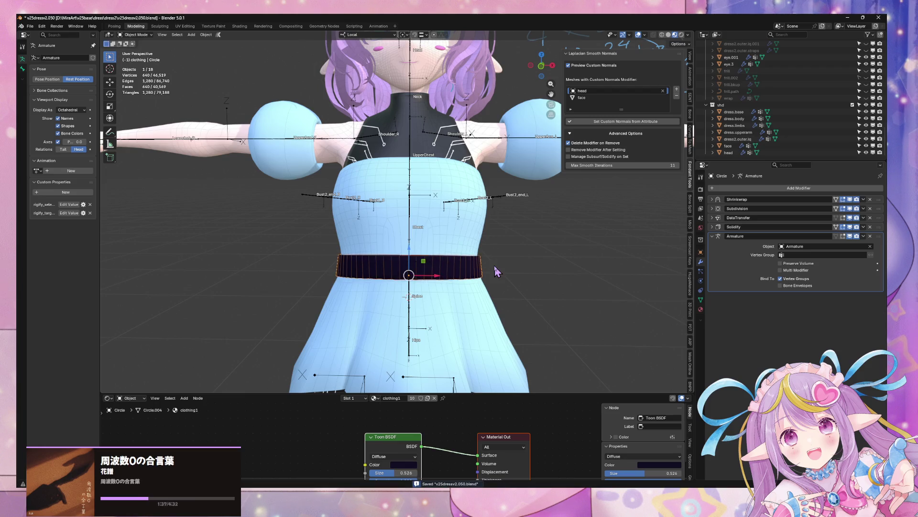
{"action": "key", "text": "r"}
{"action": "key", "text": "y"}
{"action": "key", "text": "y"}
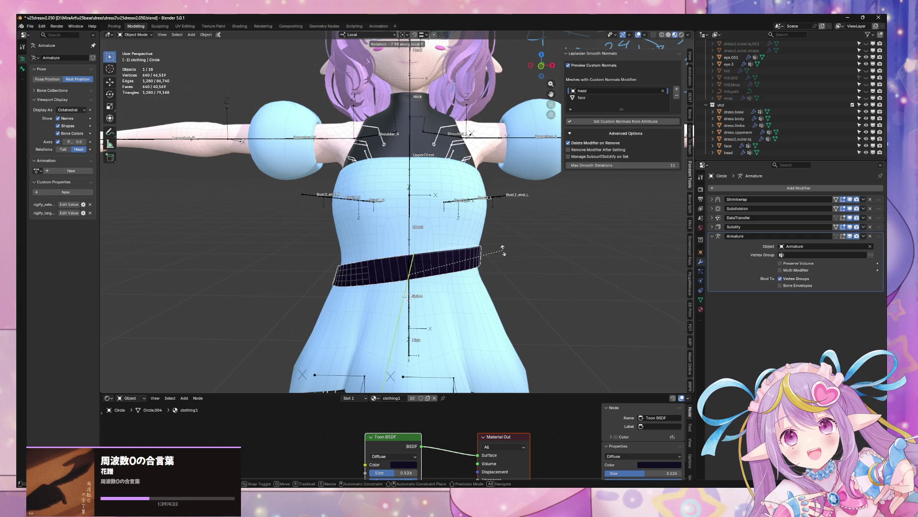
{"action": "left_click", "coordinate": [503, 249]}
{"action": "key", "text": "s"}
{"action": "key", "text": "x"}
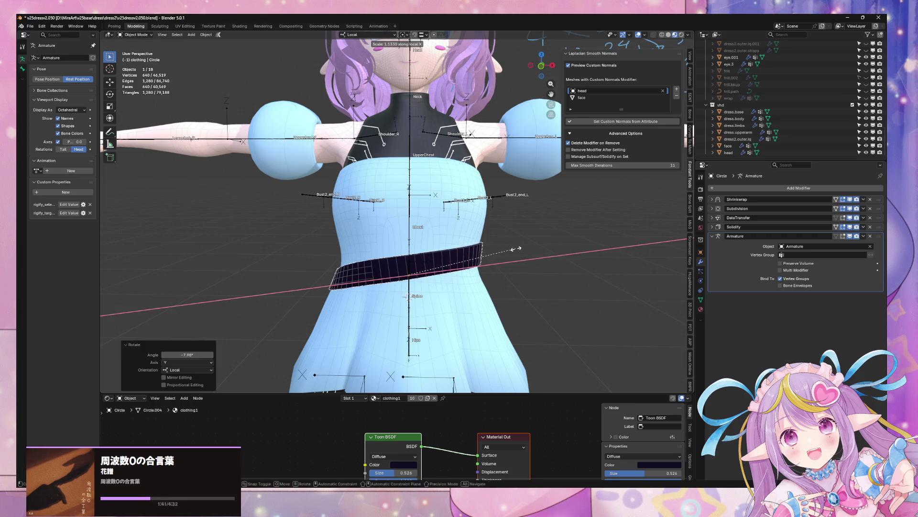
{"action": "key", "text": "Escape"}
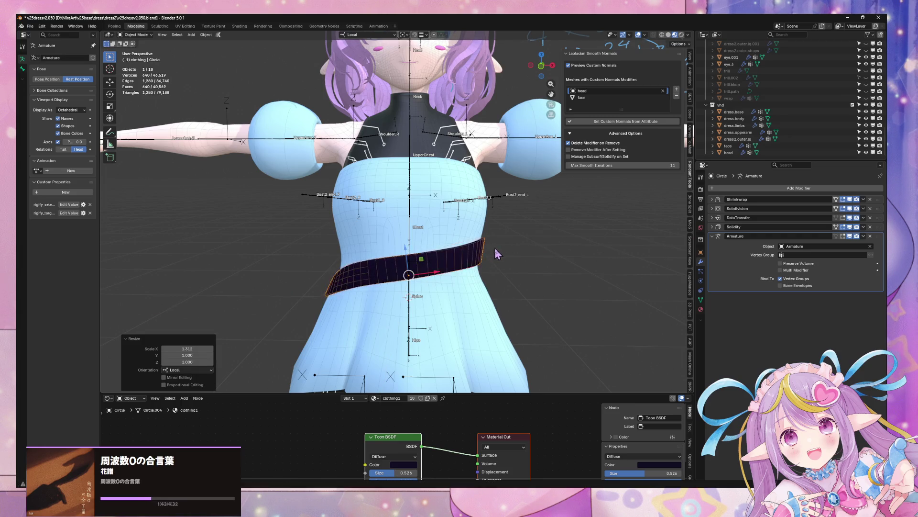
{"action": "mouse_move", "coordinate": [494, 247]}
{"action": "middle_mouse_down"}
{"action": "mouse_move", "coordinate": [517, 225]}
{"action": "mouse_move", "coordinate": [502, 241]}
{"action": "mouse_move", "coordinate": [445, 231]}
{"action": "mouse_move", "coordinate": [437, 253]}
{"action": "middle_mouse_up"}
{"action": "key", "text": "ctrl+z"}
{"action": "key", "text": "Tab"}
{"action": "key", "text": "Tab"}
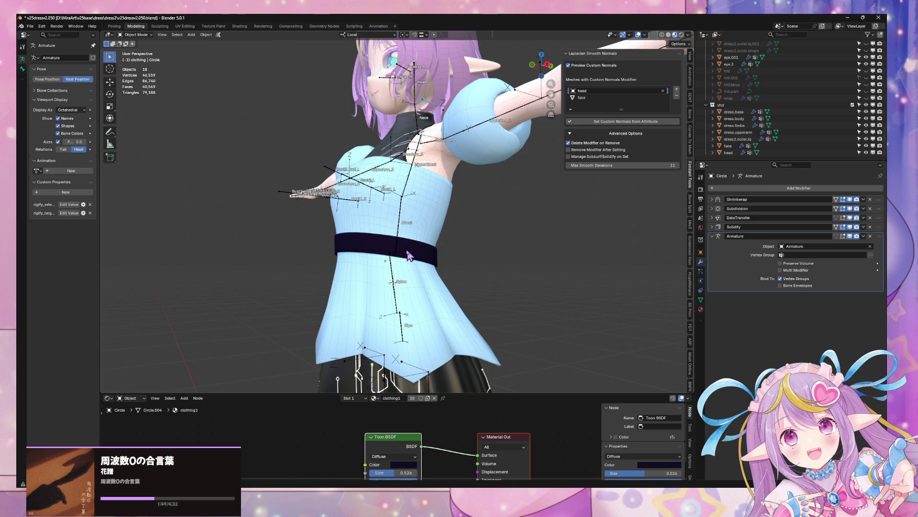
- Tilt the belt forward around local X and raise it slightly along local Z
{"action": "key", "text": "x"}
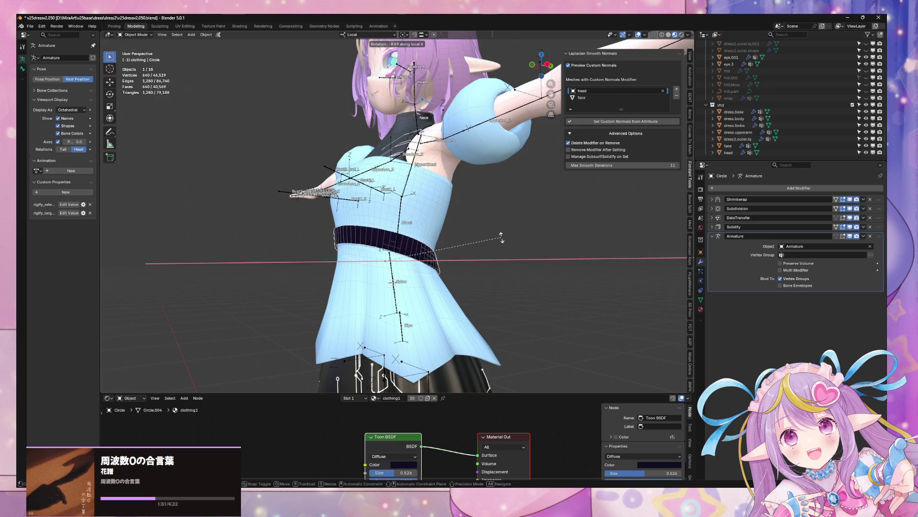
{"action": "left_click", "coordinate": [501, 234]}
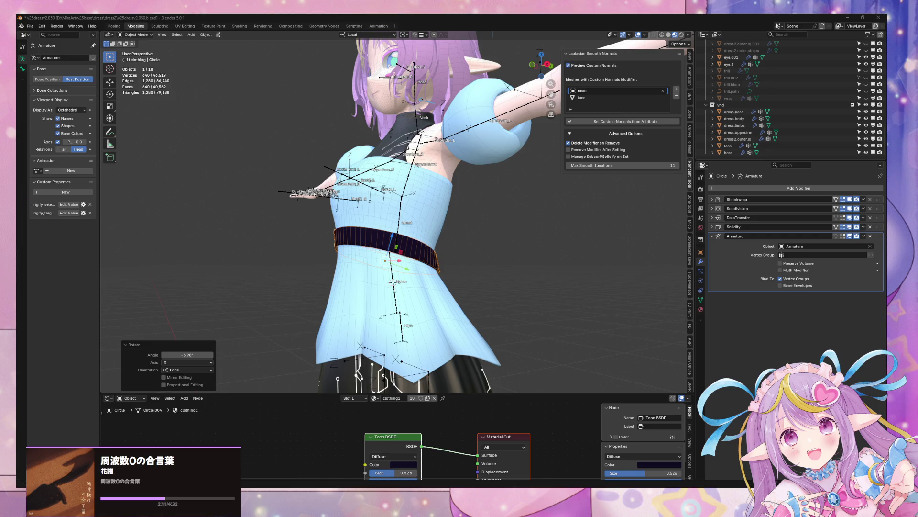
{"action": "mouse_move", "coordinate": [434, 255]}
{"action": "middle_mouse_down"}
{"action": "mouse_move", "coordinate": [378, 243]}
{"action": "mouse_move", "coordinate": [429, 278]}
{"action": "middle_mouse_up"}
{"action": "key", "text": "g"}
{"action": "key", "text": "z"}
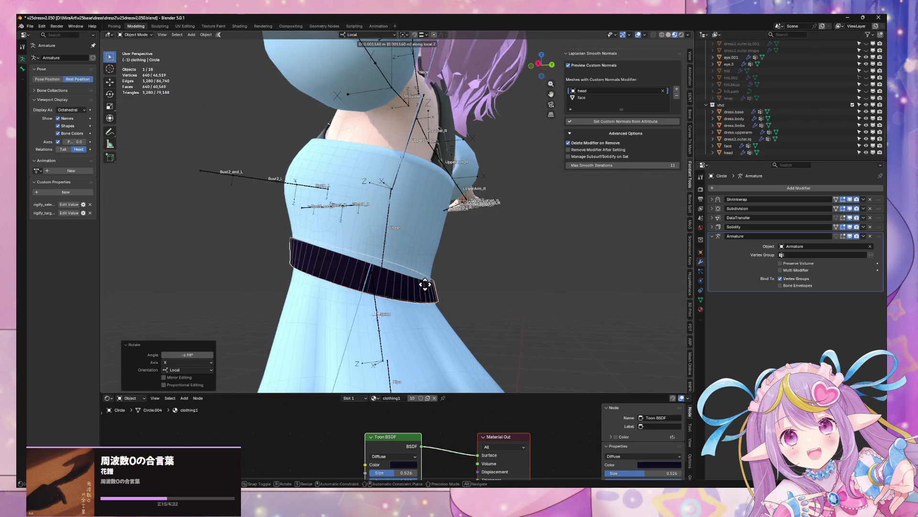
{"action": "left_click", "coordinate": [429, 285]}
- Re-tilt the belt around X, raise it further on Z, and deepen it along local Y
{"action": "key", "text": "r"}
{"action": "key", "text": "x"}
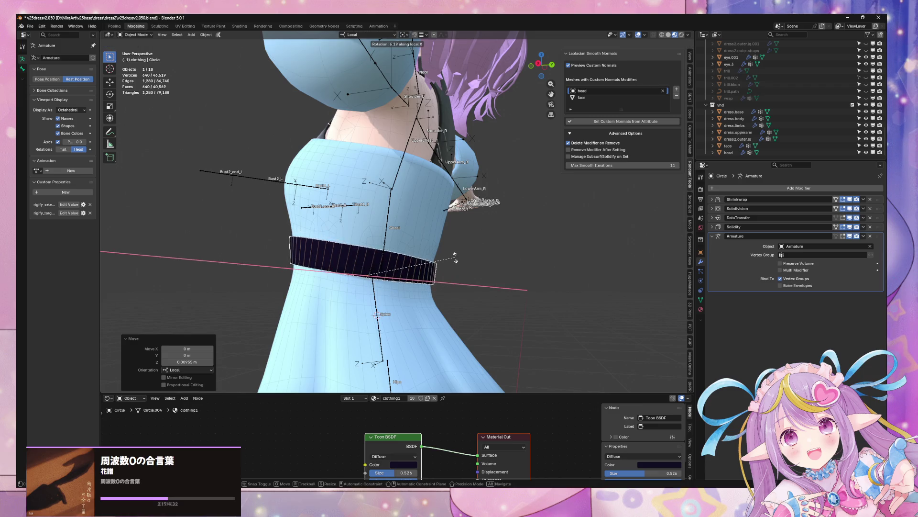
{"action": "left_click", "coordinate": [455, 257]}
{"action": "mouse_move", "coordinate": [455, 257]}
{"action": "middle_mouse_down"}
{"action": "mouse_move", "coordinate": [489, 266]}
{"action": "mouse_move", "coordinate": [442, 255]}
{"action": "mouse_move", "coordinate": [477, 237]}
{"action": "mouse_move", "coordinate": [420, 237]}
{"action": "middle_mouse_up"}
{"action": "key", "text": "g"}
{"action": "key", "text": "z"}
{"action": "left_click", "coordinate": [474, 253]}
{"action": "key", "text": "s"}
{"action": "key", "text": "y"}
{"action": "left_click", "coordinate": [454, 254]}
- Cancel one rotation, then tilt the belt around local X by about 6 degrees
{"action": "key", "text": "r"}
{"action": "key", "text": "x"}
{"action": "right_click", "coordinate": [484, 239]}
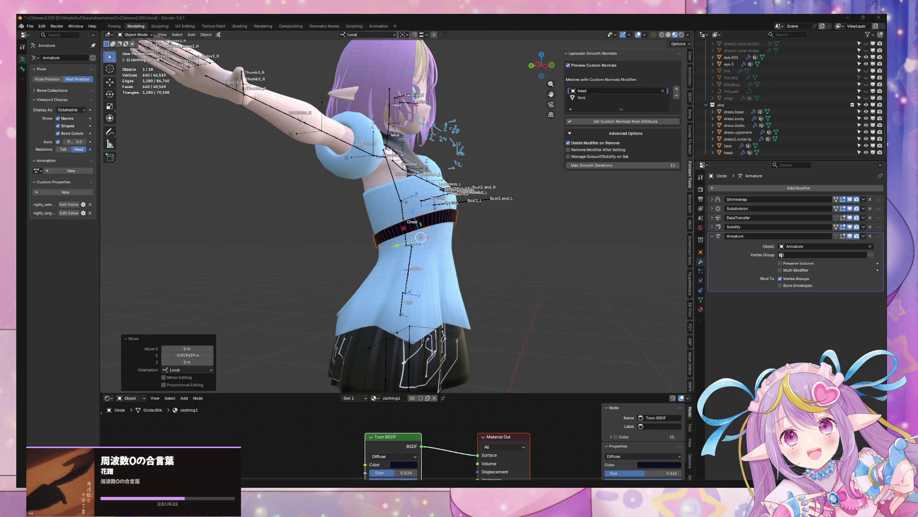
{"action": "mouse_move", "coordinate": [435, 241]}
{"action": "middle_mouse_down"}
{"action": "mouse_move", "coordinate": [463, 194]}
{"action": "mouse_move", "coordinate": [437, 181]}
{"action": "middle_mouse_up"}
{"action": "key", "text": "r"}
{"action": "key", "text": "x"}
{"action": "left_click", "coordinate": [461, 192]}
{"action": "key", "text": "r"}
{"action": "key", "text": "x"}
{"action": "left_click", "coordinate": [439, 183]}
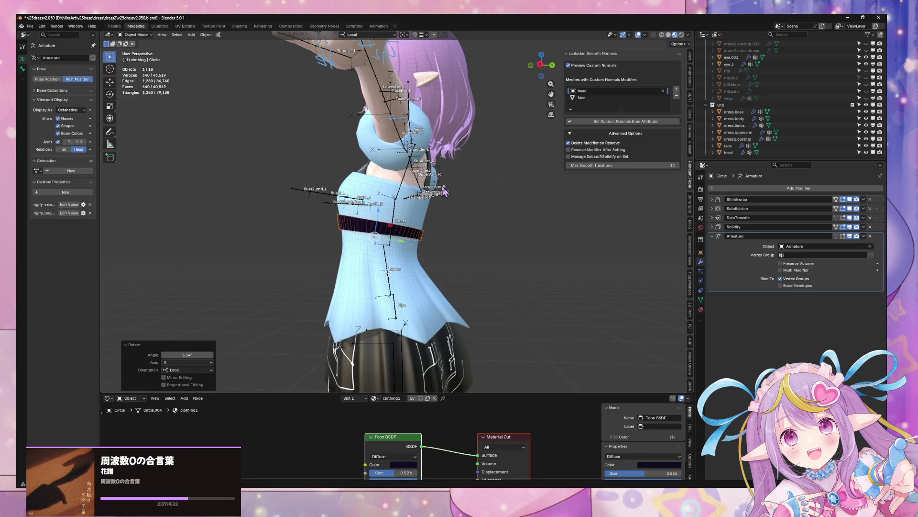
- Shift the belt along local Y, lower it slightly on Z, and apply a final X tilt
{"action": "key", "text": "g"}
{"action": "key", "text": "y"}
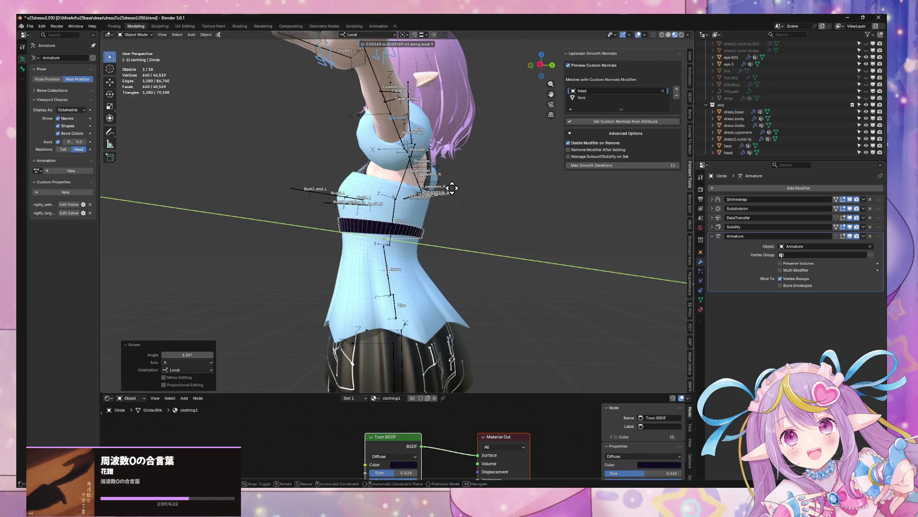
{"action": "left_click", "coordinate": [452, 187]}
{"action": "middle_click_drag", "start_coordinate": [452, 188], "coordinate": [532, 195]}
{"action": "key", "text": "g"}
{"action": "key", "text": "z"}
{"action": "left_click", "coordinate": [521, 198]}
{"action": "key", "text": "r"}
{"action": "key", "text": "x"}
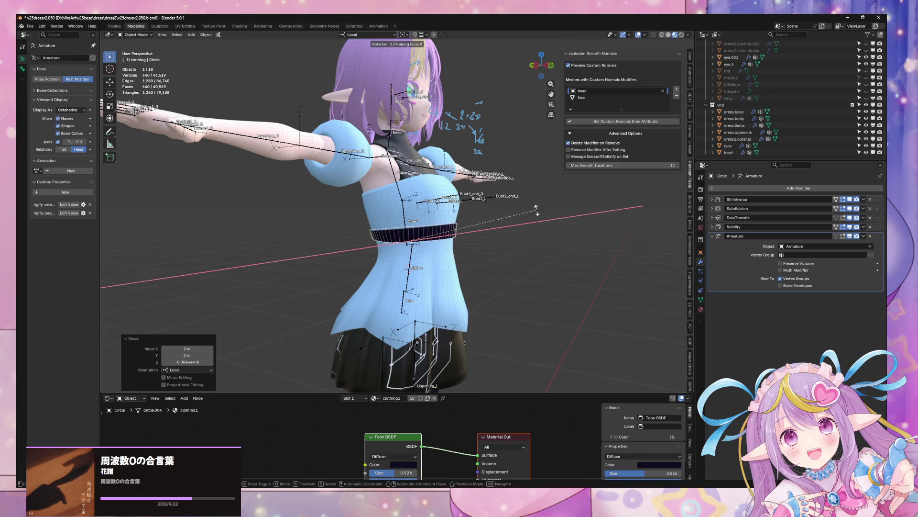
{"action": "left_click", "coordinate": [536, 213]}
{"action": "middle_click_drag", "start_coordinate": [536, 213], "coordinate": [537, 211]}
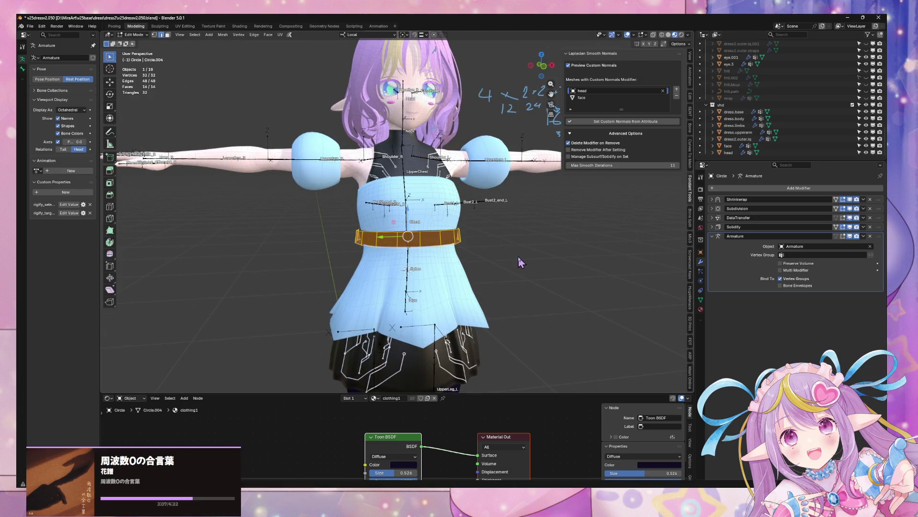
- Lower the belt's top edge loop slightly along Z and tilt it -3.6° about local X
{"action": "mouse_move", "coordinate": [521, 258]}
{"action": "middle_mouse_down"}
{"action": "mouse_move", "coordinate": [454, 252]}
{"action": "mouse_move", "coordinate": [543, 239]}
{"action": "middle_mouse_up"}
{"action": "scroll", "coordinate": [478, 251], "scroll_direction": "down", "scroll_amount": 5}
{"action": "scroll", "coordinate": [475, 246], "scroll_direction": "up", "scroll_amount": 5}
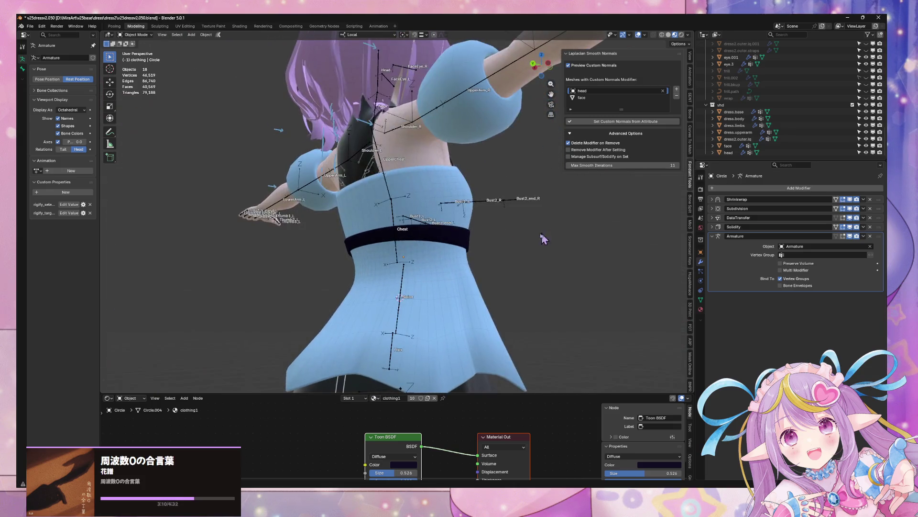
{"action": "key", "text": "Tab"}
{"action": "left_click", "coordinate": [438, 243], "text": "alt"}
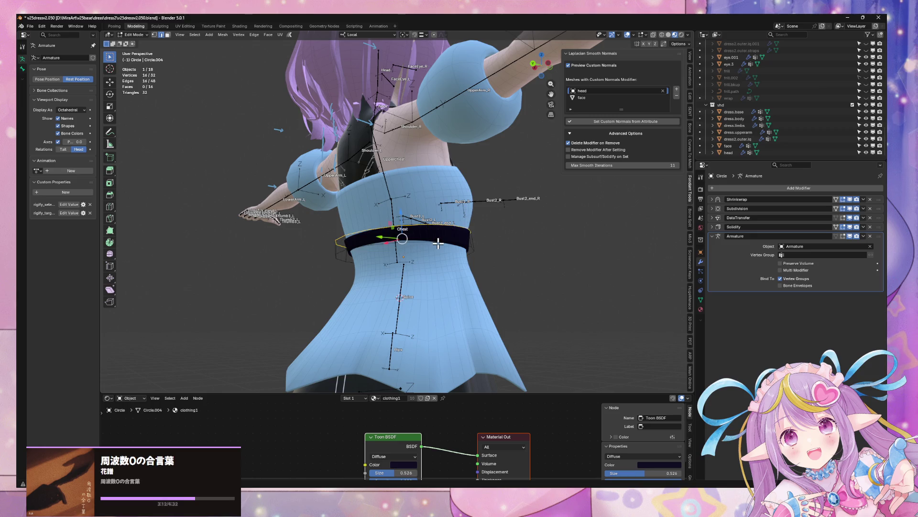
{"action": "key", "text": "g"}
{"action": "key", "text": "z"}
{"action": "left_click", "coordinate": [404, 247]}
{"action": "key", "text": "r"}
{"action": "key", "text": "x"}
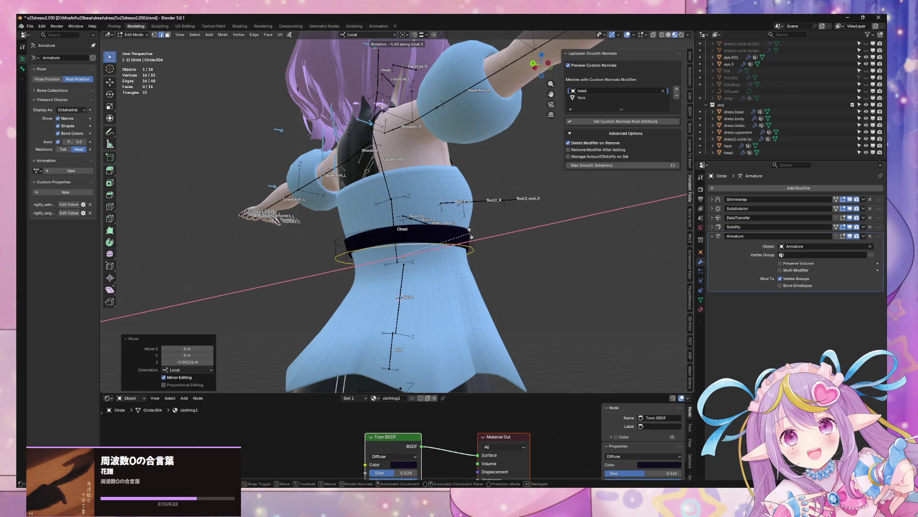
{"action": "left_click", "coordinate": [471, 235]}
{"action": "mouse_move", "coordinate": [537, 240]}
{"action": "middle_mouse_down"}
{"action": "mouse_move", "coordinate": [455, 268]}
{"action": "mouse_move", "coordinate": [488, 244]}
{"action": "mouse_move", "coordinate": [479, 269]}
{"action": "mouse_move", "coordinate": [483, 239]}
{"action": "middle_mouse_up"}
{"action": "key", "text": "Tab"}
- Save the Blender file as v25dress2.050.blend
{"action": "scroll", "coordinate": [455, 269], "scroll_direction": "down", "scroll_amount": 3}
{"action": "scroll", "coordinate": [497, 242], "scroll_direction": "up", "scroll_amount": 2}
{"action": "scroll", "coordinate": [484, 248], "scroll_direction": "down", "scroll_amount": 3}
{"action": "scroll", "coordinate": [480, 268], "scroll_direction": "up", "scroll_amount": 3}
{"action": "key", "text": "ctrl+s"}
{"action": "left_click", "coordinate": [30, 26]}
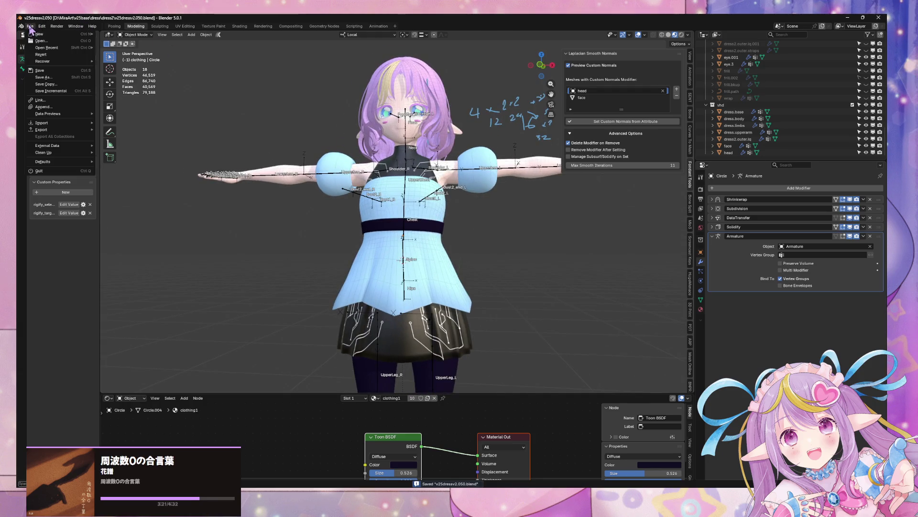
- Export the avatar to mirav25dress2ofw.fbx and switch to the Warudo preview
{"action": "mouse_move", "coordinate": [56, 132]}
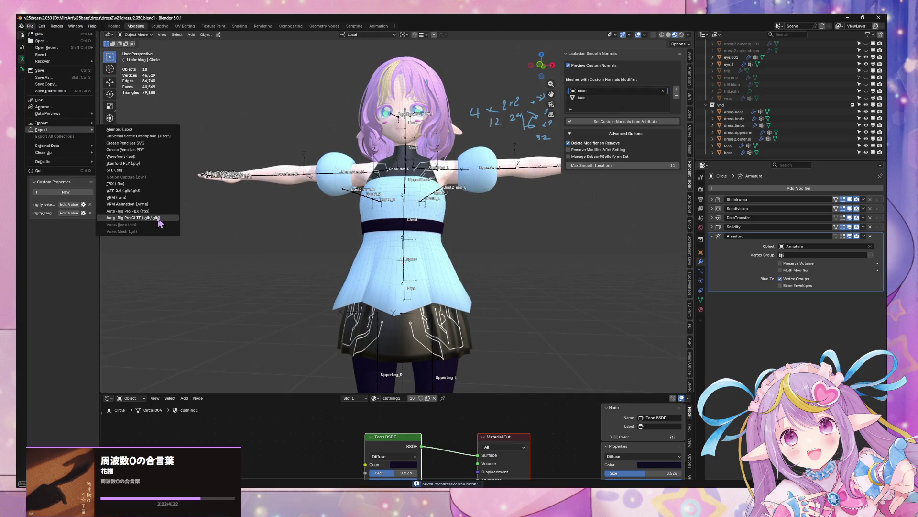
{"action": "left_click", "coordinate": [162, 187]}
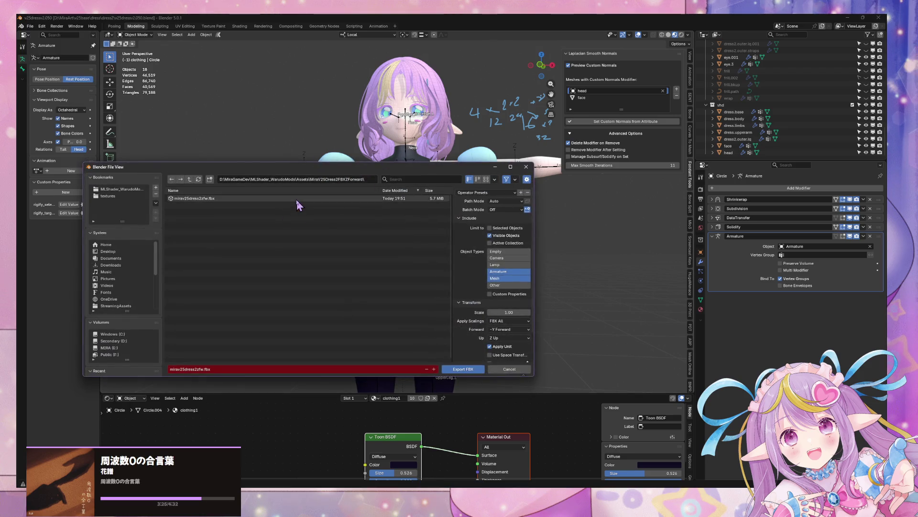
{"action": "key", "text": "Escape"}
{"action": "key", "text": "alt+Tab"}
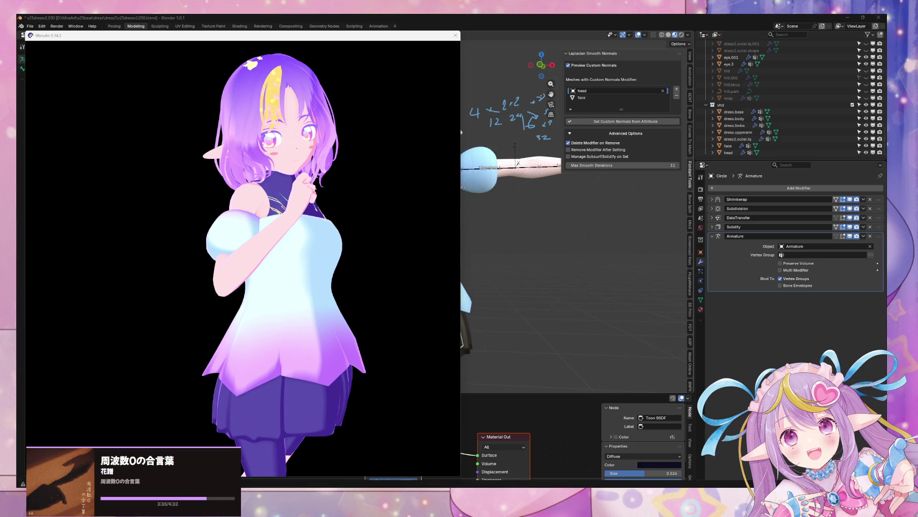
- Inspect the dressed avatar in Warudo, then switch to Unity to import the new FBX
{"action": "left_click", "coordinate": [197, 262]}
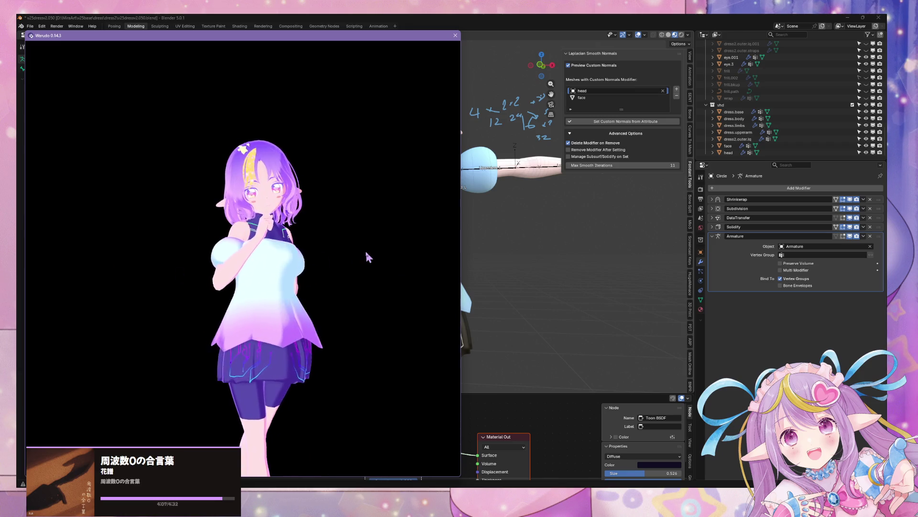
{"action": "key", "text": "alt+Tab"}
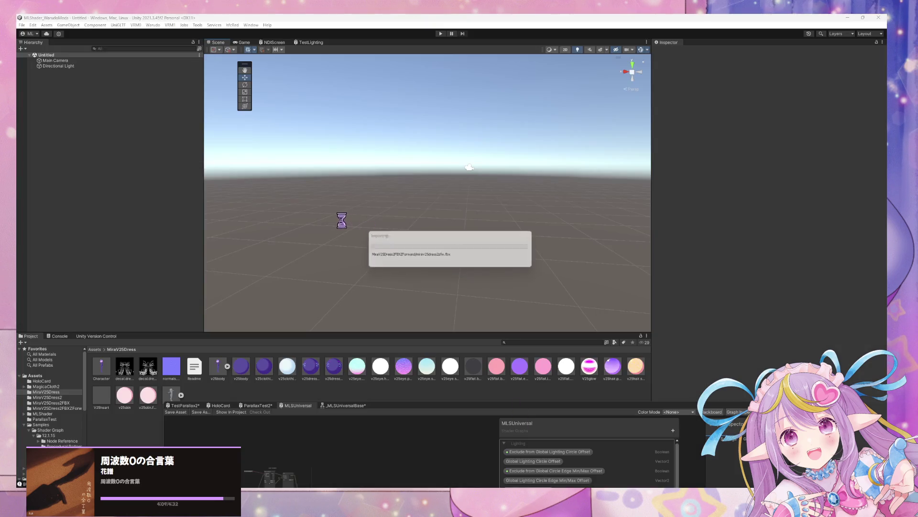
- Place the Character prefab from MiraV25Dress2FBXZForward into the scene and look it over
{"action": "left_click", "coordinate": [61, 409]}
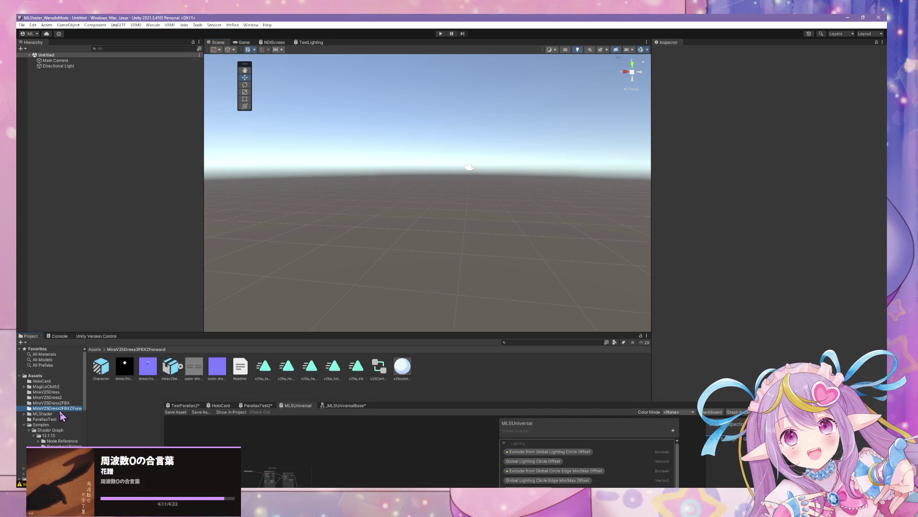
{"action": "left_click_drag", "start_coordinate": [134, 290], "coordinate": [133, 290]}
{"action": "scroll", "coordinate": [415, 189], "scroll_direction": "up", "scroll_amount": 5}
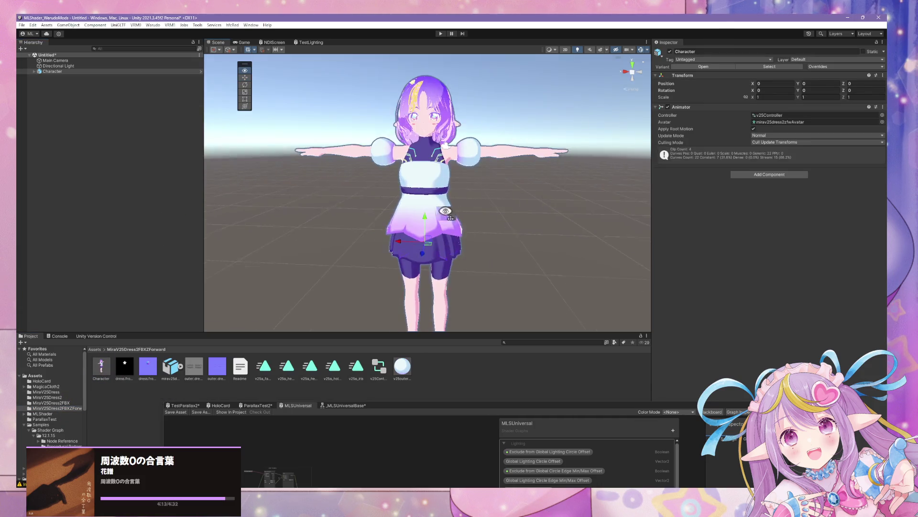
{"action": "mouse_move", "coordinate": [415, 189]}
{"action": "left_mouse_down", "text": "alt"}
{"action": "mouse_move", "coordinate": [260, 181]}
{"action": "mouse_move", "coordinate": [395, 172]}
{"action": "mouse_move", "coordinate": [340, 173]}
{"action": "mouse_move", "coordinate": [634, 191]}
{"action": "mouse_move", "coordinate": [643, 152]}
{"action": "left_mouse_up", "text": "alt"}
{"action": "mouse_move", "coordinate": [644, 151]}
{"action": "right_mouse_down", "text": "alt"}
{"action": "mouse_move", "coordinate": [643, 184]}
{"action": "mouse_move", "coordinate": [697, 185]}
{"action": "mouse_move", "coordinate": [203, 23]}
{"action": "right_mouse_up", "text": "alt"}
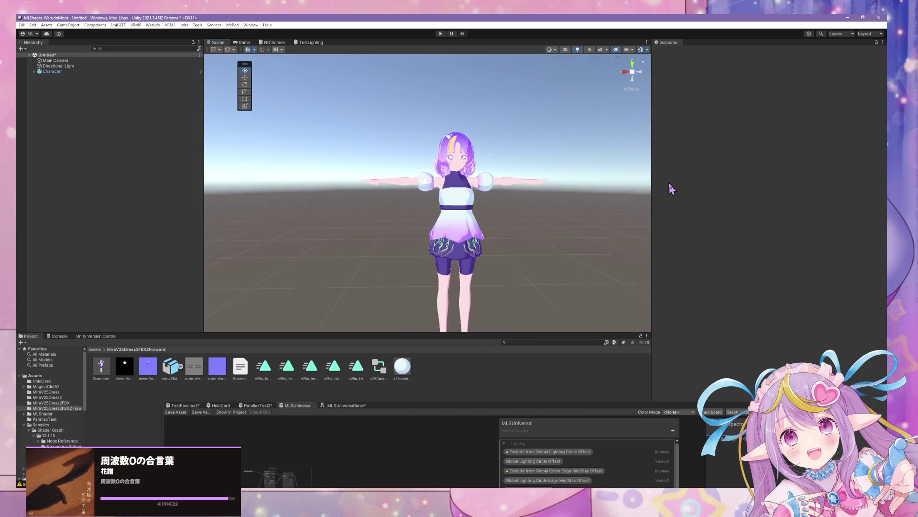
- Run Warudo > Build Mod and dismiss the prefab restructure error
{"action": "left_click", "coordinate": [153, 25]}
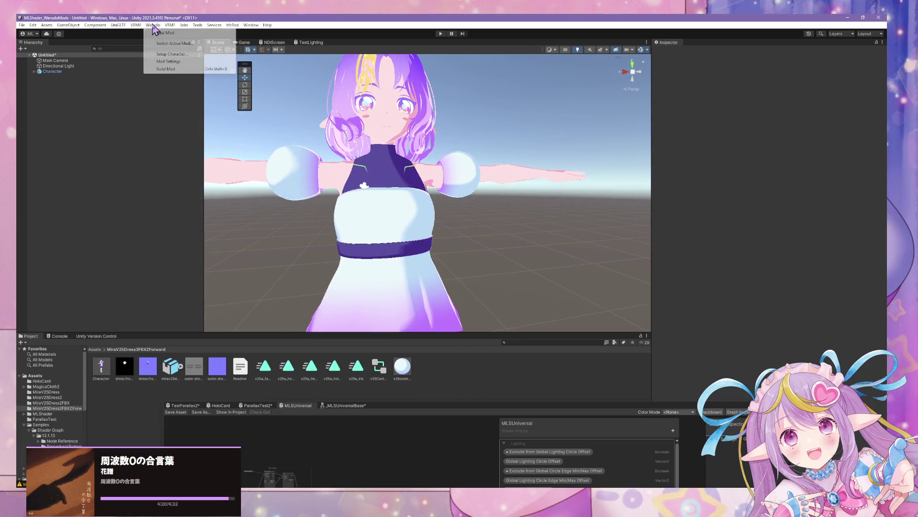
{"action": "left_click", "coordinate": [165, 62]}
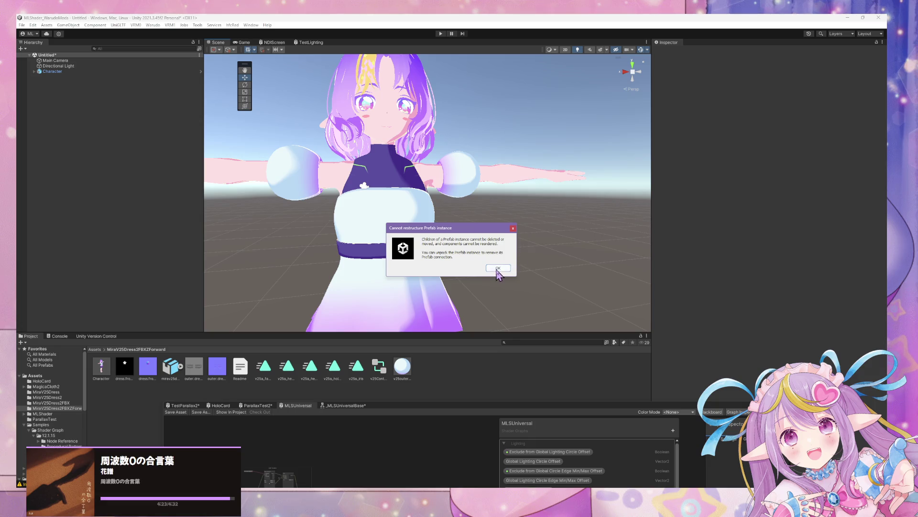
{"action": "left_click", "coordinate": [497, 271]}
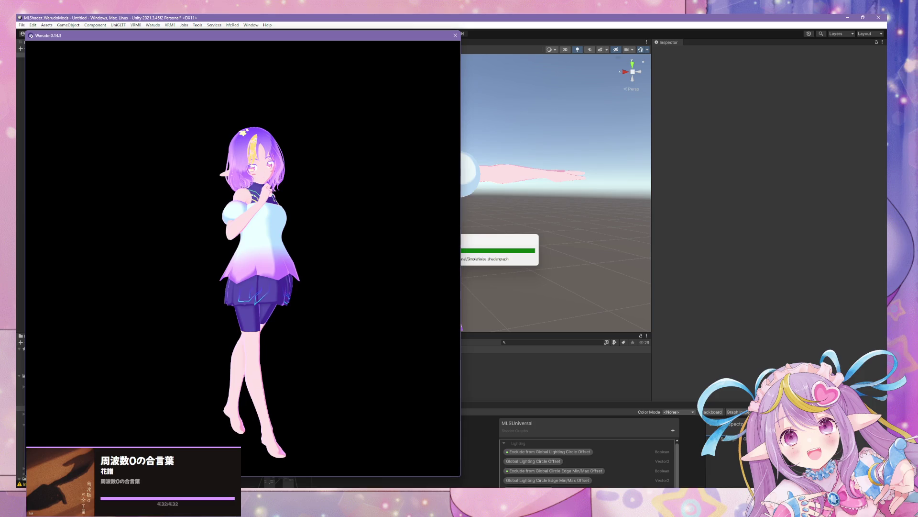
- Browse Tokyo Manaka's artist page in Spotify, then return to the Warudo avatar view
{"action": "key", "text": "alt+Tab"}
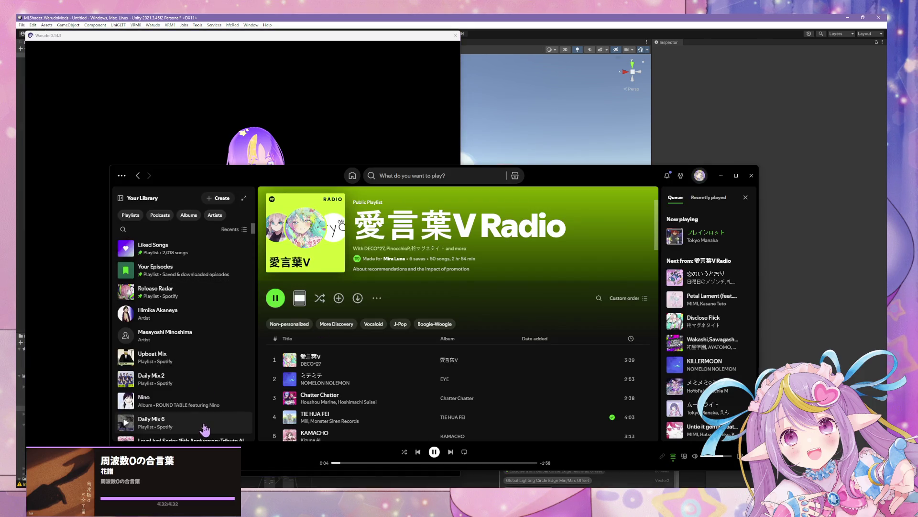
{"action": "left_click", "coordinate": [142, 441]}
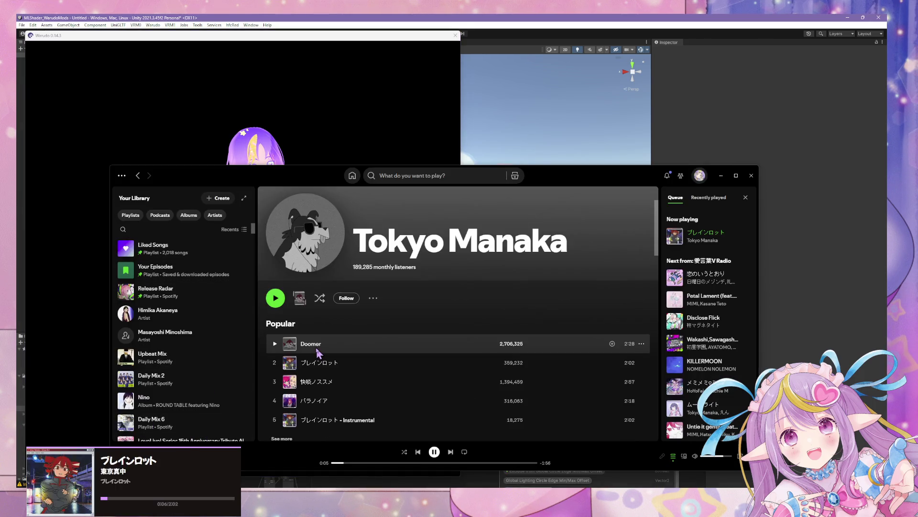
{"action": "scroll", "coordinate": [406, 352], "scroll_direction": "down", "scroll_amount": 10}
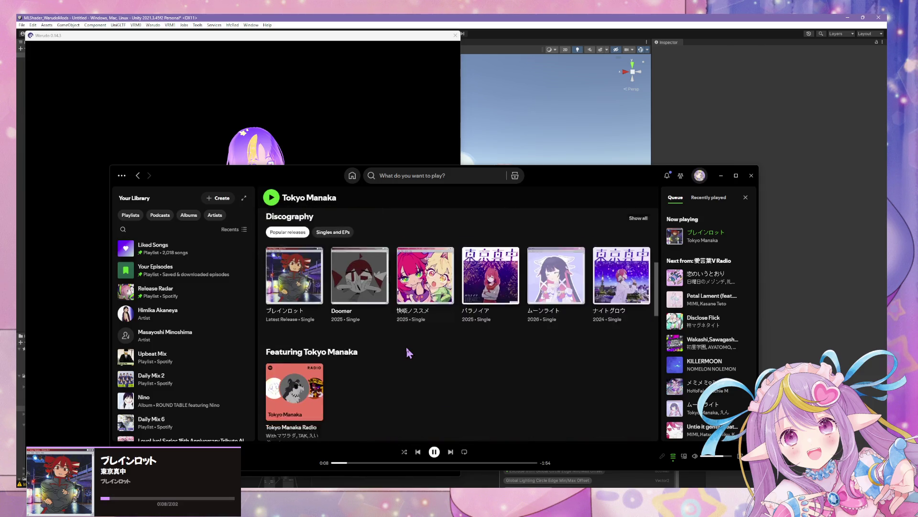
{"action": "scroll", "coordinate": [409, 352], "scroll_direction": "down", "scroll_amount": 8}
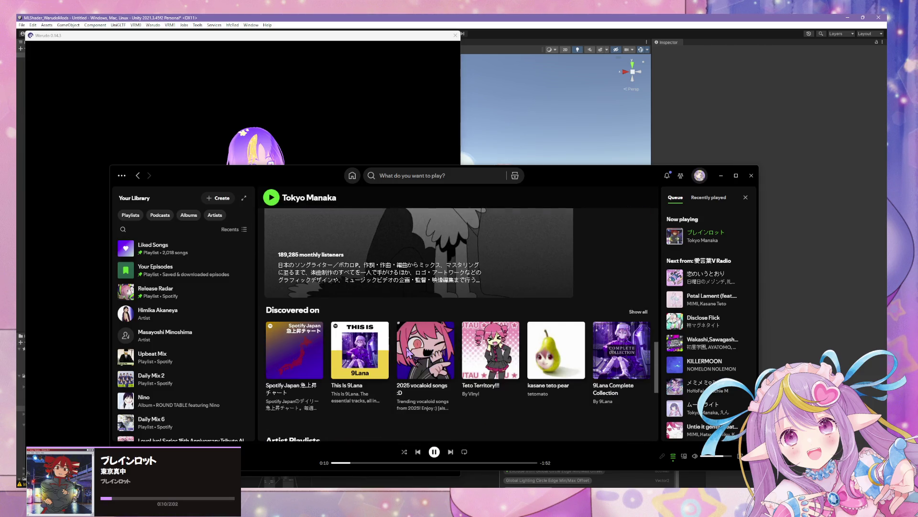
{"action": "left_click", "coordinate": [98, 331]}
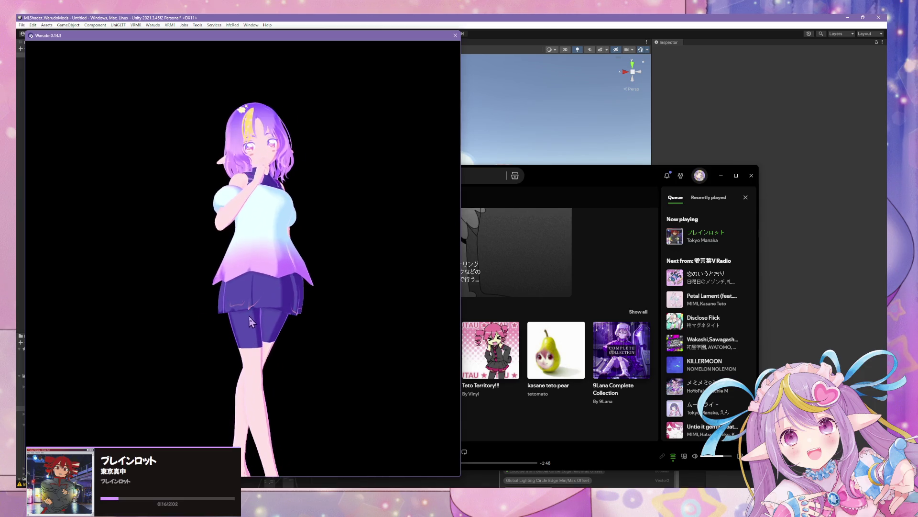
- Zoom the avatar view in and out, then show Prop 4's settings in the Warudo editor
{"action": "scroll", "coordinate": [250, 317], "scroll_direction": "up", "scroll_amount": 5}
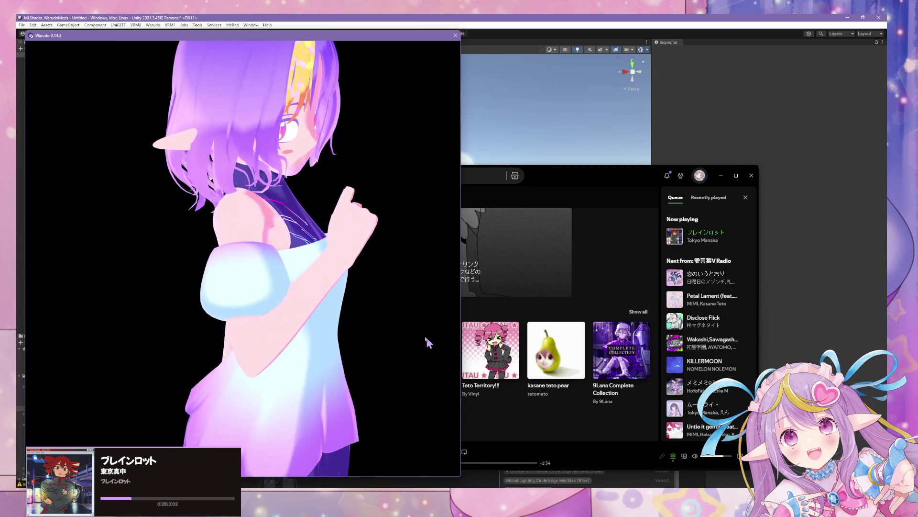
{"action": "scroll", "coordinate": [289, 309], "scroll_direction": "down", "scroll_amount": 5}
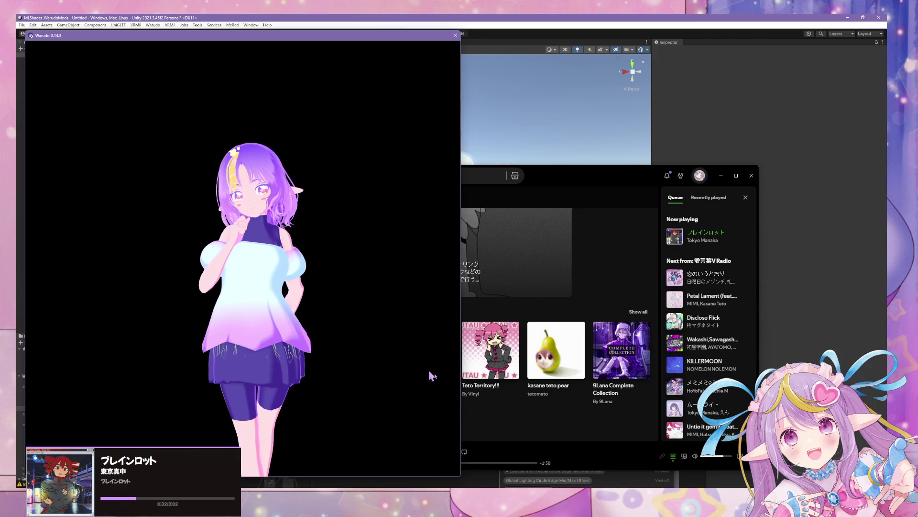
{"action": "key", "text": "alt+Tab"}
{"action": "left_click", "coordinate": [472, 277]}
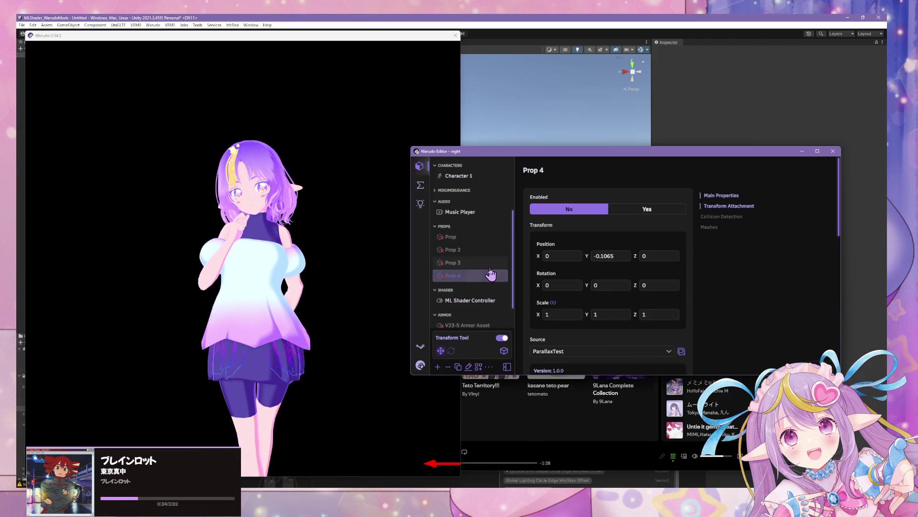
- Enable Prop 4 and set its source to HoloCard
{"action": "left_click", "coordinate": [647, 211]}
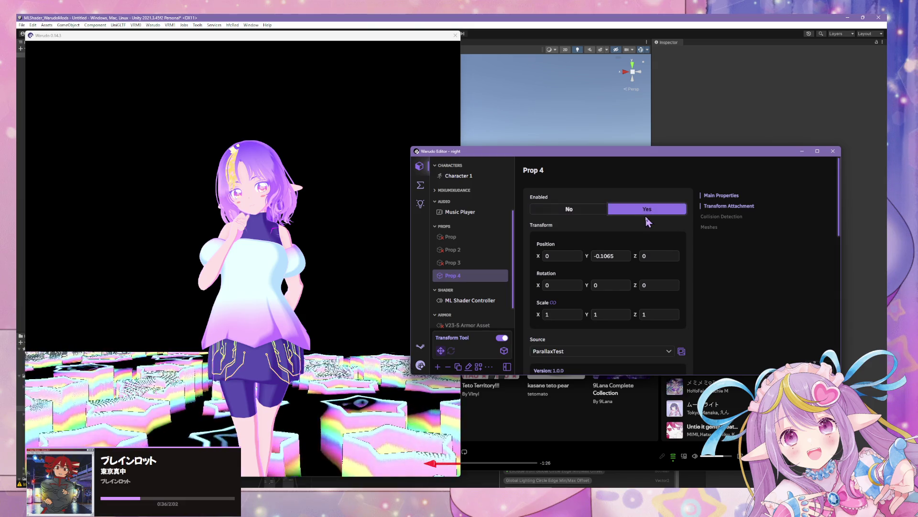
{"action": "left_click", "coordinate": [623, 353]}
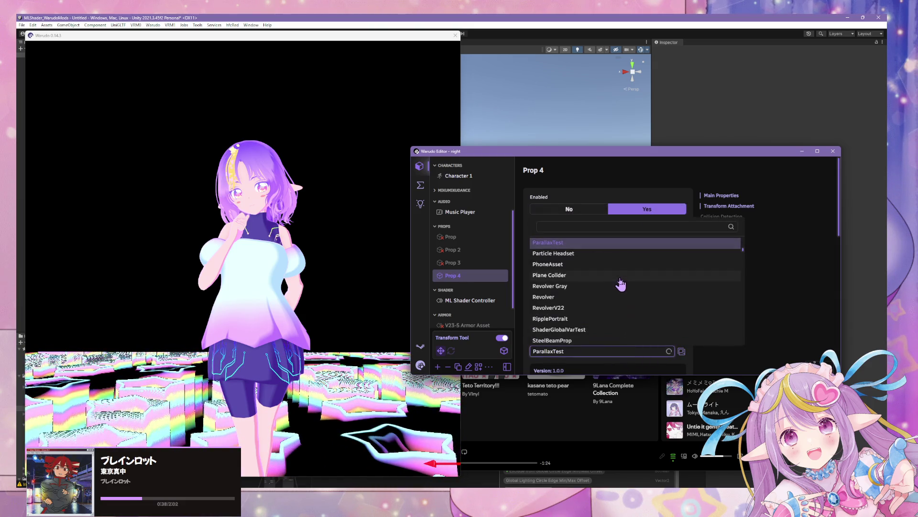
{"action": "scroll", "coordinate": [617, 284], "scroll_direction": "up", "scroll_amount": 3}
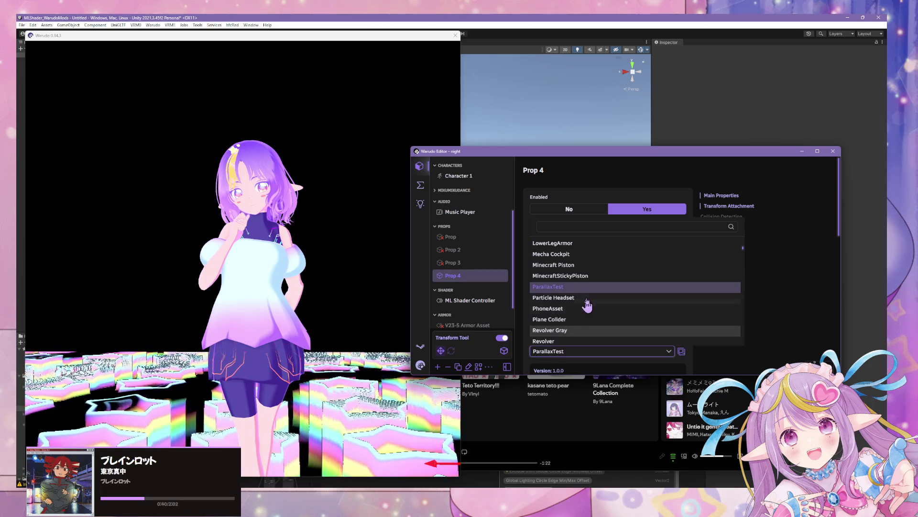
{"action": "scroll", "coordinate": [584, 303], "scroll_direction": "up", "scroll_amount": 3}
{"action": "type", "text": "holo"}
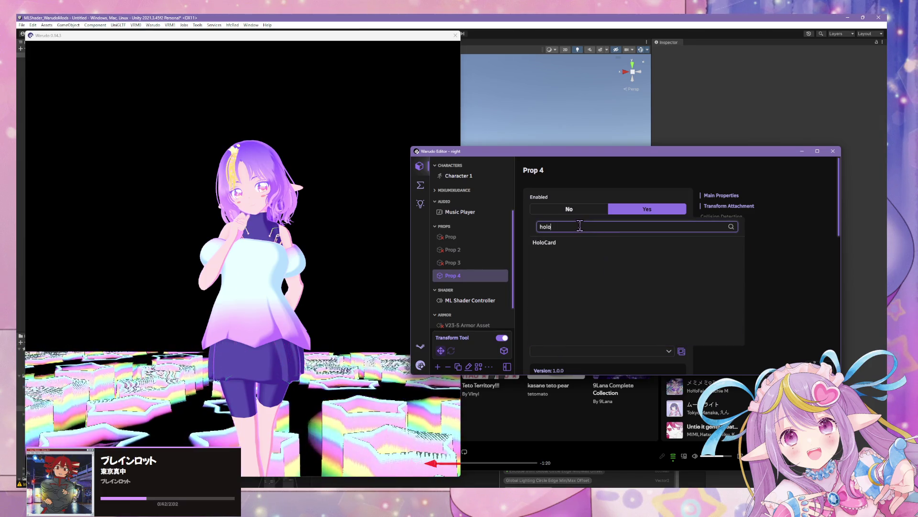
{"action": "key", "text": "Return"}
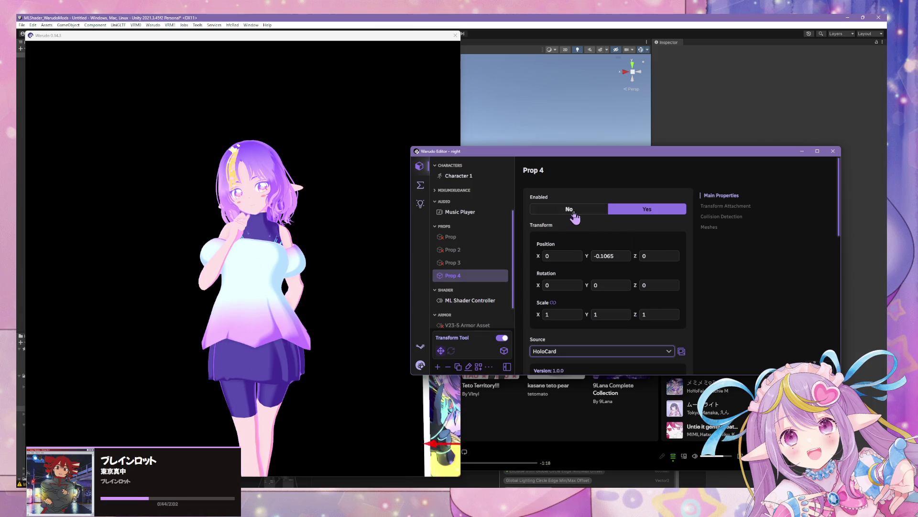
{"action": "left_click", "coordinate": [573, 212]}
{"action": "left_click", "coordinate": [617, 210]}
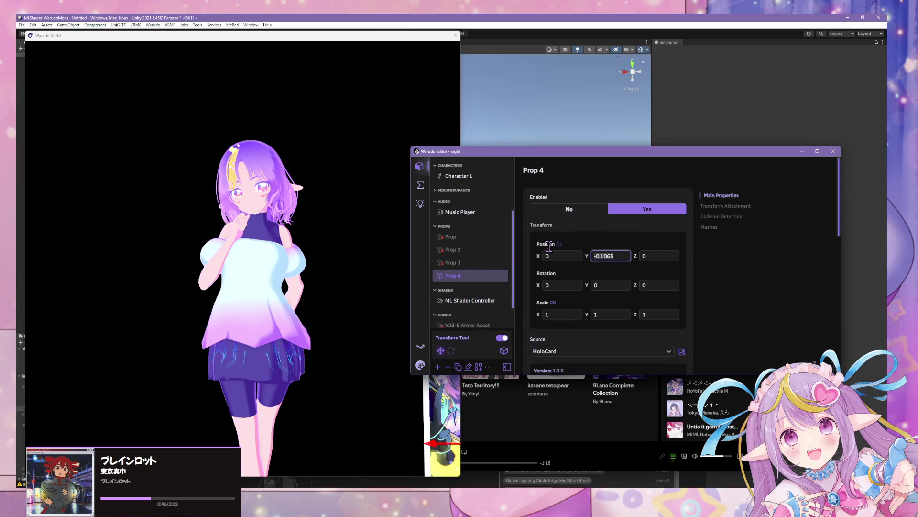
- Position the HoloCard beside the avatar at 0.3722, 1.4871, 1.2917
{"action": "type", "text": "0"}
{"action": "mouse_move", "coordinate": [410, 373]}
{"action": "left_mouse_down"}
{"action": "mouse_move", "coordinate": [392, 330]}
{"action": "mouse_move", "coordinate": [415, 240]}
{"action": "mouse_move", "coordinate": [414, 120]}
{"action": "left_mouse_up"}
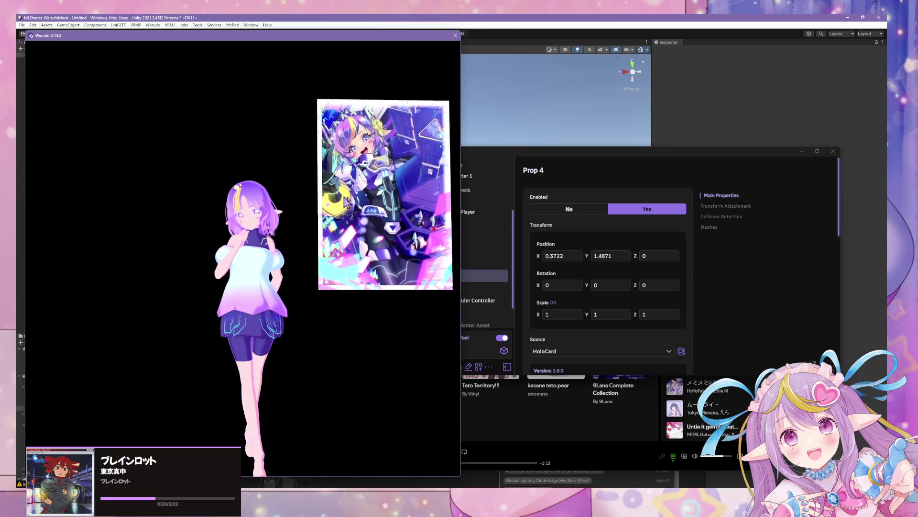
{"action": "right_click_drag", "start_coordinate": [415, 120], "coordinate": [342, 186]}
{"action": "mouse_move", "coordinate": [138, 192]}
{"action": "left_mouse_down"}
{"action": "mouse_move", "coordinate": [356, 195]}
{"action": "mouse_move", "coordinate": [344, 201]}
{"action": "left_mouse_up"}
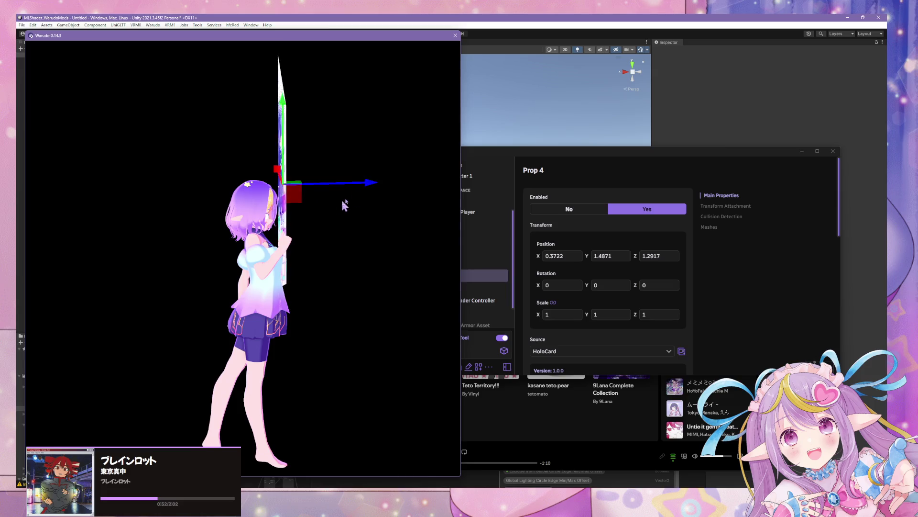
- Fine-tune the HoloCard lower and back so it sits at the avatar's side
{"action": "mouse_move", "coordinate": [345, 201]}
{"action": "right_mouse_down"}
{"action": "mouse_move", "coordinate": [328, 164]}
{"action": "mouse_move", "coordinate": [158, 218]}
{"action": "mouse_move", "coordinate": [245, 201]}
{"action": "mouse_move", "coordinate": [328, 150]}
{"action": "mouse_move", "coordinate": [334, 158]}
{"action": "mouse_move", "coordinate": [427, 115]}
{"action": "right_mouse_up"}
{"action": "scroll", "coordinate": [245, 201], "scroll_direction": "down", "scroll_amount": 5}
{"action": "left_click_drag", "start_coordinate": [427, 115], "coordinate": [421, 258]}
{"action": "mouse_move", "coordinate": [421, 259]}
{"action": "right_mouse_down"}
{"action": "mouse_move", "coordinate": [447, 262]}
{"action": "mouse_move", "coordinate": [333, 238]}
{"action": "mouse_move", "coordinate": [254, 206]}
{"action": "mouse_move", "coordinate": [162, 201]}
{"action": "mouse_move", "coordinate": [325, 201]}
{"action": "right_mouse_up"}
- Orbit and zoom around the avatar to inspect the dress and waist
{"action": "scroll", "coordinate": [327, 201], "scroll_direction": "up", "scroll_amount": 5}
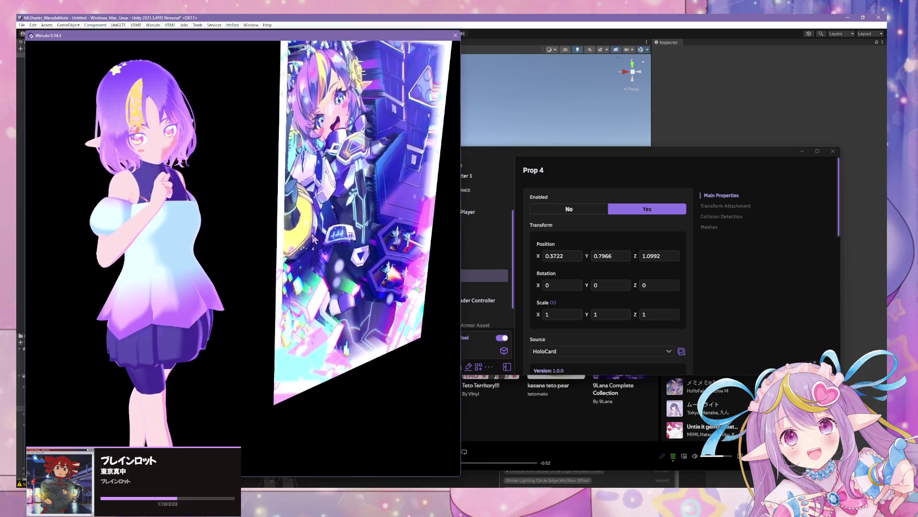
{"action": "scroll", "coordinate": [300, 211], "scroll_direction": "down", "scroll_amount": 5}
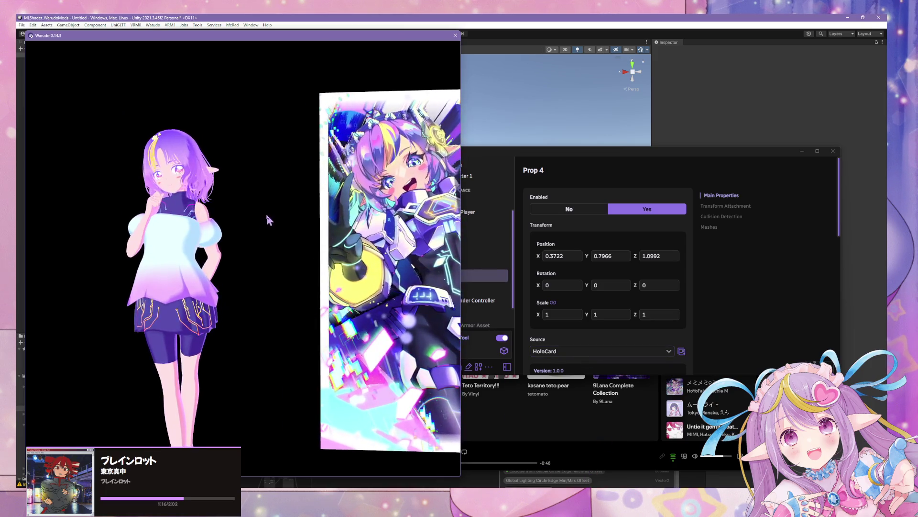
{"action": "left_click_drag", "start_coordinate": [267, 215], "coordinate": [323, 246]}
{"action": "scroll", "coordinate": [322, 248], "scroll_direction": "up", "scroll_amount": 5}
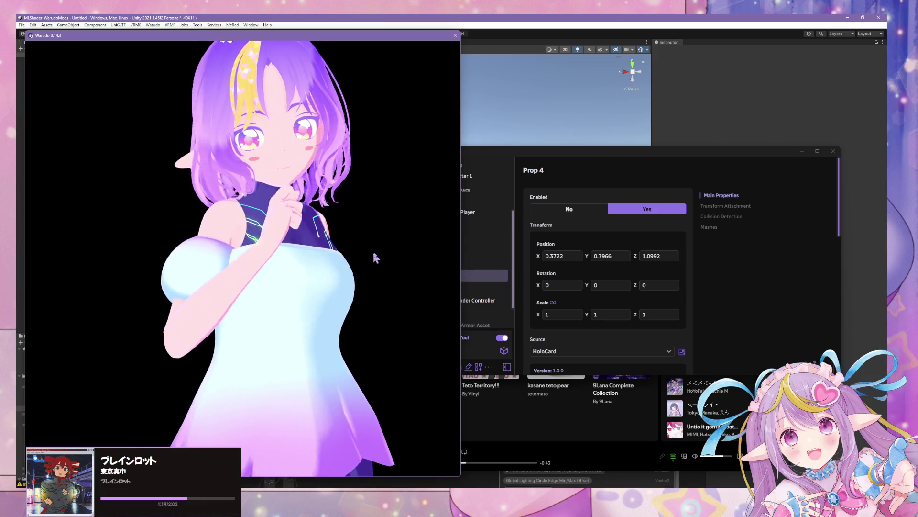
{"action": "scroll", "coordinate": [376, 258], "scroll_direction": "down", "scroll_amount": 3}
{"action": "scroll", "coordinate": [378, 250], "scroll_direction": "up", "scroll_amount": 4}
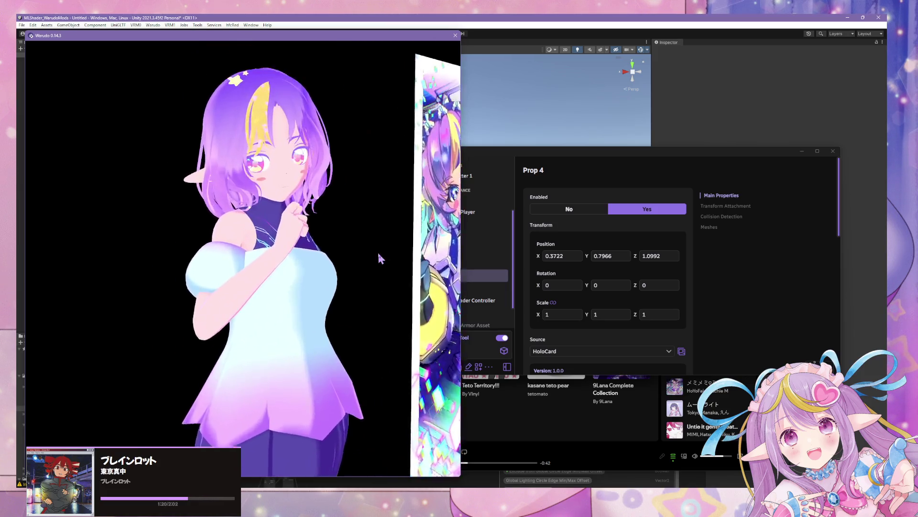
{"action": "mouse_move", "coordinate": [378, 251]}
{"action": "left_mouse_down"}
{"action": "mouse_move", "coordinate": [411, 300]}
{"action": "mouse_move", "coordinate": [320, 248]}
{"action": "left_mouse_up"}
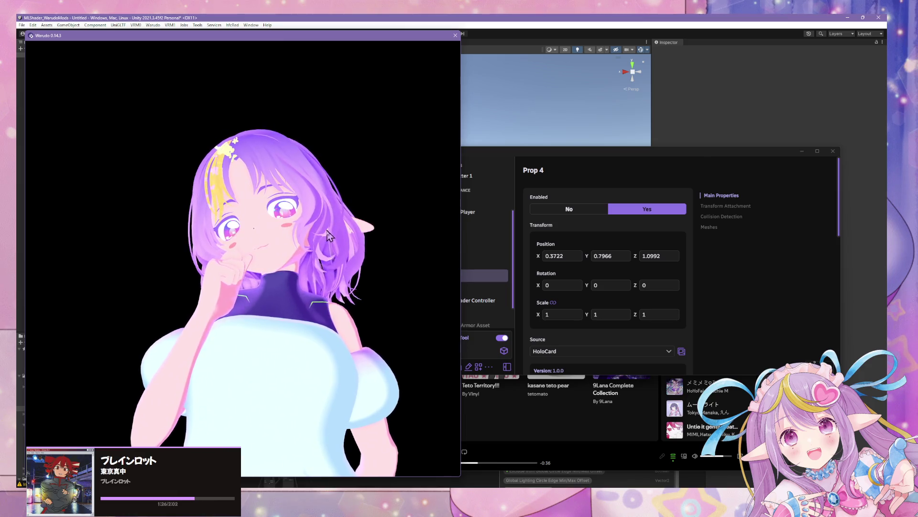
{"action": "scroll", "coordinate": [381, 260], "scroll_direction": "down", "scroll_amount": 5}
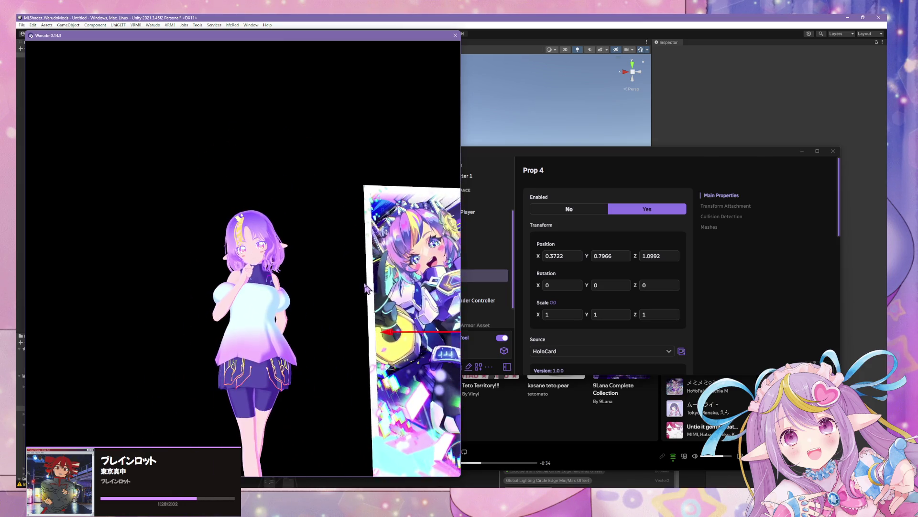
{"action": "scroll", "coordinate": [359, 264], "scroll_direction": "up", "scroll_amount": 3}
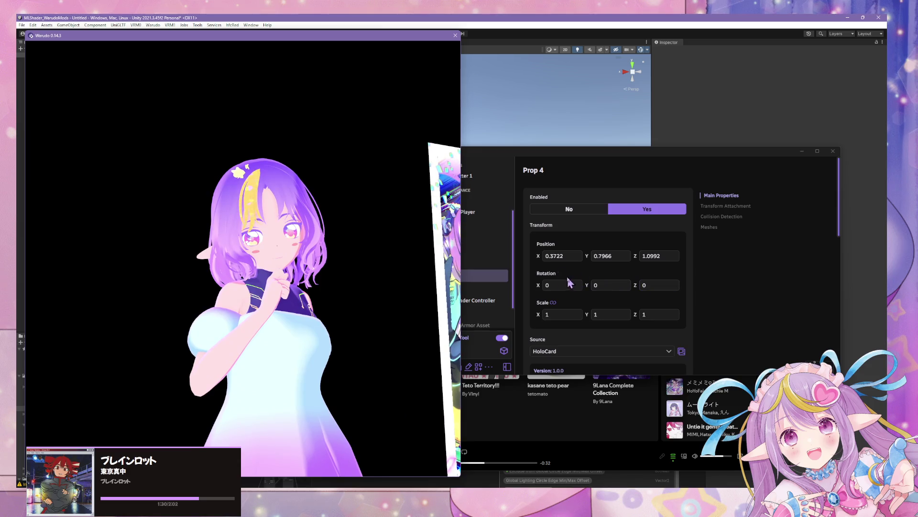
- Check the avatar and card between the Warudo editor and view, then bring Unity forward
{"action": "left_click", "coordinate": [661, 315]}
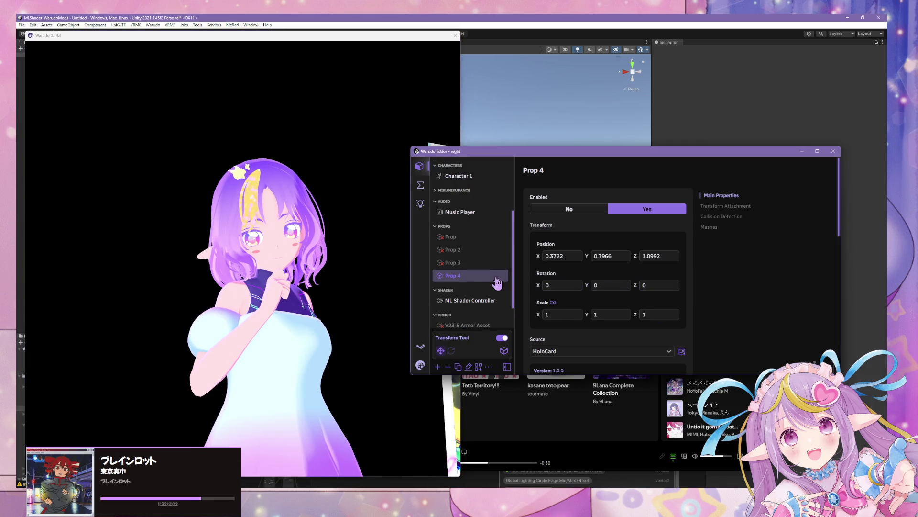
{"action": "left_click", "coordinate": [313, 265]}
{"action": "scroll", "coordinate": [313, 266], "scroll_direction": "up", "scroll_amount": 5}
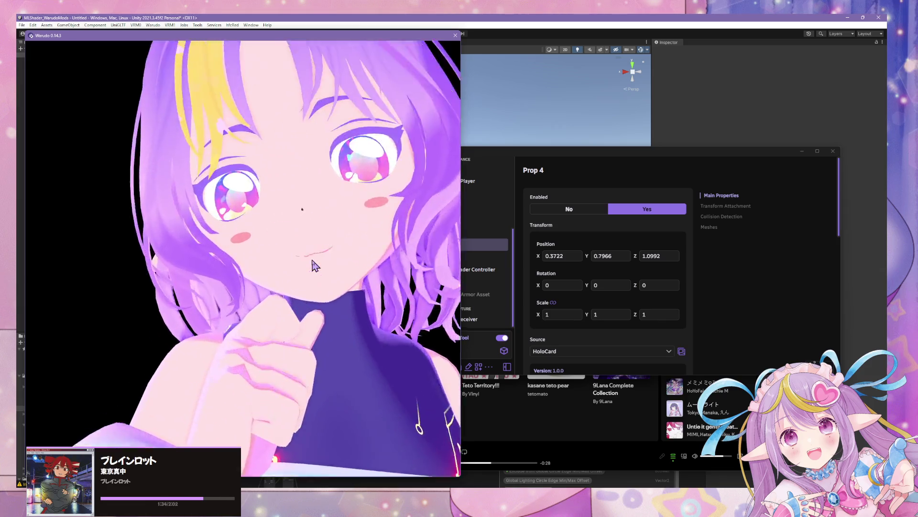
{"action": "scroll", "coordinate": [321, 267], "scroll_direction": "down", "scroll_amount": 5}
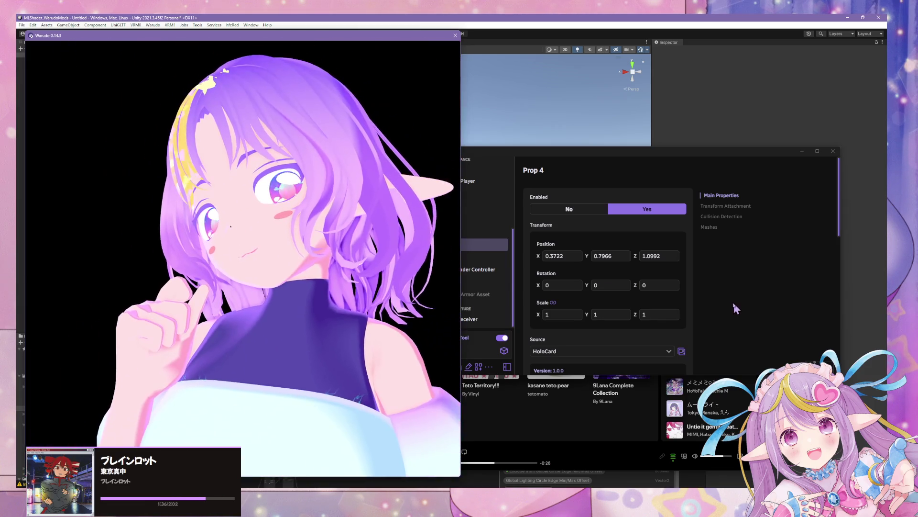
{"action": "left_click", "coordinate": [735, 308]}
{"action": "left_click", "coordinate": [343, 278]}
{"action": "scroll", "coordinate": [343, 279], "scroll_direction": "down", "scroll_amount": 5}
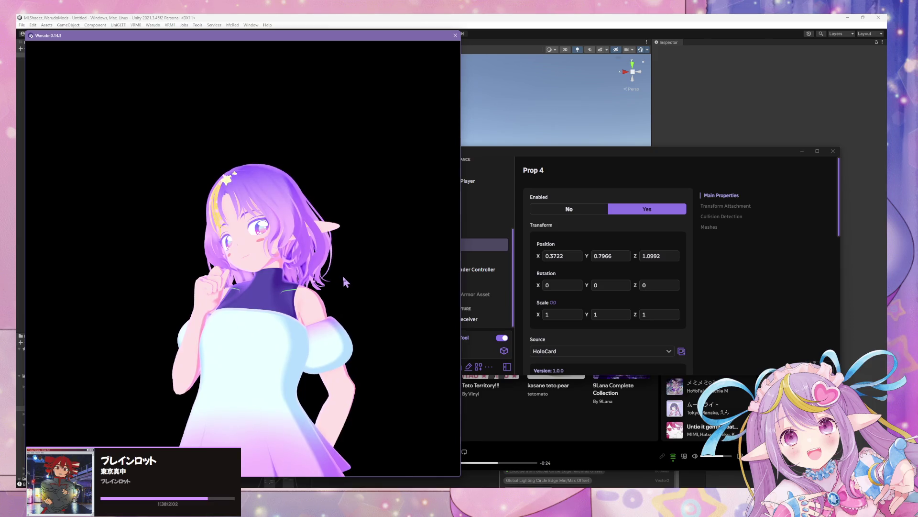
{"action": "mouse_move", "coordinate": [344, 282]}
{"action": "left_mouse_down"}
{"action": "mouse_move", "coordinate": [389, 314]}
{"action": "mouse_move", "coordinate": [410, 313]}
{"action": "mouse_move", "coordinate": [405, 293]}
{"action": "left_mouse_up"}
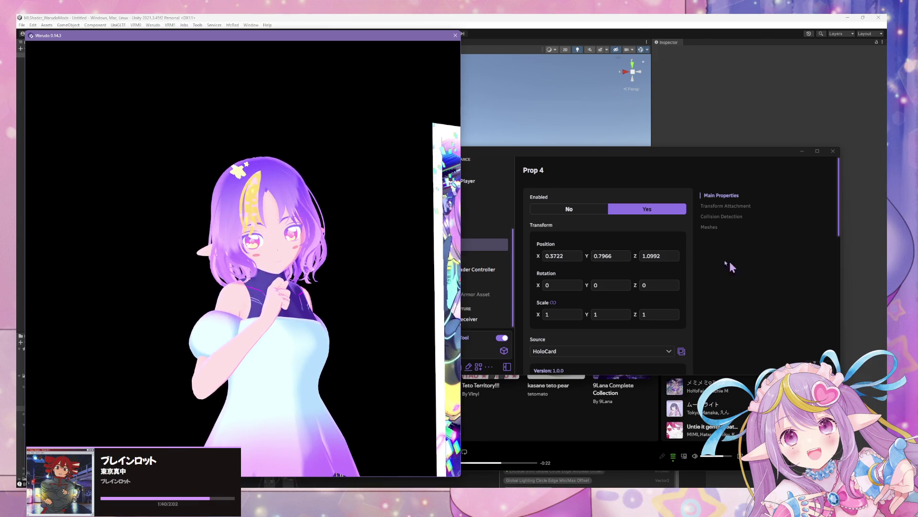
{"action": "left_click", "coordinate": [522, 247]}
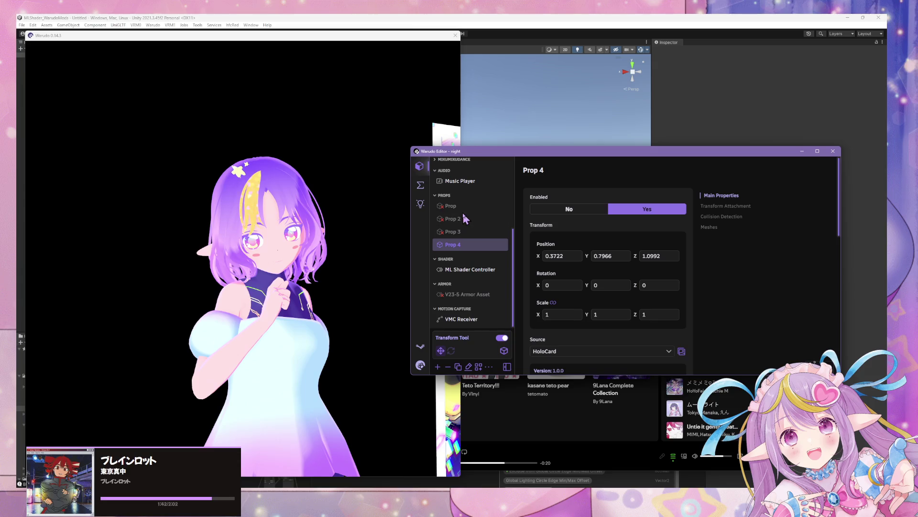
{"action": "scroll", "coordinate": [469, 270], "scroll_direction": "up", "scroll_amount": 4}
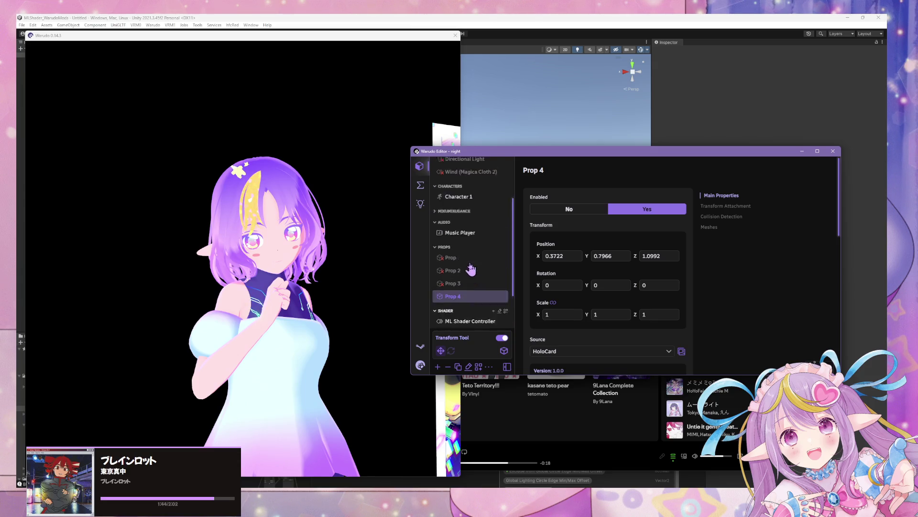
{"action": "left_click", "coordinate": [346, 253]}
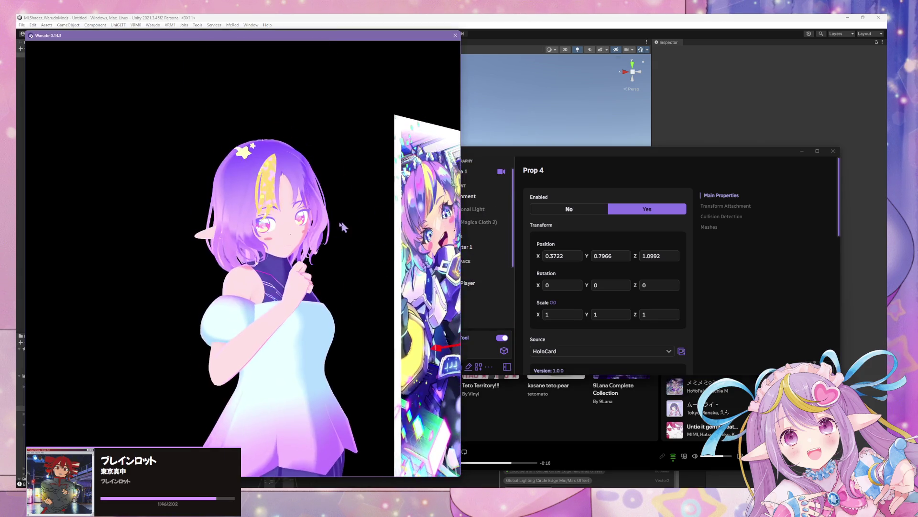
{"action": "mouse_move", "coordinate": [308, 231]}
{"action": "left_mouse_down"}
{"action": "mouse_move", "coordinate": [312, 174]}
{"action": "mouse_move", "coordinate": [402, 206]}
{"action": "mouse_move", "coordinate": [184, 204]}
{"action": "mouse_move", "coordinate": [236, 215]}
{"action": "left_mouse_up"}
{"action": "scroll", "coordinate": [293, 199], "scroll_direction": "down", "scroll_amount": 5}
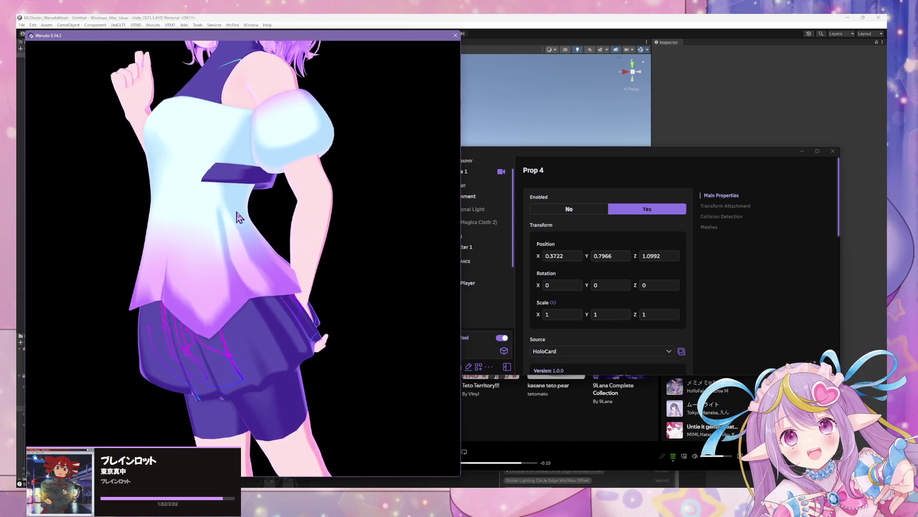
{"action": "left_click", "coordinate": [460, 480]}
- In Blender, test-rotate the armature's Chest bone in Pose Mode, then cancel it
{"action": "mouse_move", "coordinate": [482, 483]}
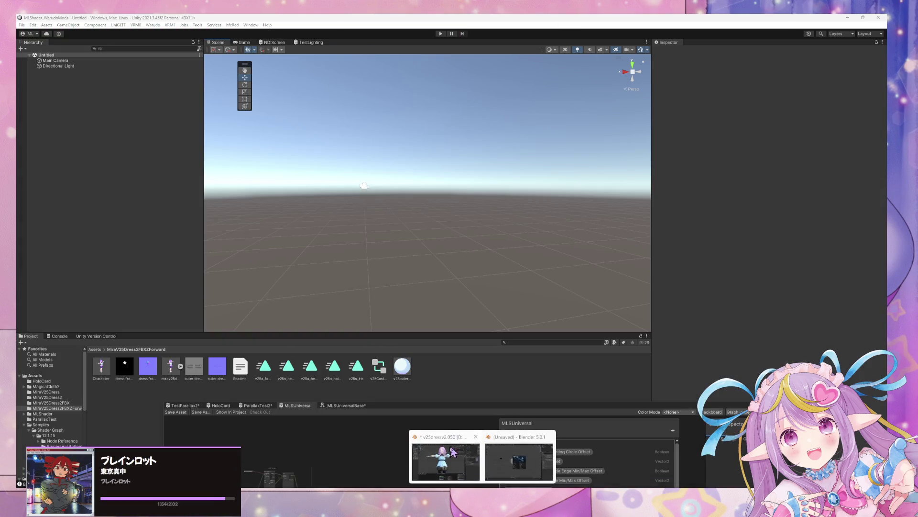
{"action": "left_click", "coordinate": [445, 454]}
{"action": "middle_click_drag", "start_coordinate": [508, 231], "coordinate": [434, 227]}
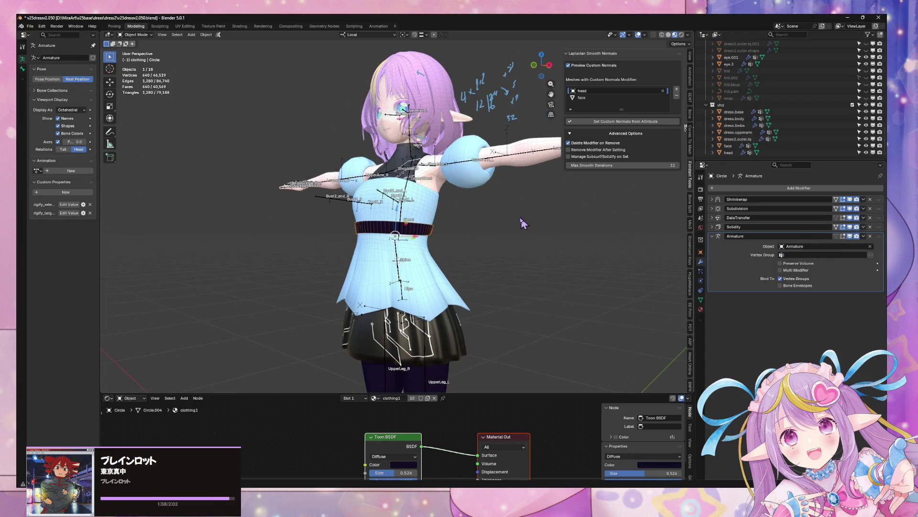
{"action": "scroll", "coordinate": [523, 222], "scroll_direction": "up", "scroll_amount": 4}
{"action": "left_click", "coordinate": [409, 198]}
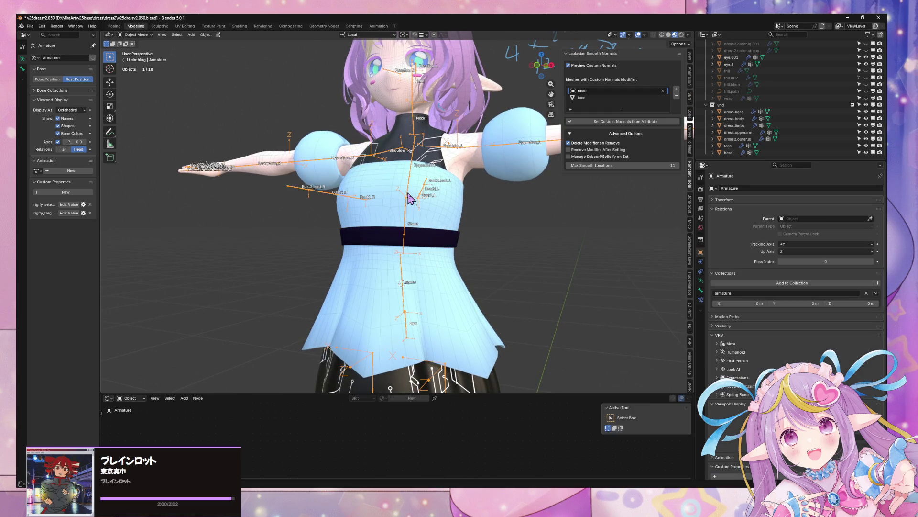
{"action": "left_click", "coordinate": [137, 57]}
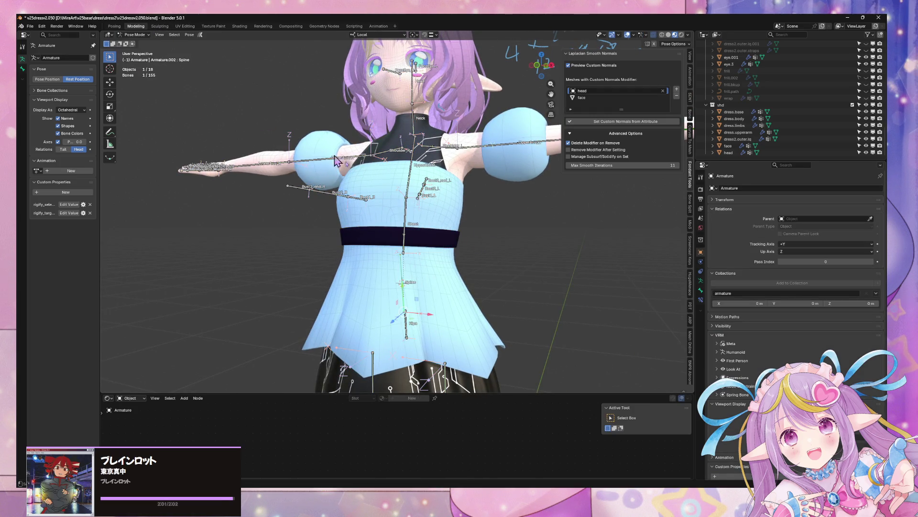
{"action": "left_click", "coordinate": [406, 214]}
{"action": "key", "text": "t"}
{"action": "key", "text": "r"}
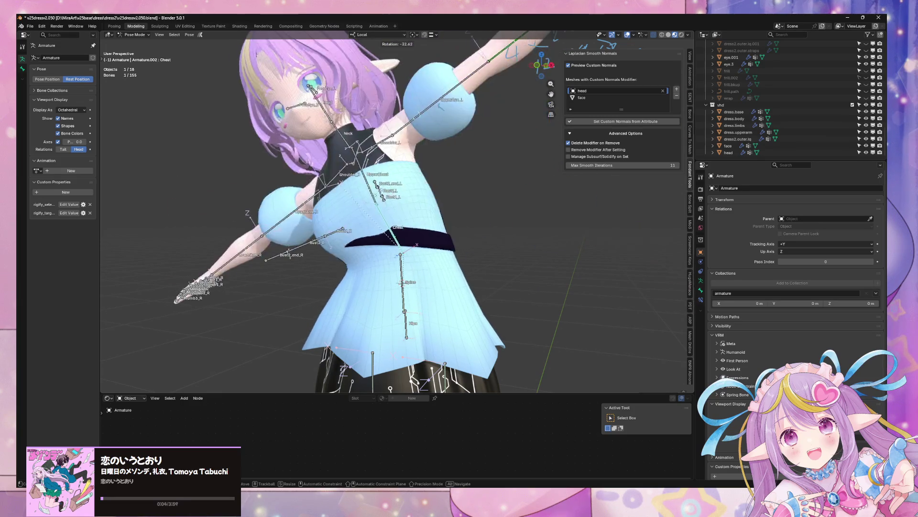
{"action": "right_click", "coordinate": [445, 248]}
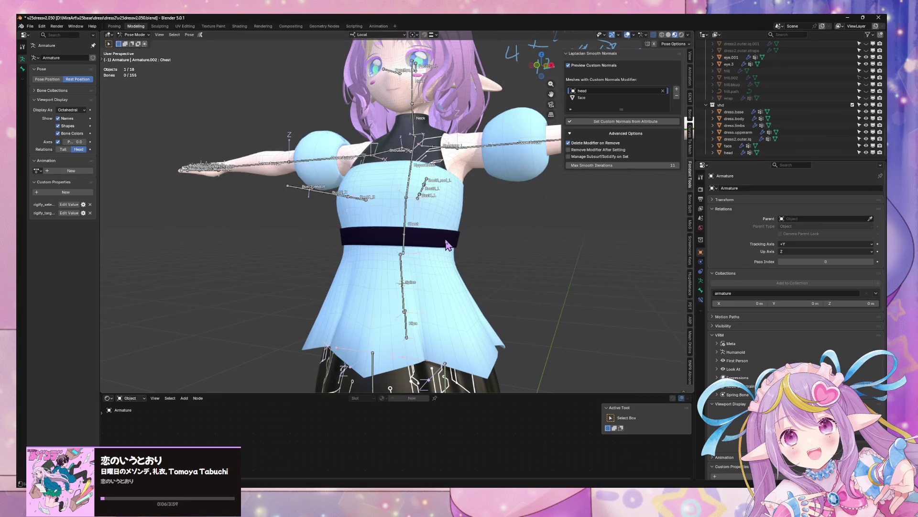
- Inspect the belt Circle's DataTransfer modifier, then put the armature back into Pose Mode
{"action": "left_click", "coordinate": [138, 42]}
{"action": "left_click", "coordinate": [435, 236]}
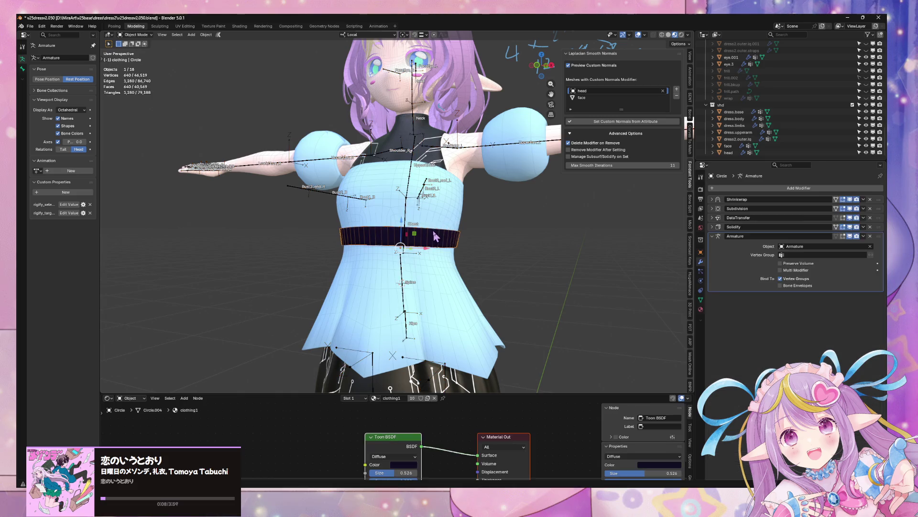
{"action": "left_click", "coordinate": [712, 218]}
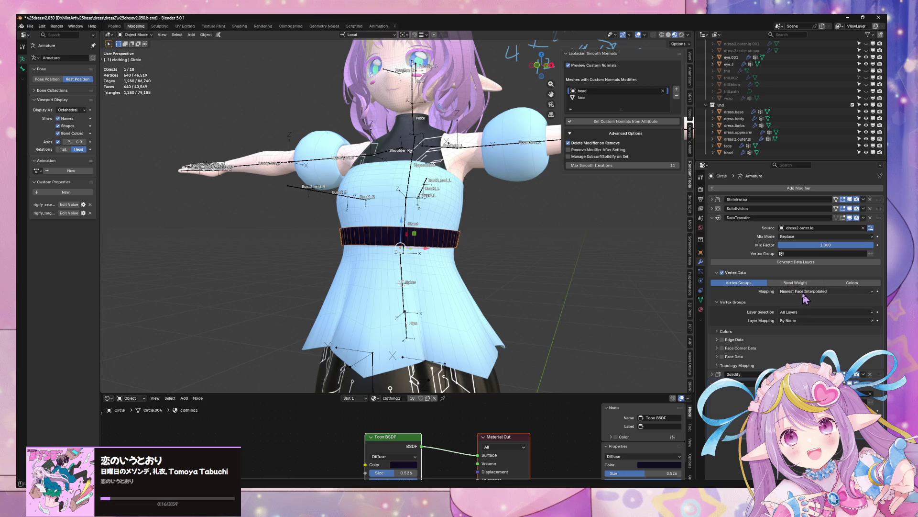
{"action": "left_click", "coordinate": [412, 213]}
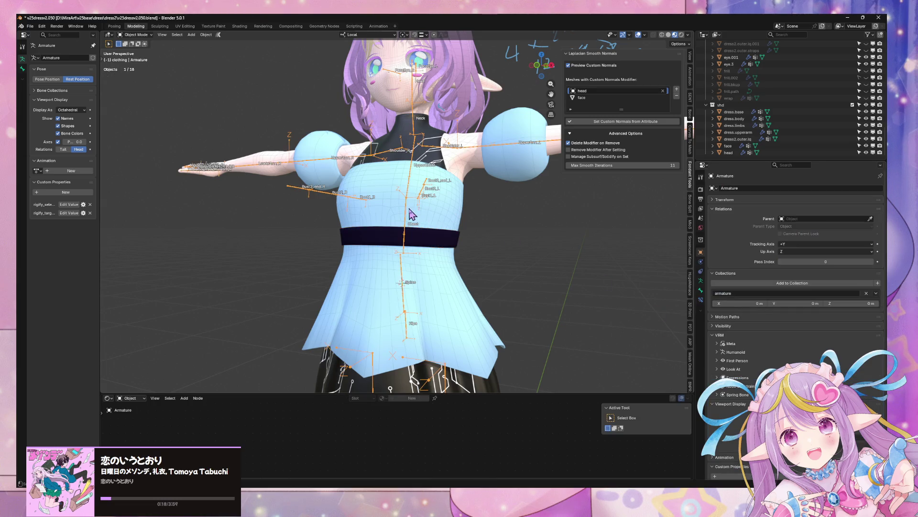
{"action": "left_click", "coordinate": [135, 58]}
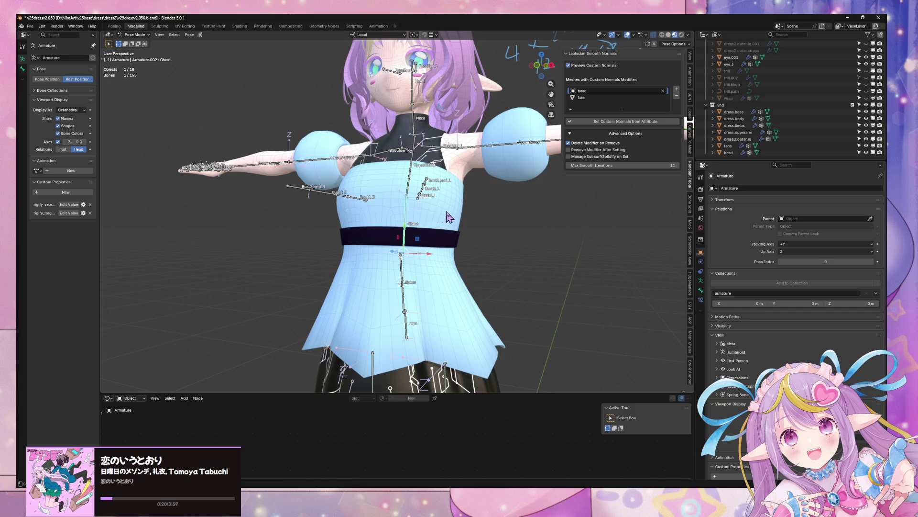
- Test-rotate the Chest and UpperChest bones, including a local-X chest bend, cancelling each
{"action": "key", "text": "r"}
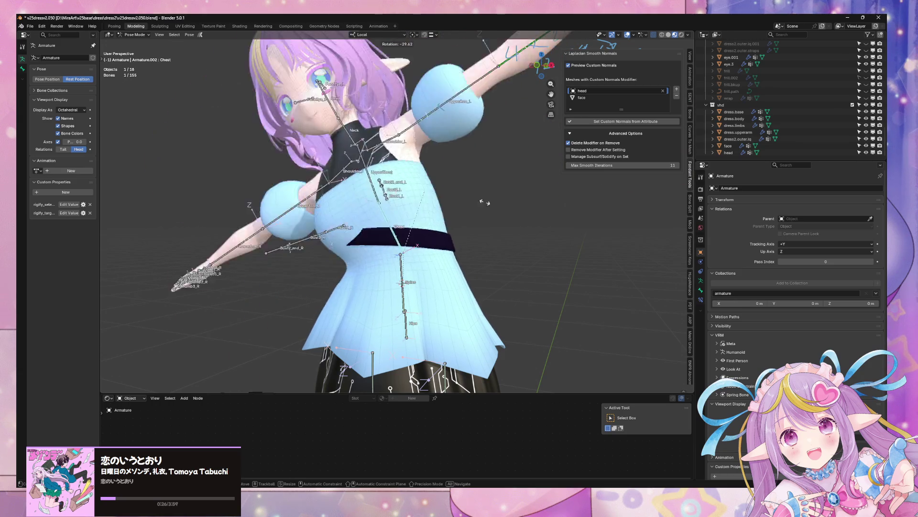
{"action": "key", "text": "Escape"}
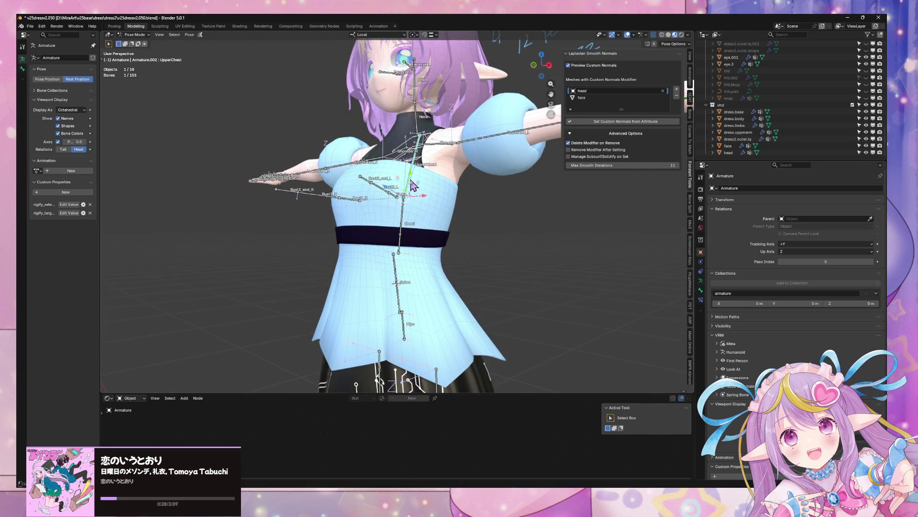
{"action": "key", "text": "r"}
{"action": "key", "text": "Escape"}
{"action": "left_click", "coordinate": [407, 227]}
{"action": "key", "text": "r"}
{"action": "key", "text": "x"}
{"action": "key", "text": "x"}
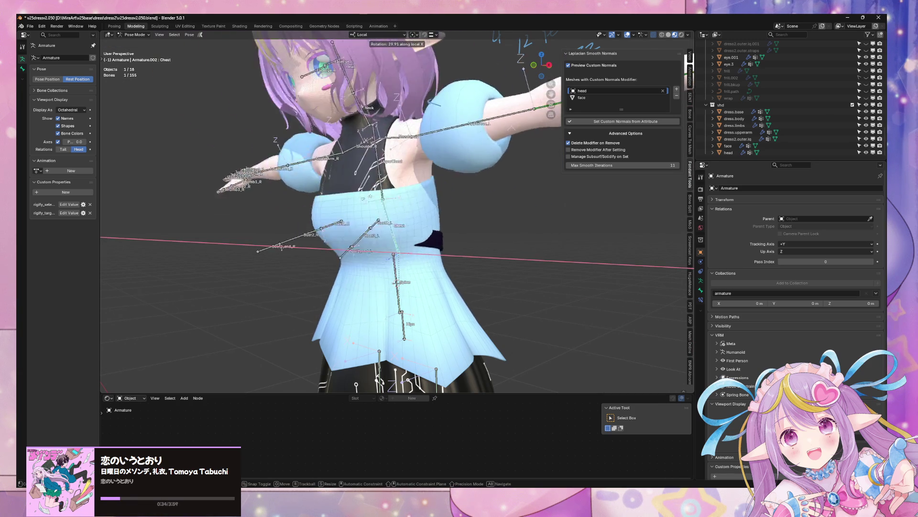
{"action": "key", "text": "Escape"}
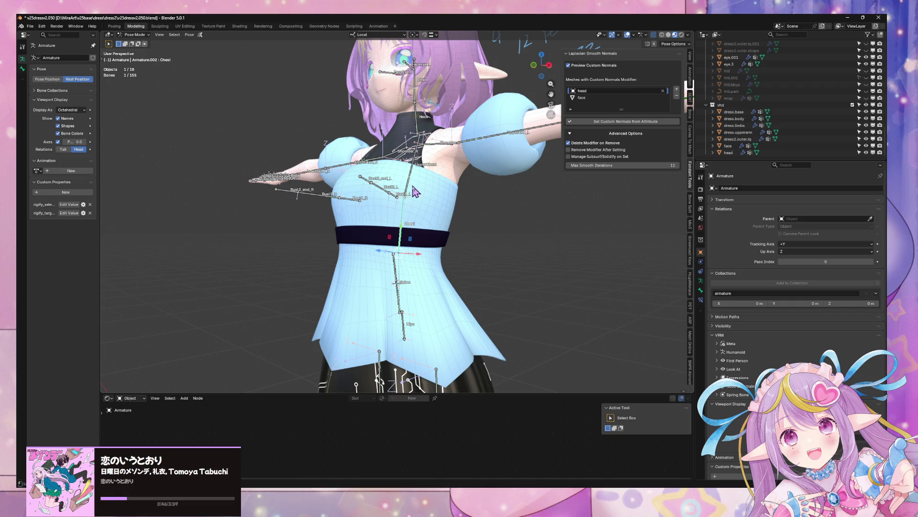
- Bend the UpperChest again to check the belt, reset to rest pose, and return to Object Mode
{"action": "key", "text": "r"}
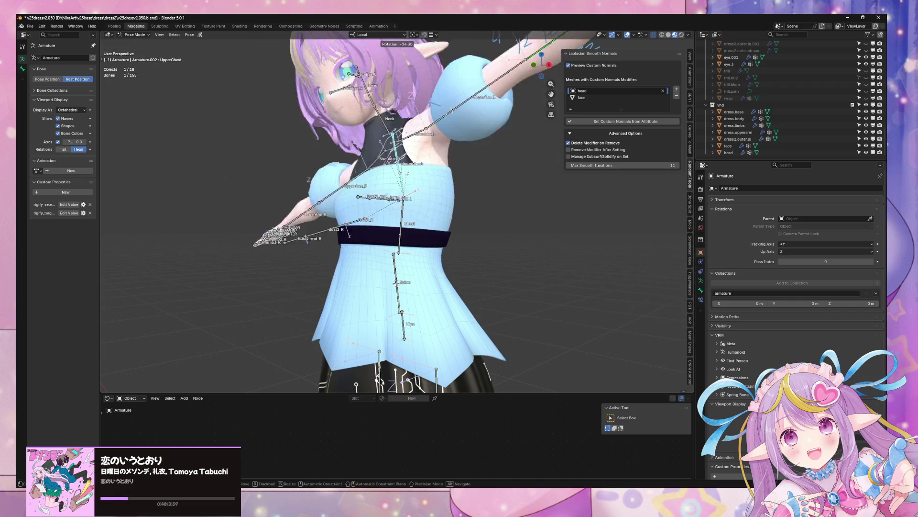
{"action": "left_click", "coordinate": [404, 226]}
{"action": "key", "text": "r"}
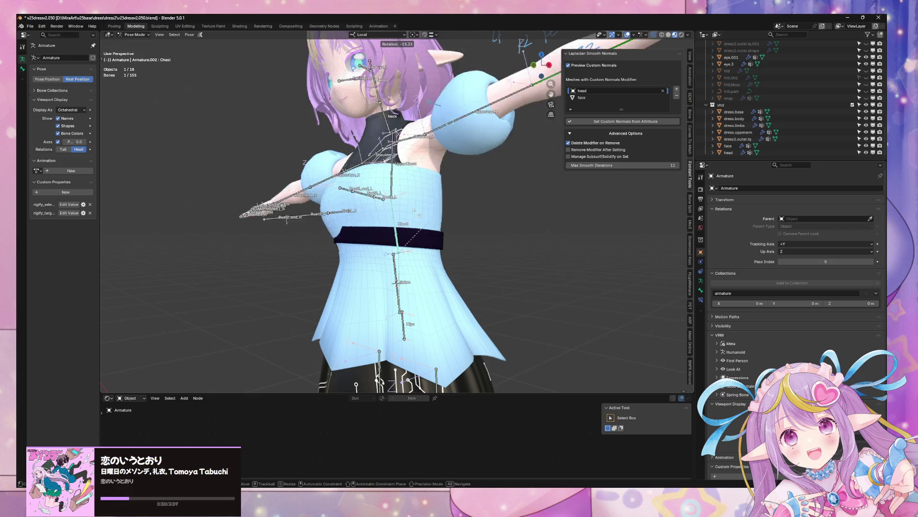
{"action": "key", "text": "Escape"}
{"action": "middle_click_drag", "start_coordinate": [444, 227], "coordinate": [461, 226]}
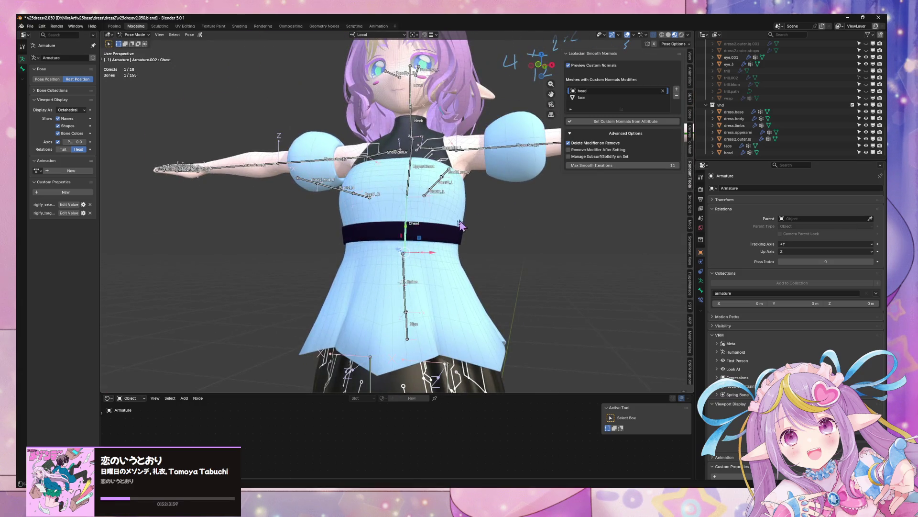
{"action": "key", "text": "ctrl+Tab"}
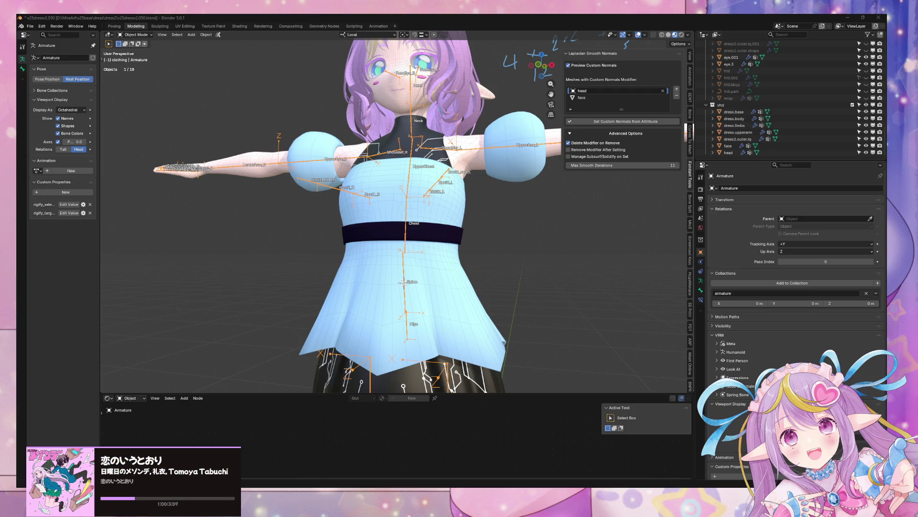
{"action": "left_click", "coordinate": [425, 230]}
{"action": "middle_click_drag", "start_coordinate": [559, 238], "coordinate": [509, 238]}
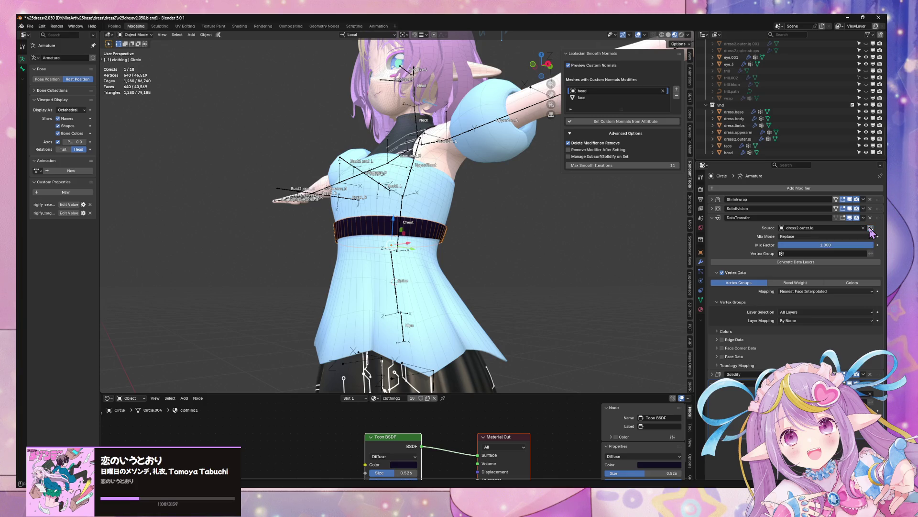
{"action": "left_click", "coordinate": [405, 207]}
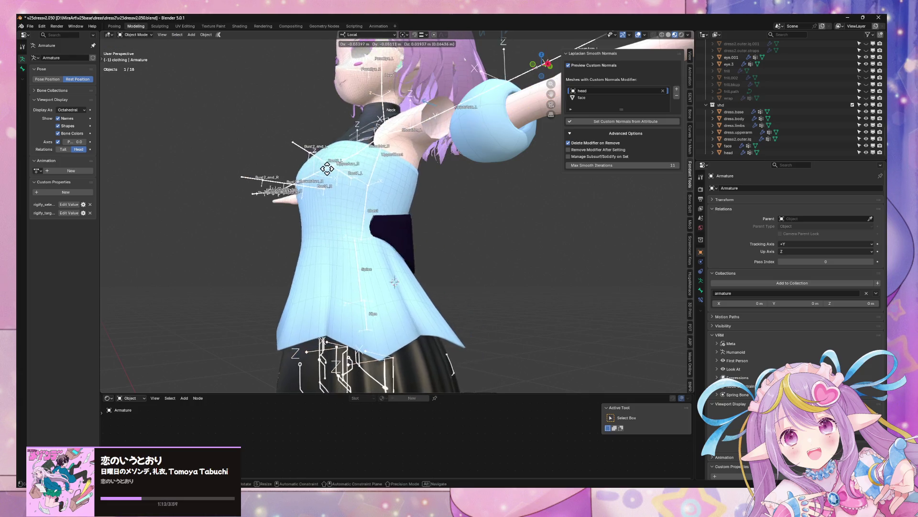
{"action": "left_click", "coordinate": [137, 57]}
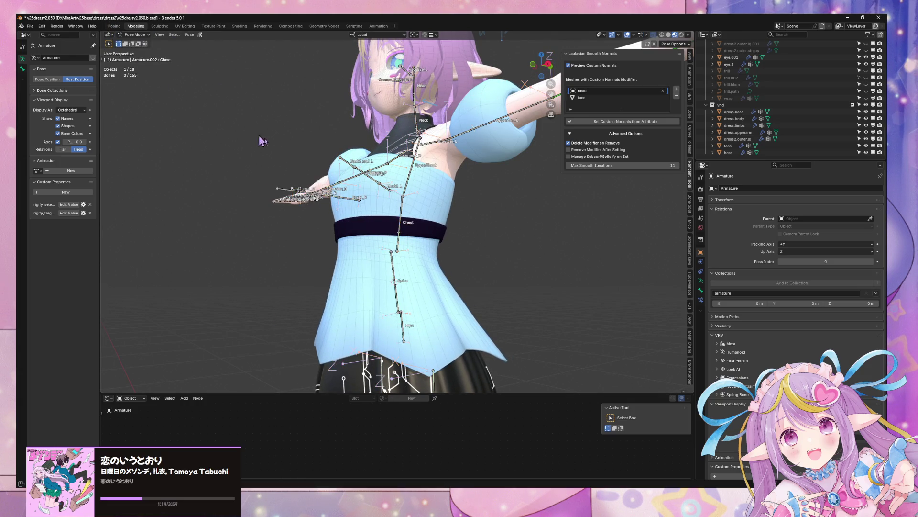
{"action": "key", "text": "x"}
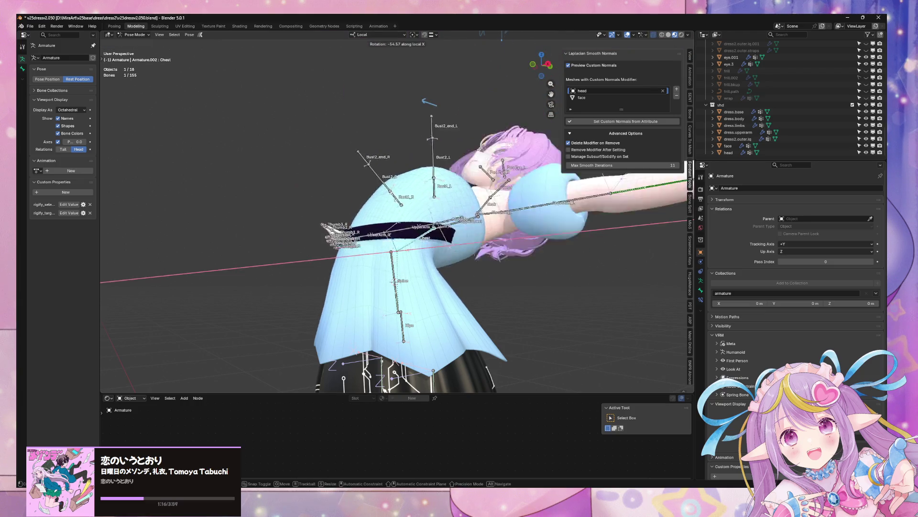
{"action": "key", "text": "Escape"}
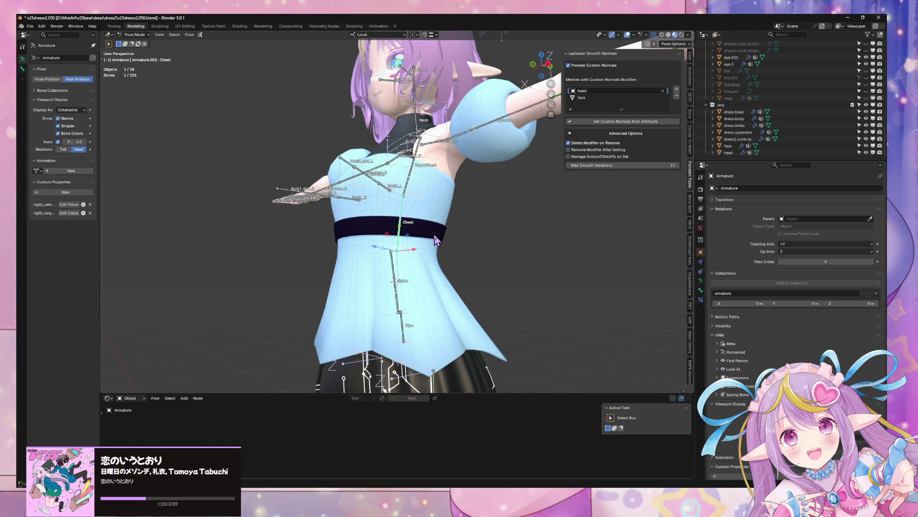
{"action": "left_click", "coordinate": [135, 36]}
{"action": "left_click", "coordinate": [137, 43]}
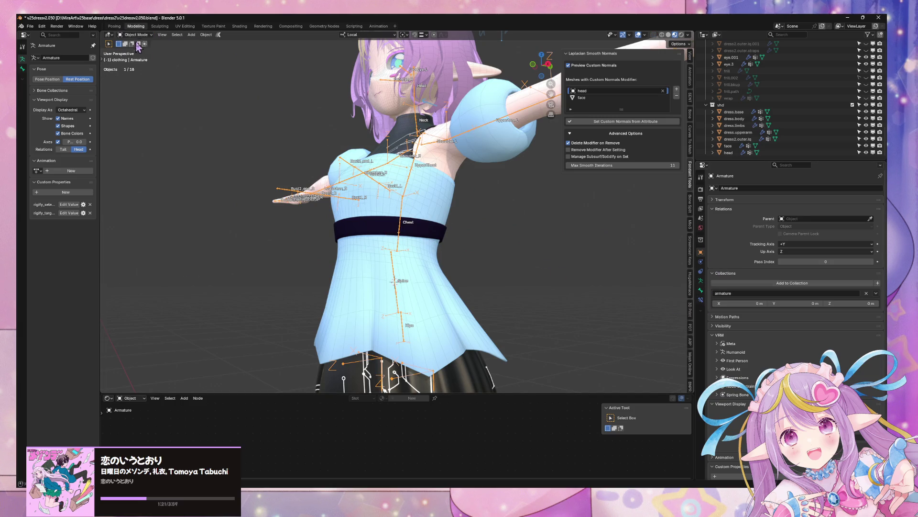
{"action": "left_click", "coordinate": [421, 237]}
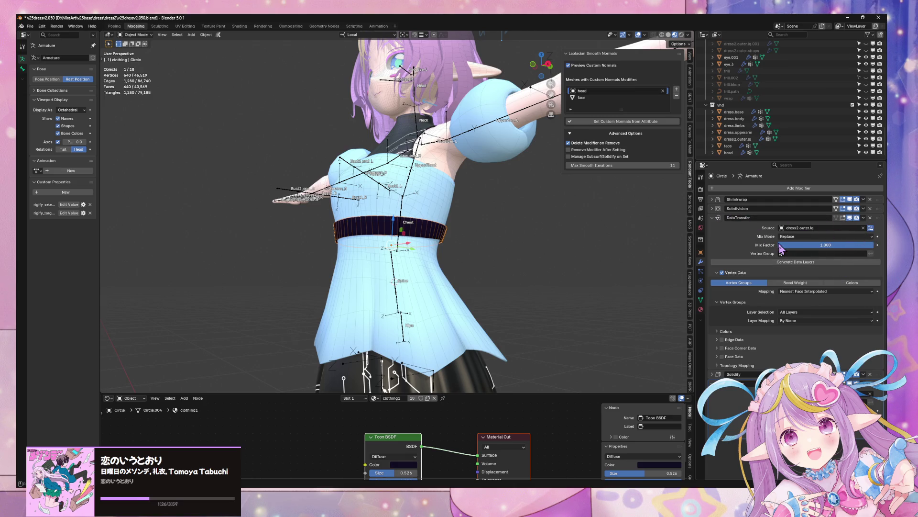
{"action": "left_click", "coordinate": [700, 300]}
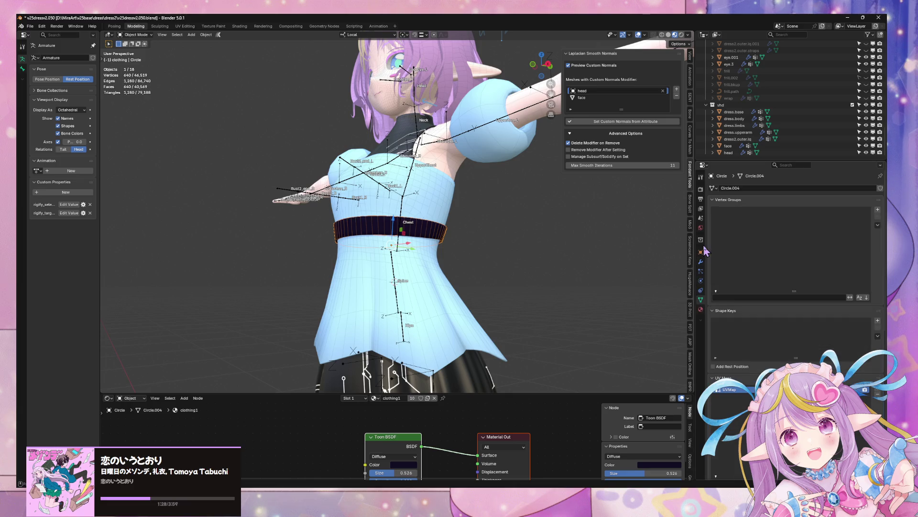
{"action": "left_click", "coordinate": [702, 261]}
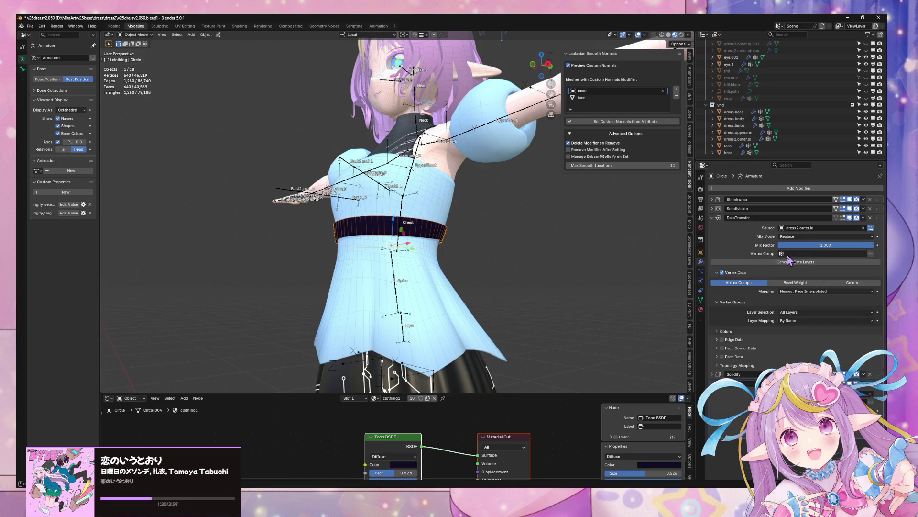
{"action": "left_click", "coordinate": [701, 300]}
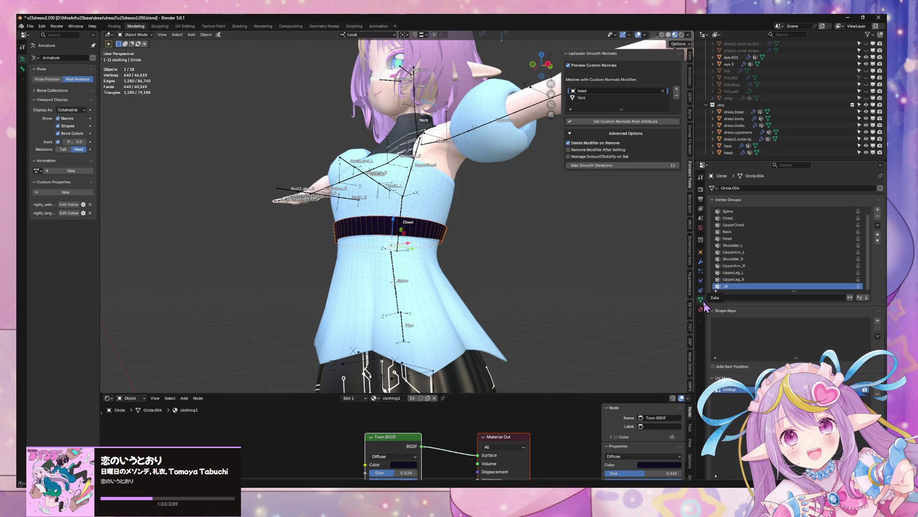
{"action": "left_click", "coordinate": [701, 261]}
{"action": "left_click", "coordinate": [406, 214]}
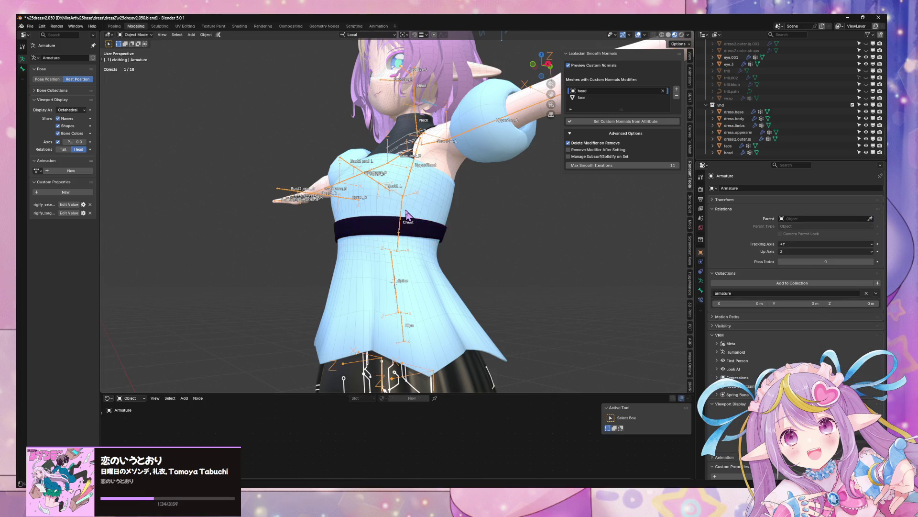
{"action": "left_click", "coordinate": [137, 57]}
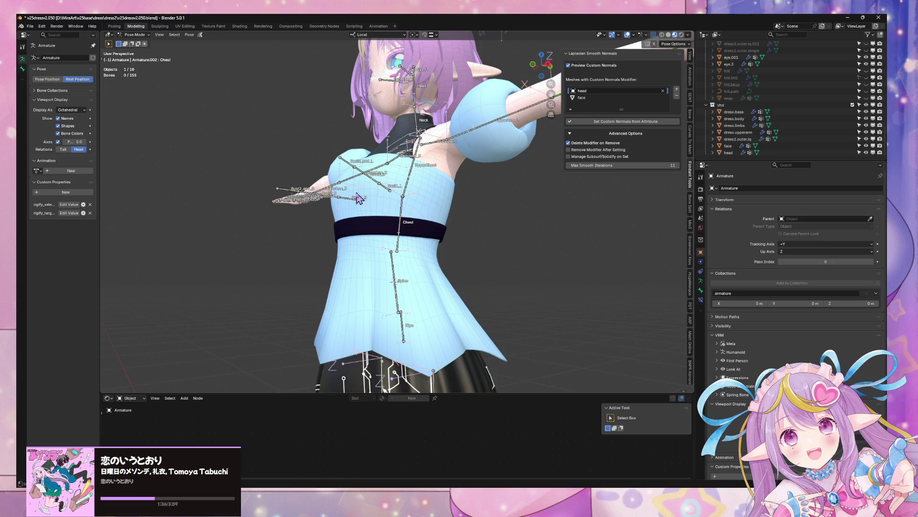
{"action": "key", "text": "r"}
{"action": "key", "text": "x"}
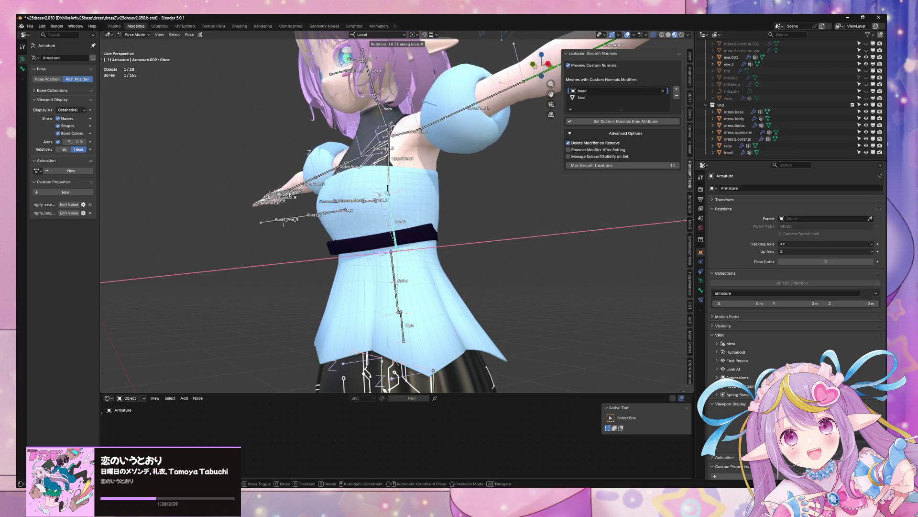
{"action": "key", "text": "y"}
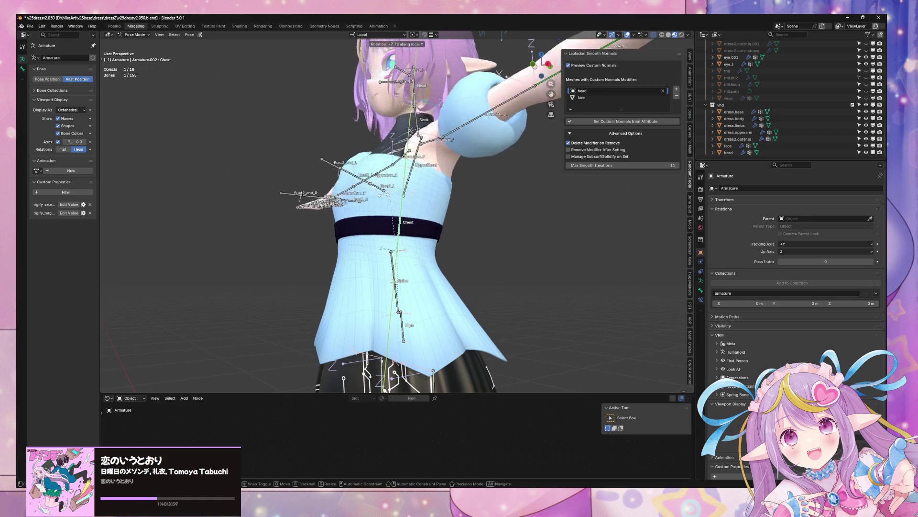
{"action": "mouse_move", "coordinate": [403, 198]}
{"action": "middle_mouse_down", "text": "alt"}
{"action": "mouse_move", "coordinate": [420, 211]}
{"action": "mouse_move", "coordinate": [475, 216]}
{"action": "middle_mouse_up", "text": "alt"}
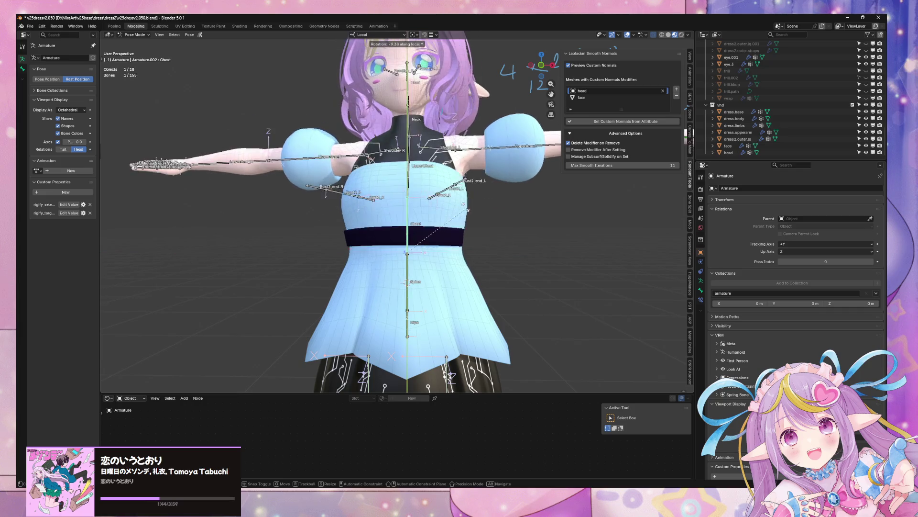
{"action": "mouse_move", "coordinate": [450, 199]}
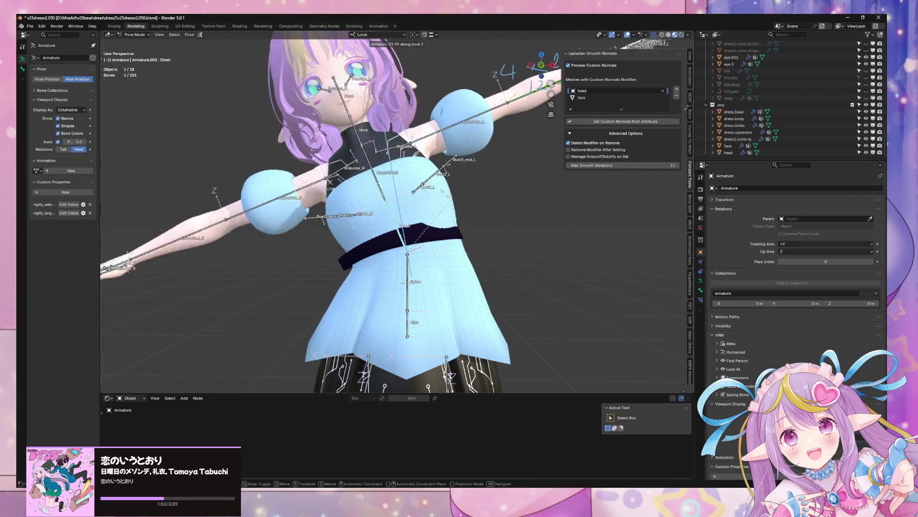
{"action": "right_click", "coordinate": [550, 269]}
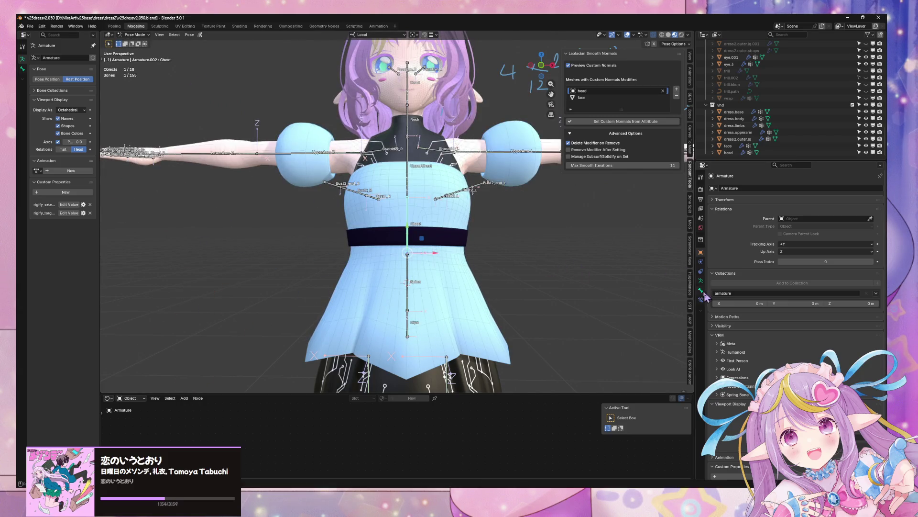
{"action": "key", "text": "Tab"}
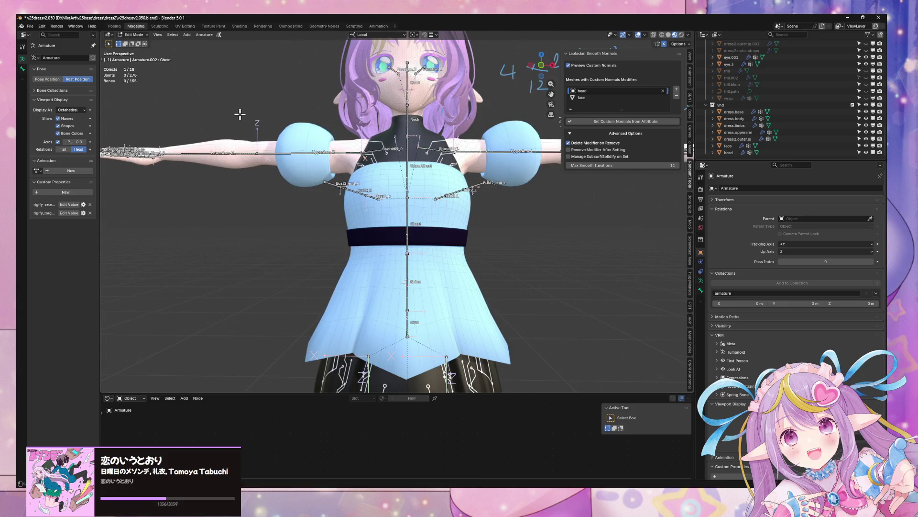
{"action": "key", "text": "Tab"}
{"action": "left_click", "coordinate": [432, 233]}
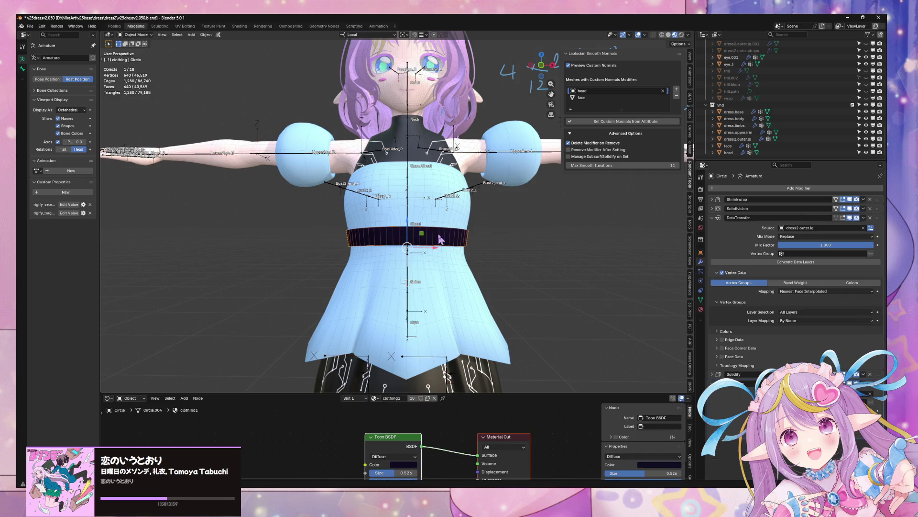
- Set the belt's DataTransfer mapping to Projected Face Interpolated
{"action": "middle_click_drag", "start_coordinate": [579, 253], "coordinate": [643, 247]}
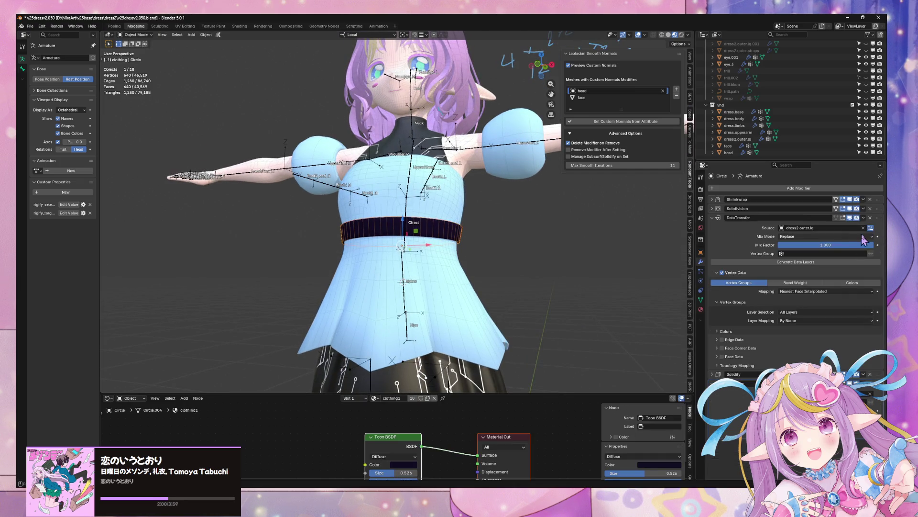
{"action": "left_click", "coordinate": [813, 291]}
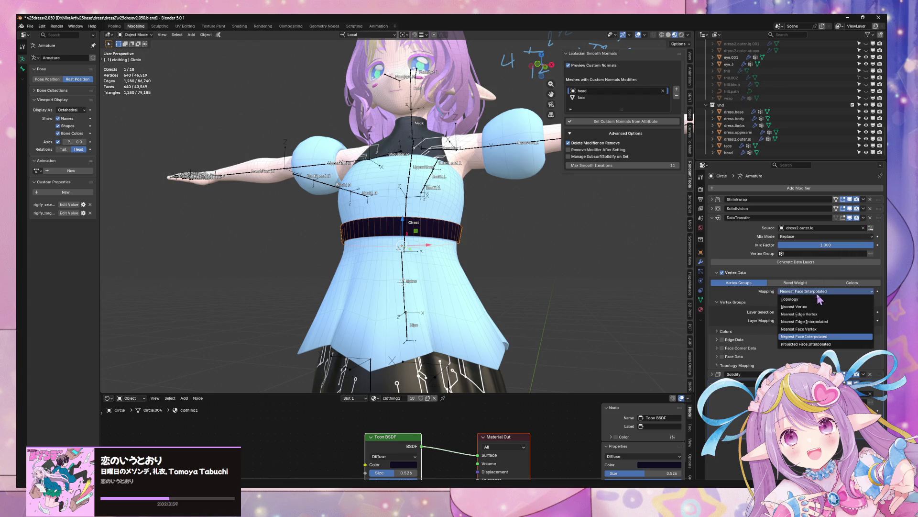
{"action": "left_click", "coordinate": [833, 345]}
{"action": "middle_click_drag", "start_coordinate": [490, 187], "coordinate": [526, 192]}
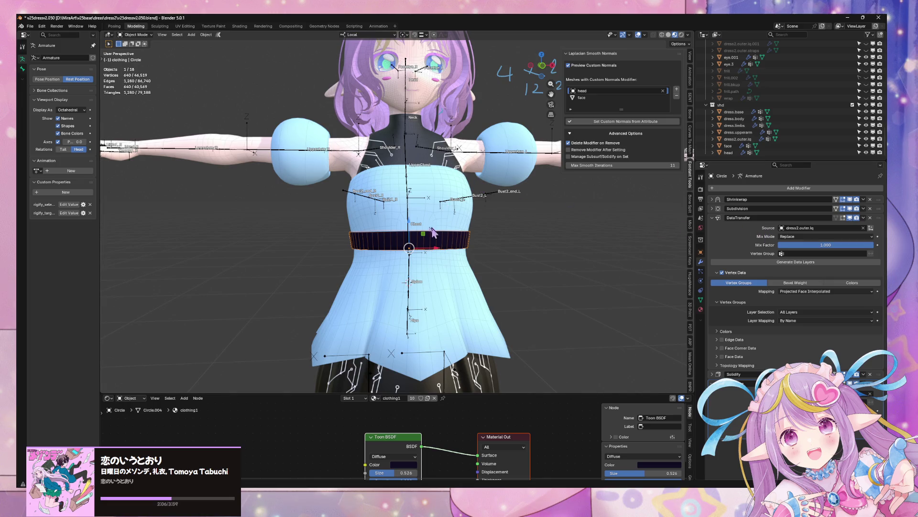
- Test the belt by rotating the Chest bone around Z in Pose Mode, then cancel
{"action": "left_click", "coordinate": [413, 224]}
{"action": "left_click", "coordinate": [413, 224]}
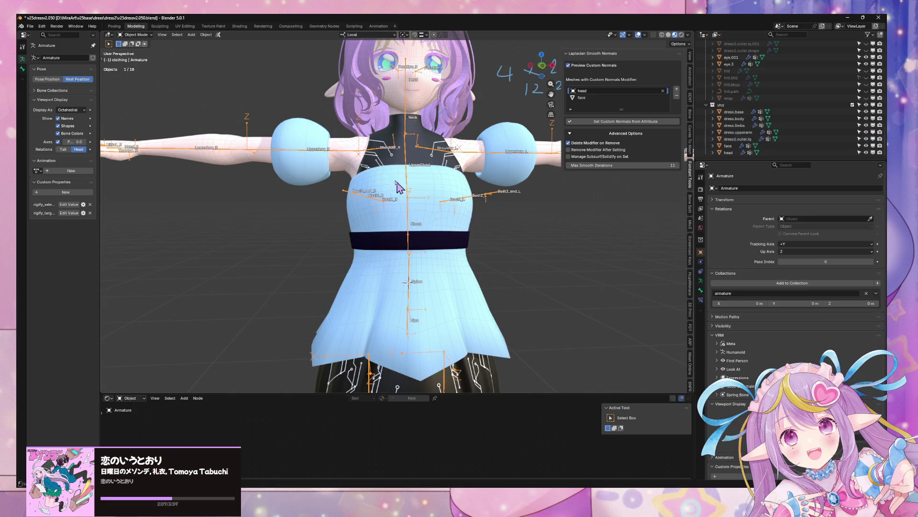
{"action": "left_click", "coordinate": [139, 35]}
{"action": "left_click", "coordinate": [134, 53]}
{"action": "left_click", "coordinate": [406, 219]}
{"action": "key", "text": "r"}
{"action": "key", "text": "z"}
{"action": "key", "text": "z"}
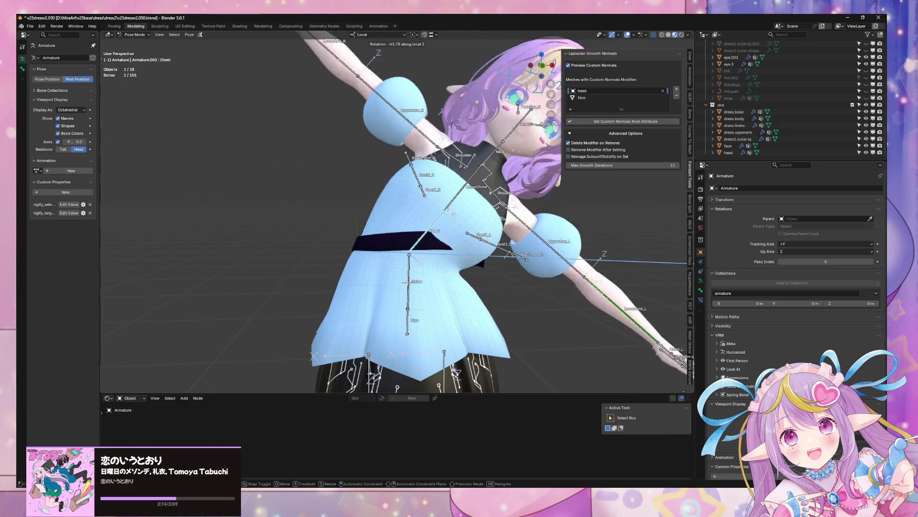
{"action": "key", "text": "Escape"}
- Return the armature to Object Mode and reselect the belt mesh
{"action": "middle_click_drag", "start_coordinate": [421, 206], "coordinate": [451, 199]}
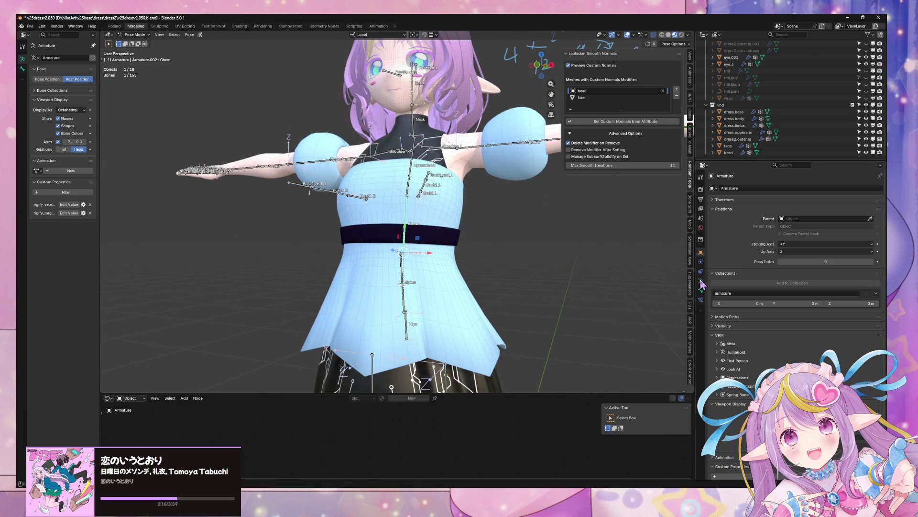
{"action": "left_click", "coordinate": [136, 34]}
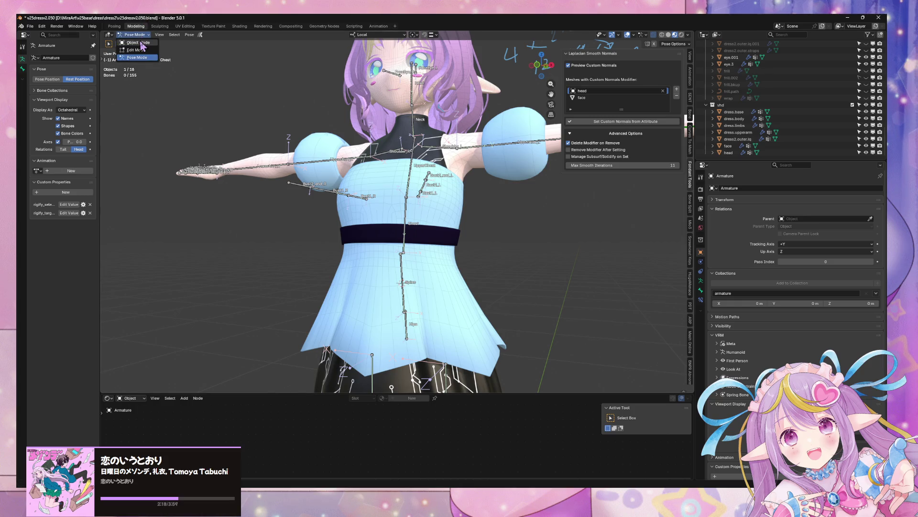
{"action": "left_click", "coordinate": [136, 46]}
{"action": "left_click", "coordinate": [445, 231]}
{"action": "middle_click_drag", "start_coordinate": [493, 221], "coordinate": [461, 217]}
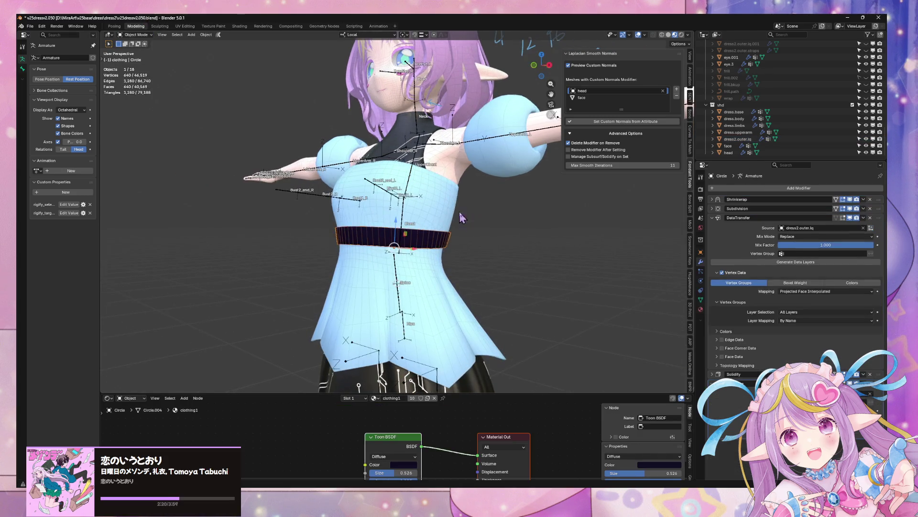
- Apply the belt's Shrinkwrap, Subdivision and DataTransfer modifiers
{"action": "left_click", "coordinate": [863, 199]}
{"action": "left_click", "coordinate": [868, 212]}
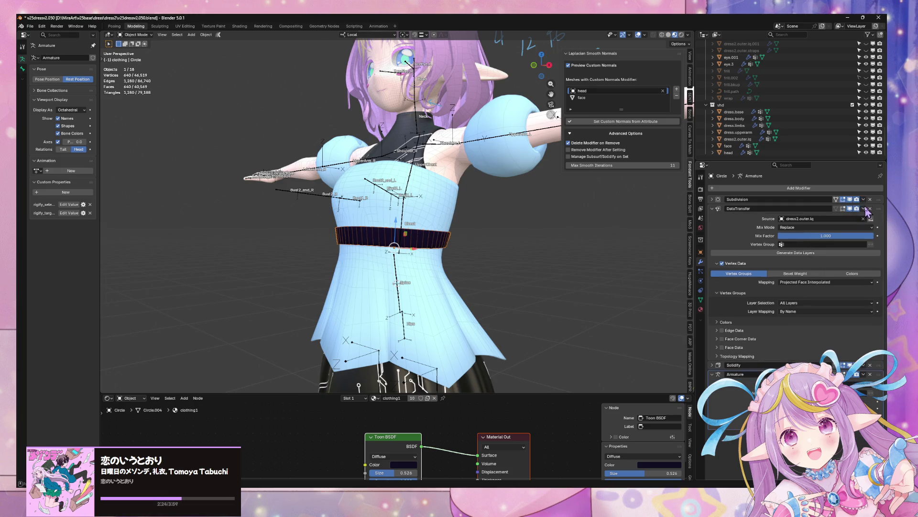
{"action": "left_click", "coordinate": [863, 200]}
{"action": "left_click", "coordinate": [868, 212]}
{"action": "left_click", "coordinate": [863, 199]}
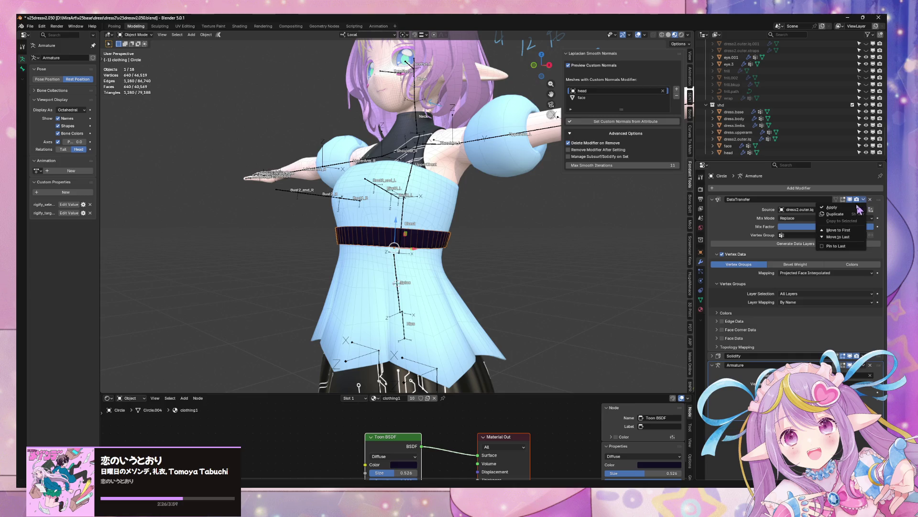
{"action": "left_click", "coordinate": [868, 211]}
{"action": "middle_click_drag", "start_coordinate": [506, 242], "coordinate": [411, 227]}
- Bend-test the Chest bone around Z in Pose Mode, cancel it, and return the armature to Object Mode
{"action": "left_click", "coordinate": [410, 224]}
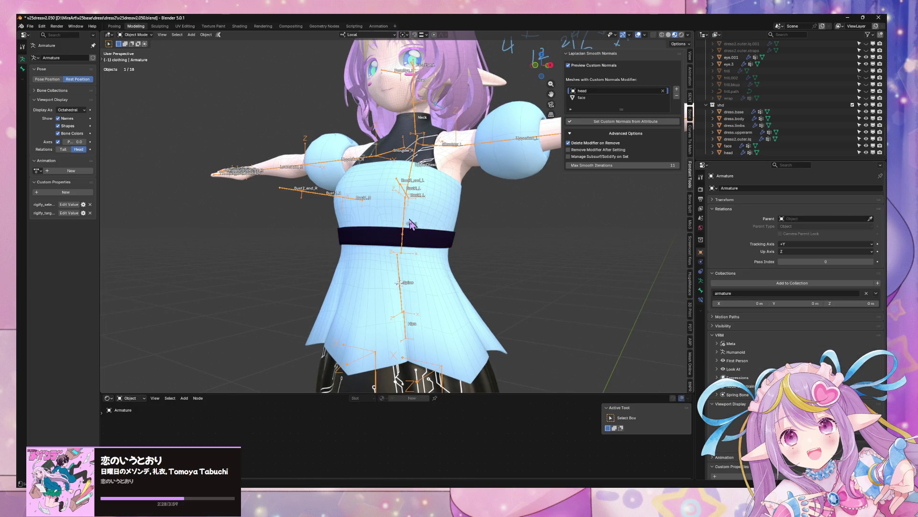
{"action": "left_click", "coordinate": [123, 39]}
{"action": "left_click", "coordinate": [134, 58]}
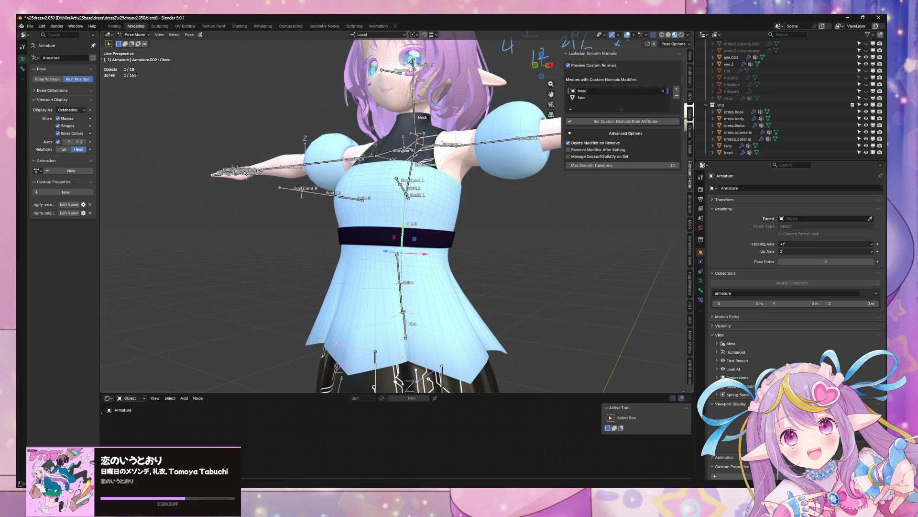
{"action": "key", "text": "r"}
{"action": "key", "text": "z"}
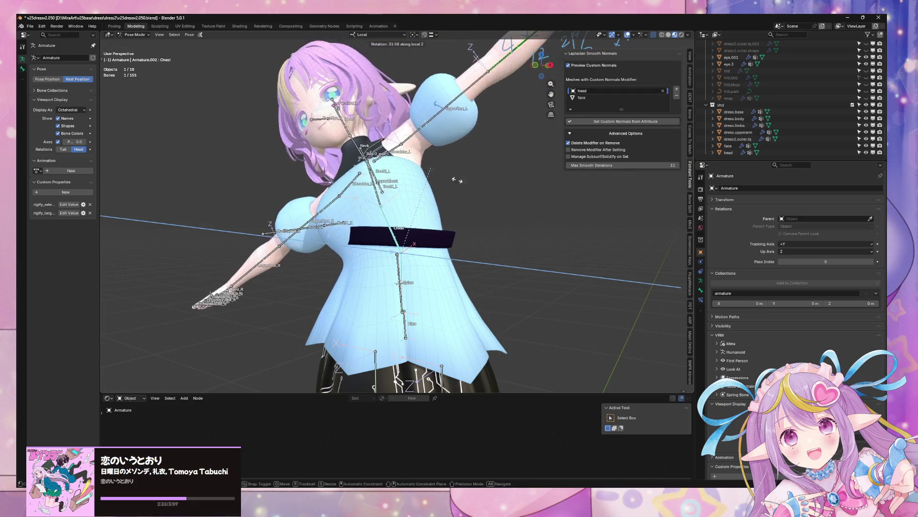
{"action": "key", "text": "Escape"}
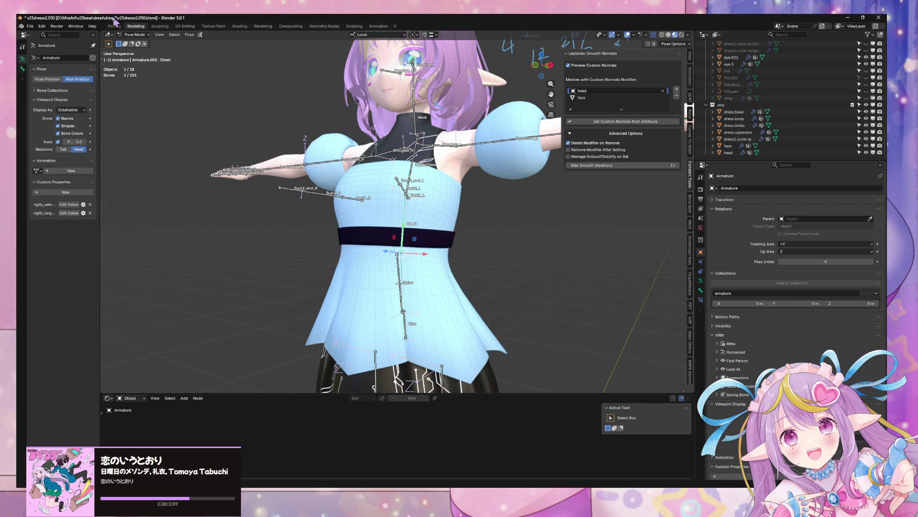
{"action": "left_click", "coordinate": [135, 34]}
{"action": "left_click", "coordinate": [132, 42]}
{"action": "middle_click_drag", "start_coordinate": [447, 225], "coordinate": [473, 194]}
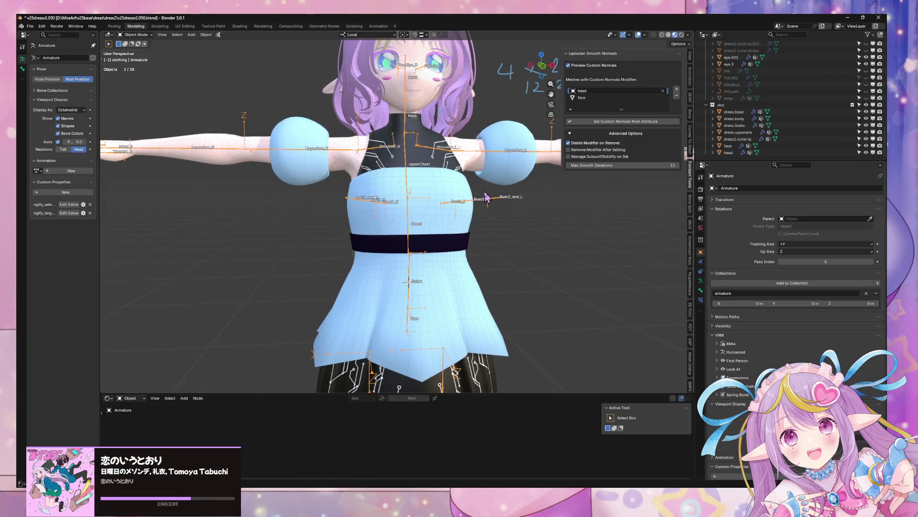
- Give the belt a level-1 Subdivision modifier and a Shrinkwrap modifier
{"action": "left_click", "coordinate": [487, 199]}
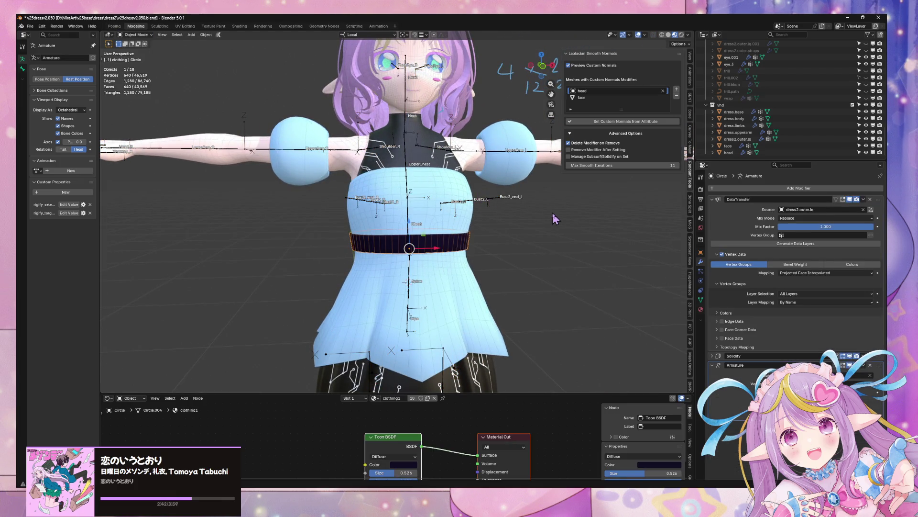
{"action": "key", "text": "ctrl+1"}
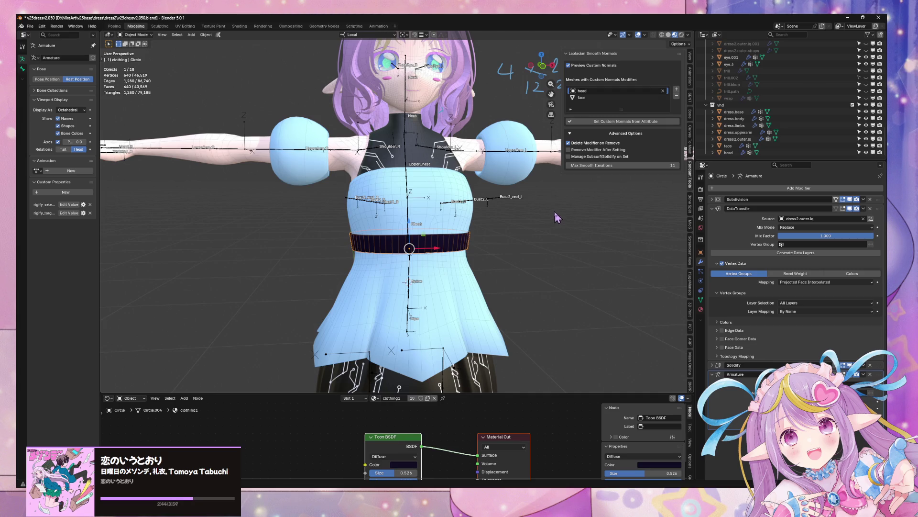
{"action": "middle_click_drag", "start_coordinate": [550, 213], "coordinate": [544, 206]}
{"action": "key", "text": "ctrl+shift+w"}
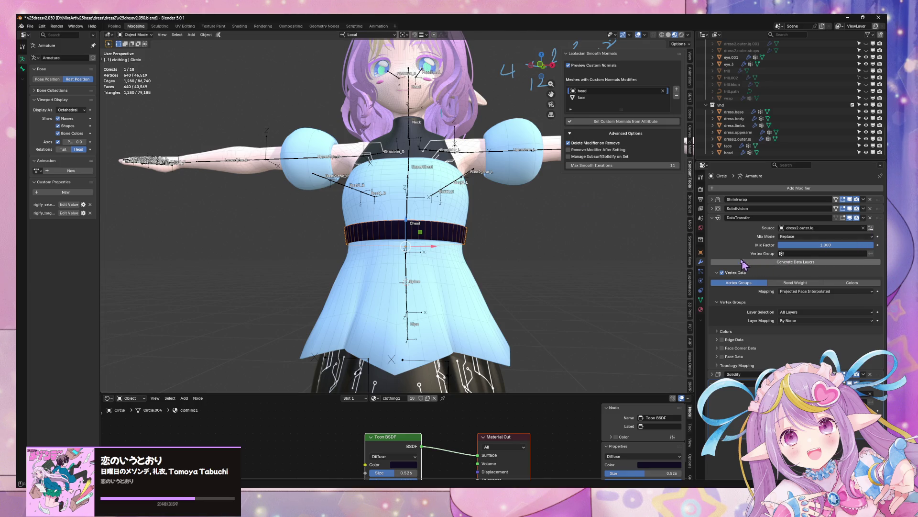
- Switch the DataTransfer mapping to Nearest Face Interpolated and check the belt's vertex groups
{"action": "left_click", "coordinate": [788, 292]}
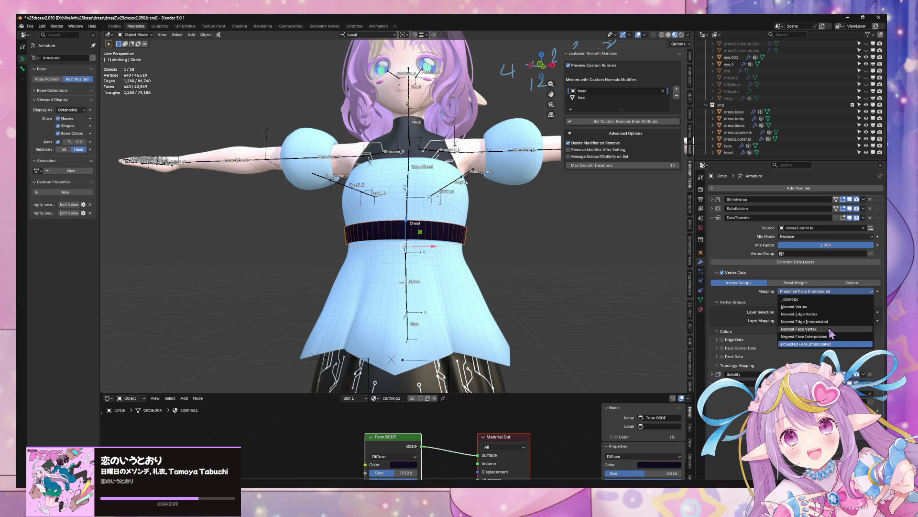
{"action": "left_click", "coordinate": [833, 337]}
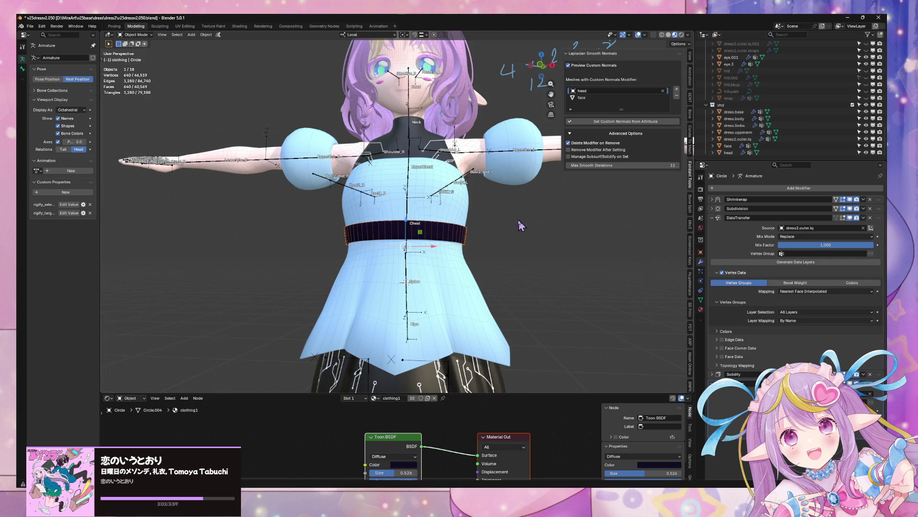
{"action": "middle_click_drag", "start_coordinate": [524, 228], "coordinate": [515, 232]}
{"action": "mouse_move", "coordinate": [459, 225]}
{"action": "middle_mouse_down"}
{"action": "mouse_move", "coordinate": [478, 230]}
{"action": "mouse_move", "coordinate": [456, 232]}
{"action": "mouse_move", "coordinate": [625, 232]}
{"action": "mouse_move", "coordinate": [639, 255]}
{"action": "mouse_move", "coordinate": [585, 220]}
{"action": "mouse_move", "coordinate": [485, 217]}
{"action": "middle_mouse_up"}
{"action": "scroll", "coordinate": [555, 225], "scroll_direction": "up", "scroll_amount": 3}
{"action": "left_click", "coordinate": [702, 300]}
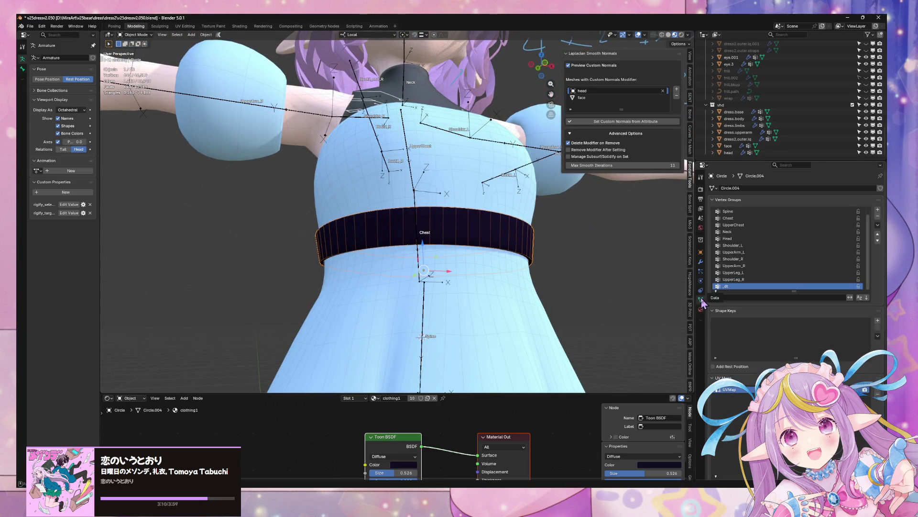
{"action": "left_click", "coordinate": [31, 25]}
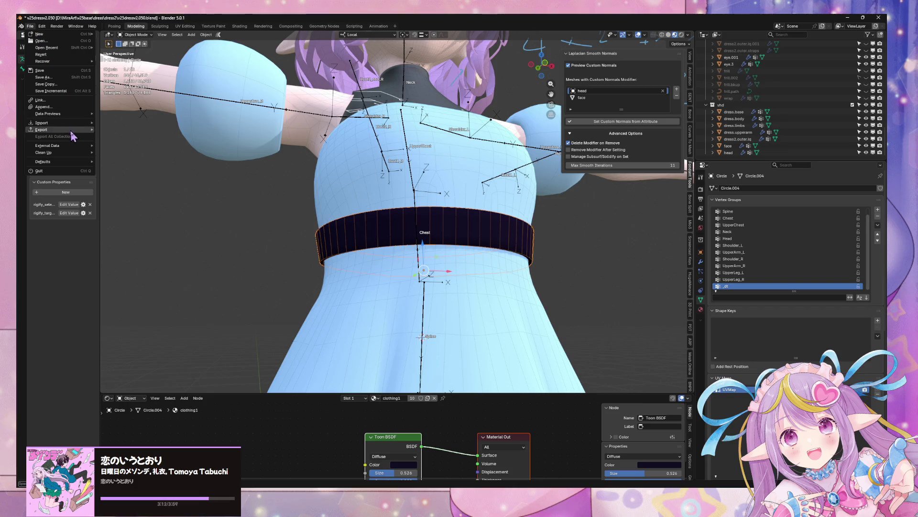
- Export the belted avatar to FBX, overwriting the existing FBX file
{"action": "mouse_move", "coordinate": [72, 130]}
{"action": "left_click", "coordinate": [156, 187]}
{"action": "left_click", "coordinate": [280, 199]}
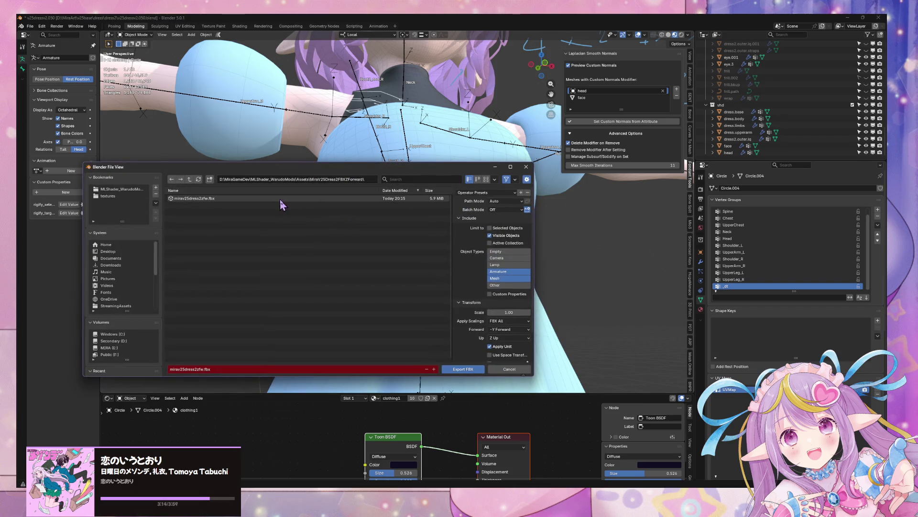
{"action": "key", "text": "Return"}
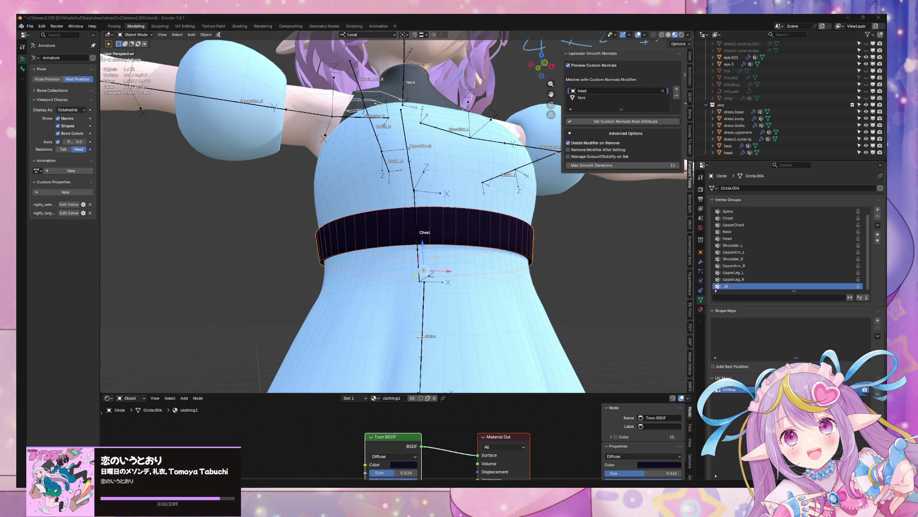
{"action": "mouse_move", "coordinate": [306, 215]}
{"action": "middle_mouse_down"}
{"action": "mouse_move", "coordinate": [285, 231]}
{"action": "mouse_move", "coordinate": [242, 225]}
{"action": "mouse_move", "coordinate": [251, 223]}
{"action": "middle_mouse_up"}
- In the belt's Edit Mode, select all vertices, try and cancel an axis-constrained scale, then exit
{"action": "scroll", "coordinate": [253, 226], "scroll_direction": "up", "scroll_amount": 3}
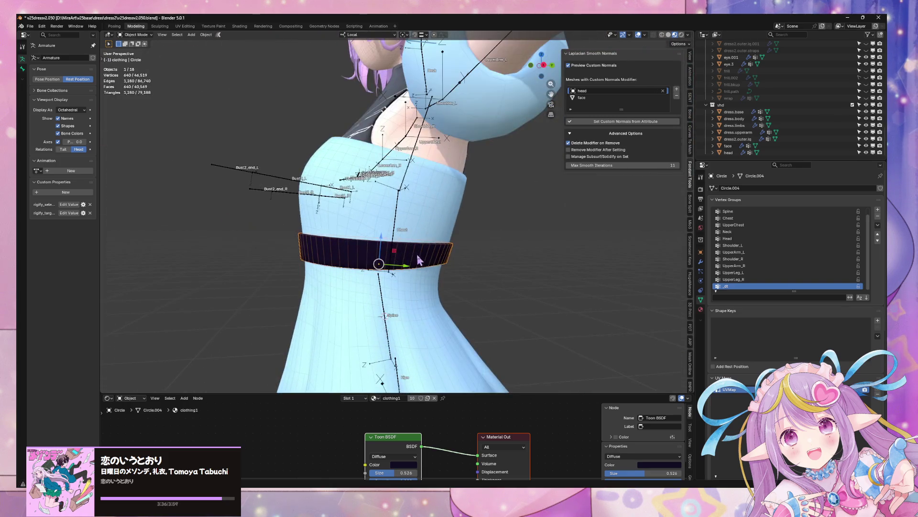
{"action": "key", "text": "Tab"}
{"action": "middle_click_drag", "start_coordinate": [427, 261], "coordinate": [439, 251]}
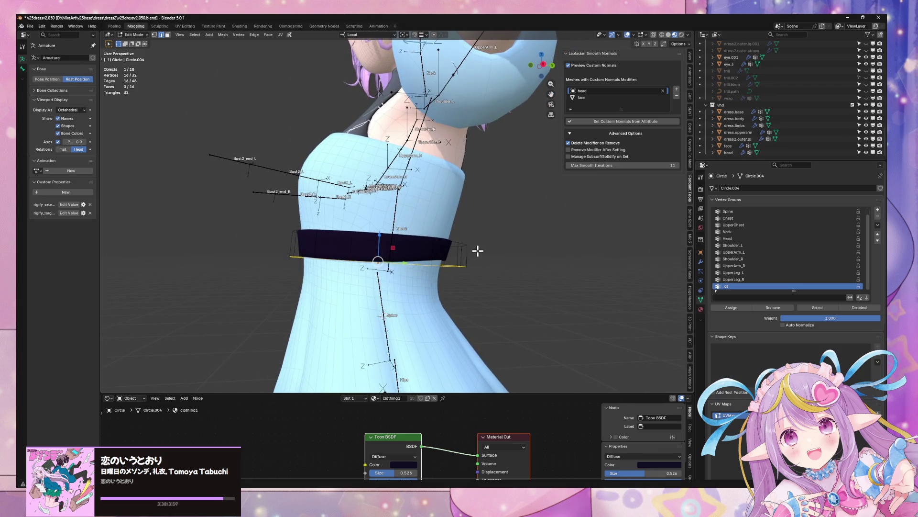
{"action": "key", "text": "a"}
{"action": "key", "text": "s"}
{"action": "key", "text": "x"}
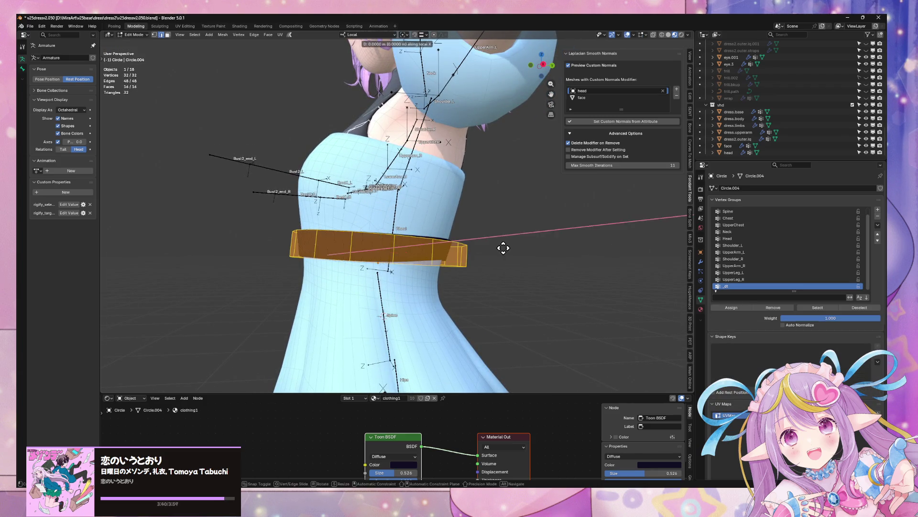
{"action": "key", "text": "y"}
{"action": "key", "text": "Escape"}
{"action": "key", "text": "Tab"}
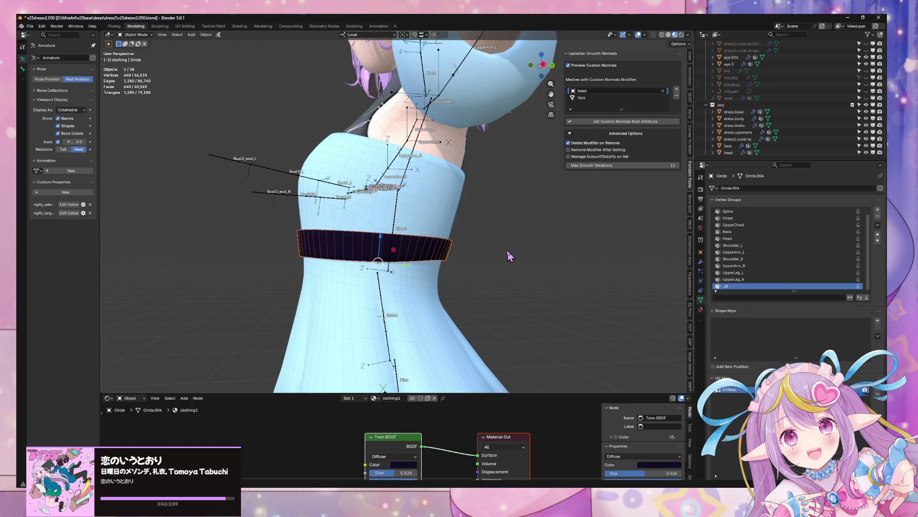
- Tilt the belt about -6.73° around its local X axis and save the file
{"action": "key", "text": "r"}
{"action": "key", "text": "x"}
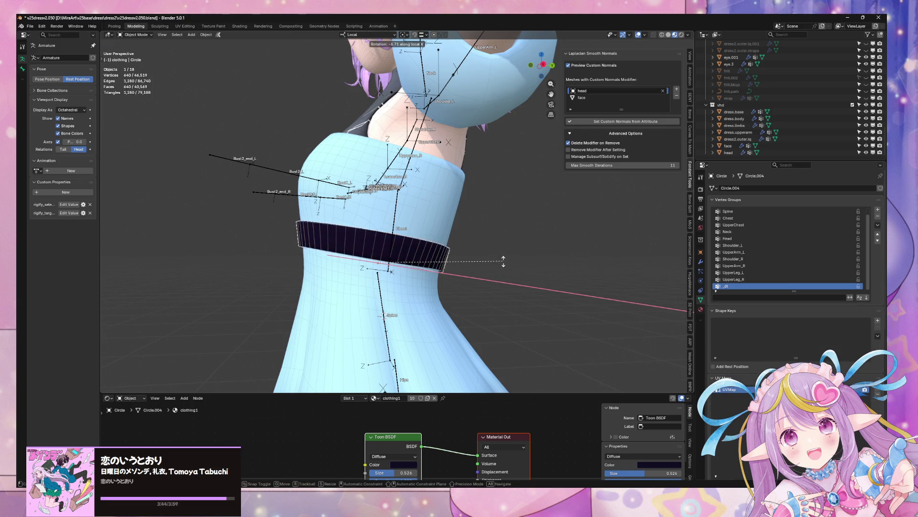
{"action": "left_click", "coordinate": [503, 261]}
{"action": "mouse_move", "coordinate": [503, 262]}
{"action": "middle_mouse_down"}
{"action": "mouse_move", "coordinate": [443, 262]}
{"action": "mouse_move", "coordinate": [524, 267]}
{"action": "middle_mouse_up"}
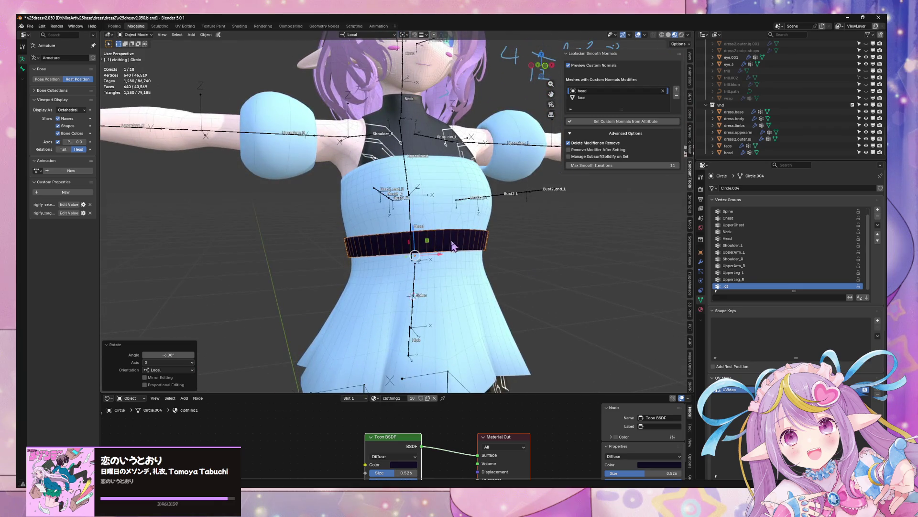
{"action": "key", "text": "ctrl+s"}
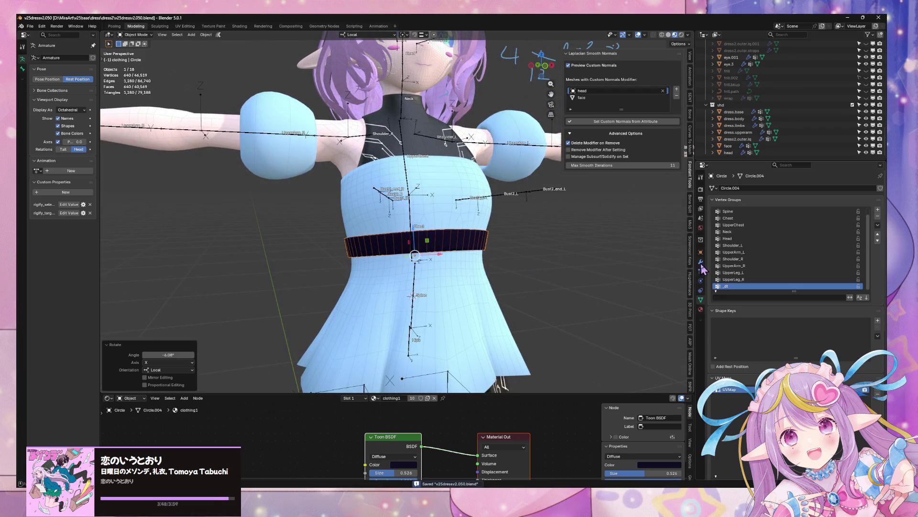
- Apply the belt's Subdivision modifier, undo it to keep it live, and save v25dress2.050.blend again
{"action": "left_click", "coordinate": [700, 263]}
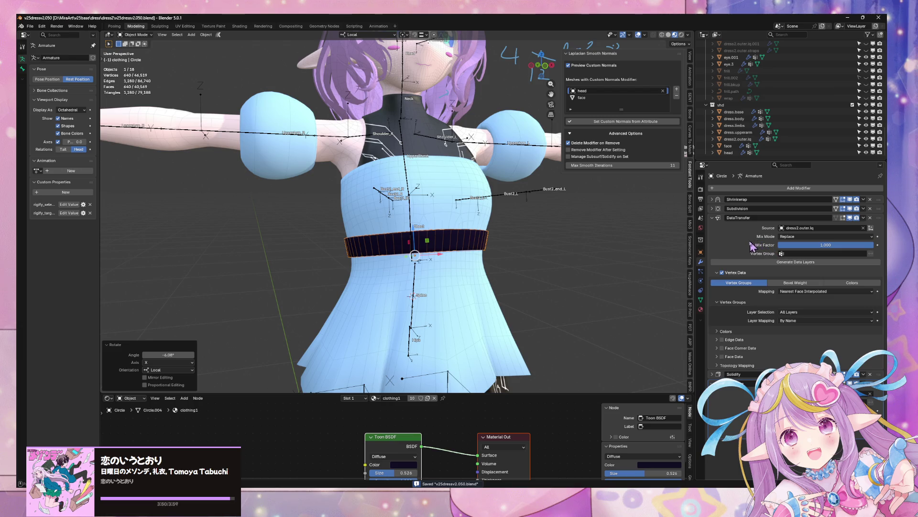
{"action": "mouse_move", "coordinate": [642, 232]}
{"action": "middle_mouse_down"}
{"action": "mouse_move", "coordinate": [554, 214]}
{"action": "mouse_move", "coordinate": [511, 184]}
{"action": "mouse_move", "coordinate": [595, 206]}
{"action": "mouse_move", "coordinate": [622, 225]}
{"action": "middle_mouse_up"}
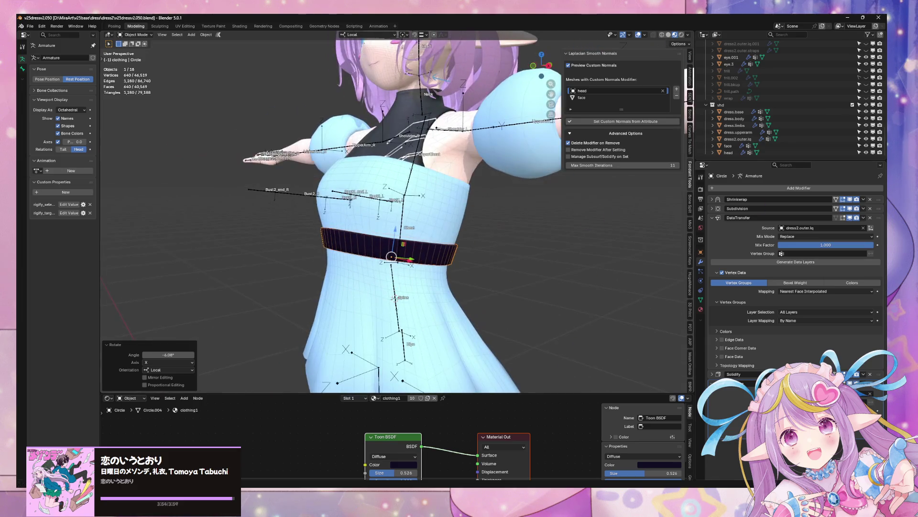
{"action": "left_click", "coordinate": [864, 209]}
{"action": "left_click", "coordinate": [850, 216]}
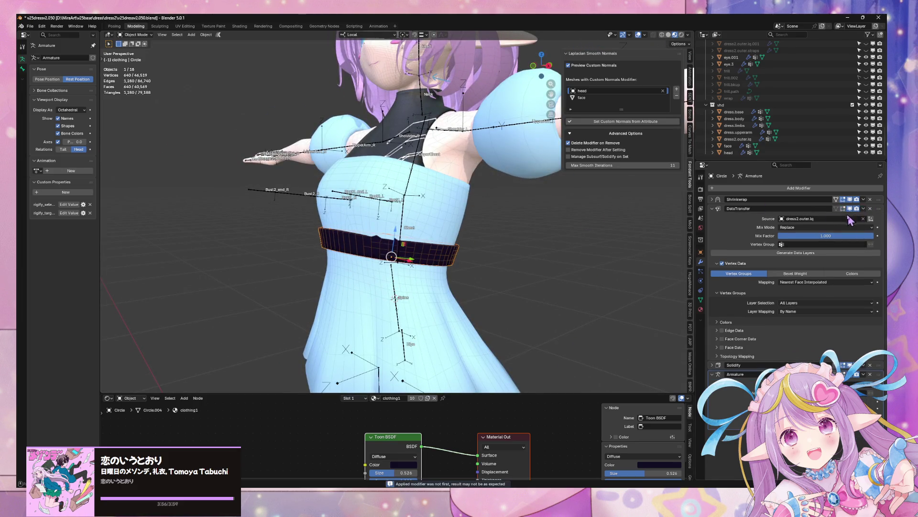
{"action": "middle_click_drag", "start_coordinate": [591, 207], "coordinate": [595, 200]}
{"action": "key", "text": "ctrl+z"}
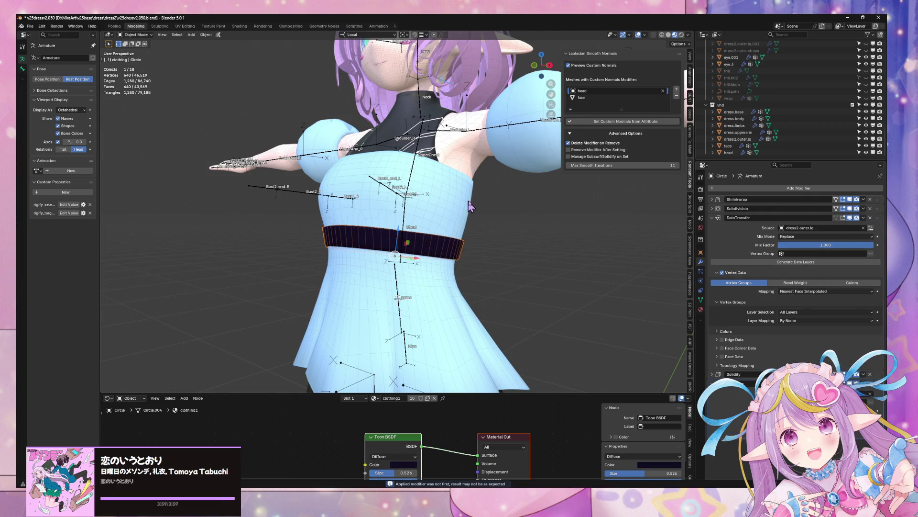
{"action": "key", "text": "ctrl+s"}
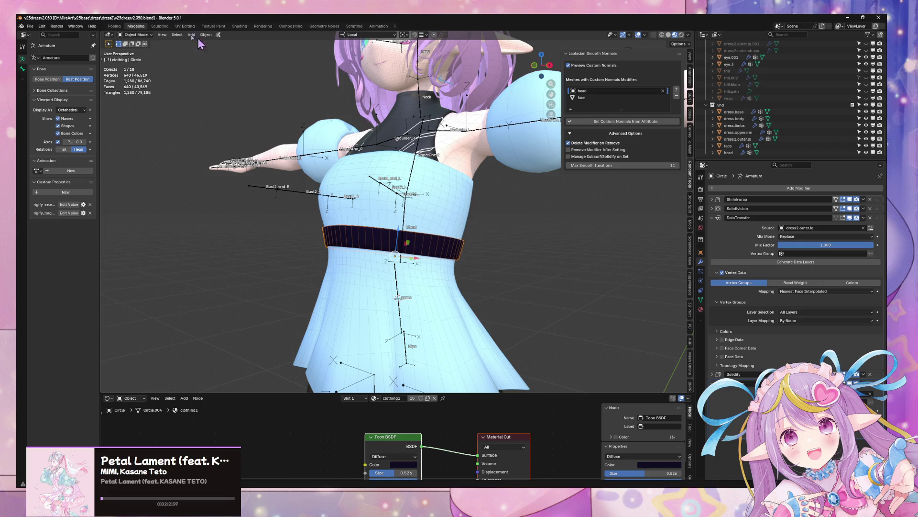
{"action": "left_click", "coordinate": [30, 27]}
- Re-export the avatar to FBX over the old file and view the character from behind
{"action": "mouse_move", "coordinate": [47, 130]}
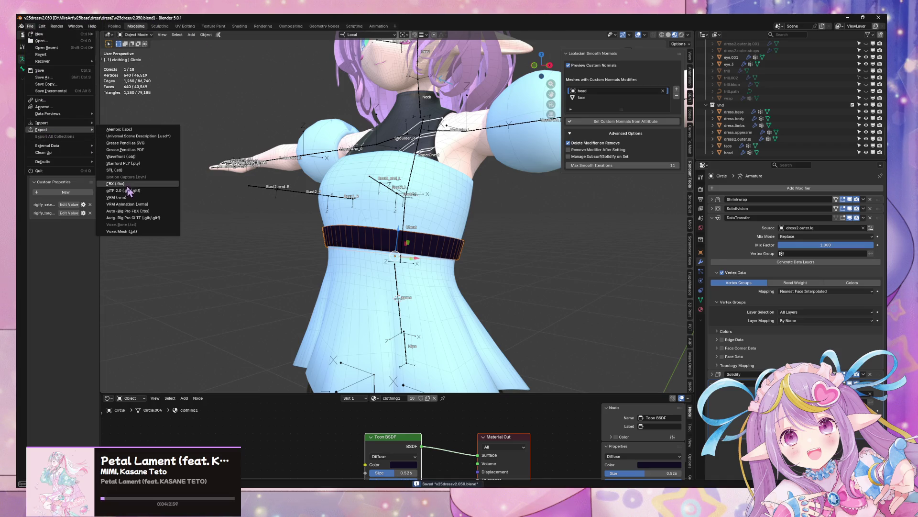
{"action": "left_click", "coordinate": [130, 184]}
{"action": "key", "text": "Escape"}
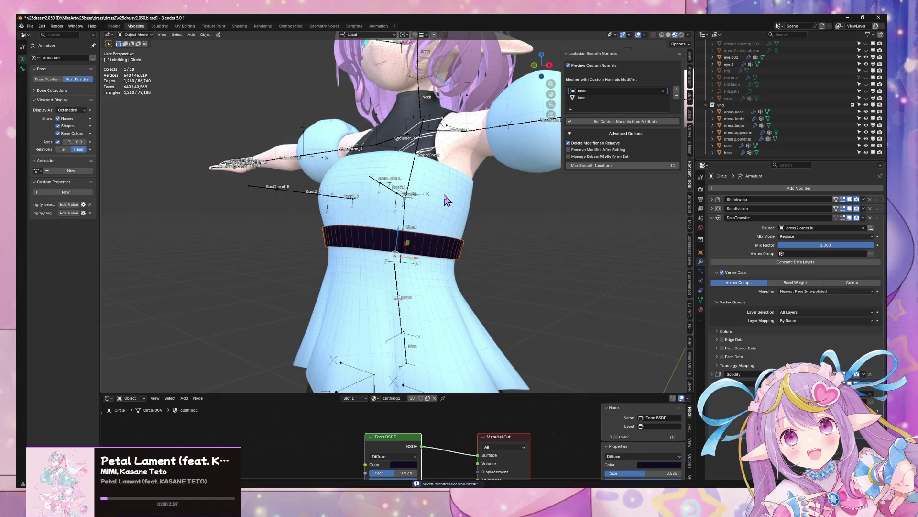
{"action": "mouse_move", "coordinate": [446, 200]}
{"action": "middle_mouse_down"}
{"action": "mouse_move", "coordinate": [548, 221]}
{"action": "mouse_move", "coordinate": [522, 226]}
{"action": "middle_mouse_up"}
{"action": "key", "text": "ctrl+KP_1"}
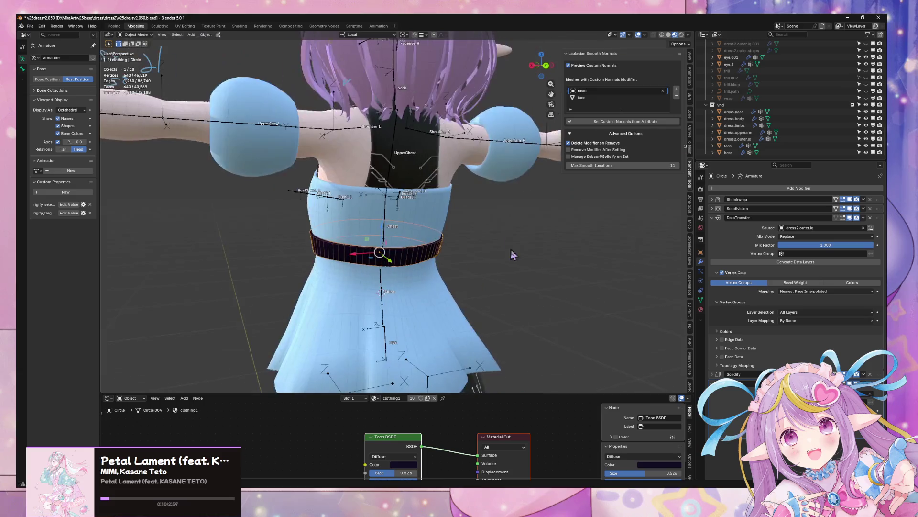
{"action": "key", "text": "alt+Tab"}
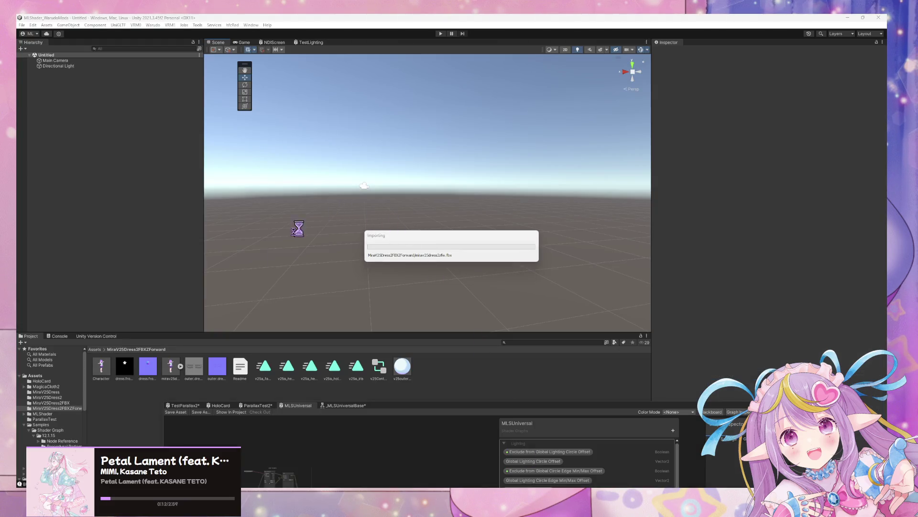
- Expand Character, Armature, Root and Hips in the Hierarchy and select the Spine bone
{"action": "left_click_drag", "start_coordinate": [102, 368], "coordinate": [108, 268]}
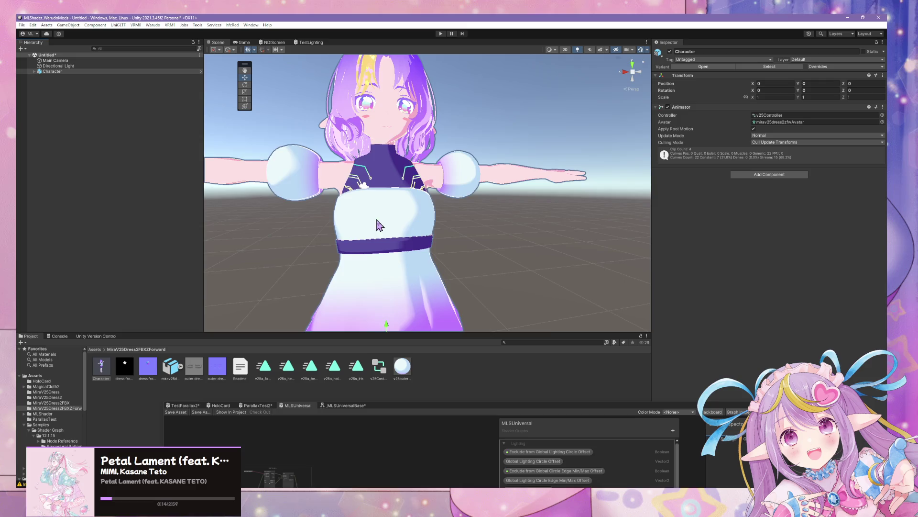
{"action": "right_click_drag", "start_coordinate": [378, 225], "coordinate": [297, 225]}
{"action": "left_click", "coordinate": [34, 71]}
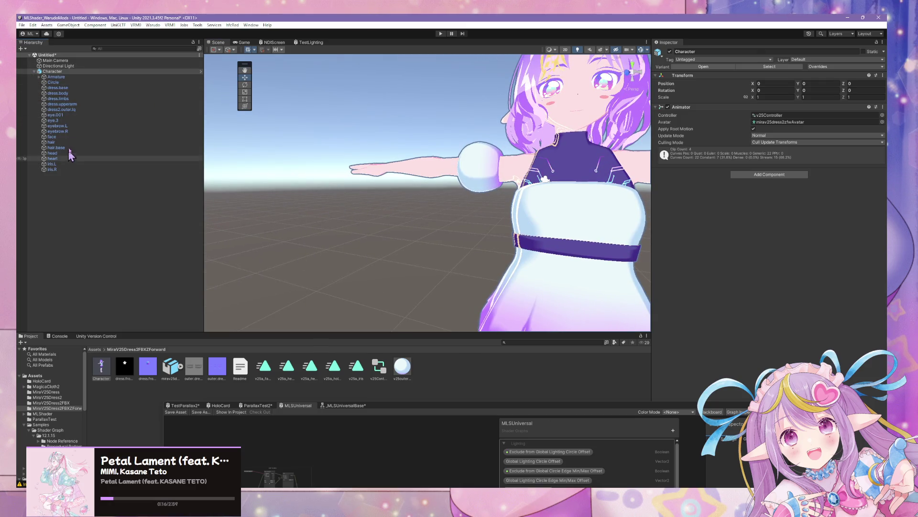
{"action": "left_click", "coordinate": [39, 77]}
{"action": "left_click", "coordinate": [44, 82]}
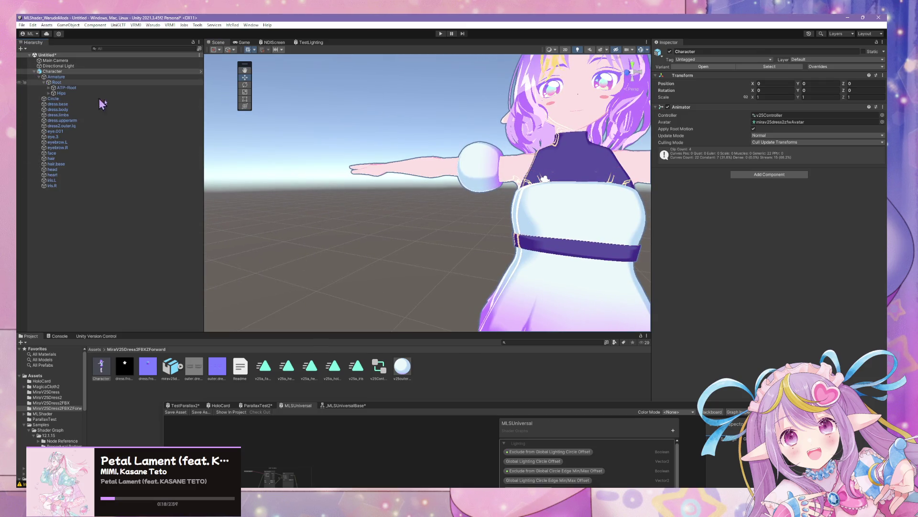
{"action": "left_click_drag", "start_coordinate": [390, 148], "coordinate": [488, 150], "text": "alt"}
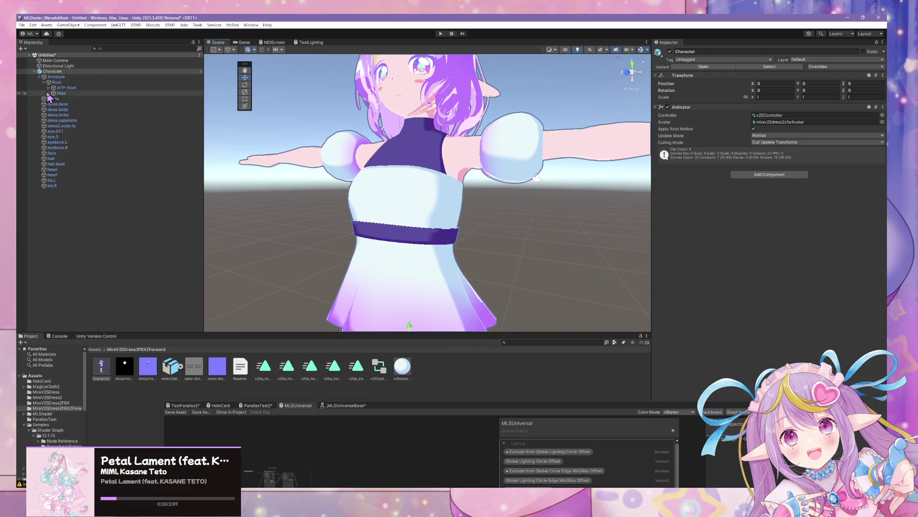
{"action": "left_click", "coordinate": [49, 93]}
{"action": "left_click", "coordinate": [57, 110]}
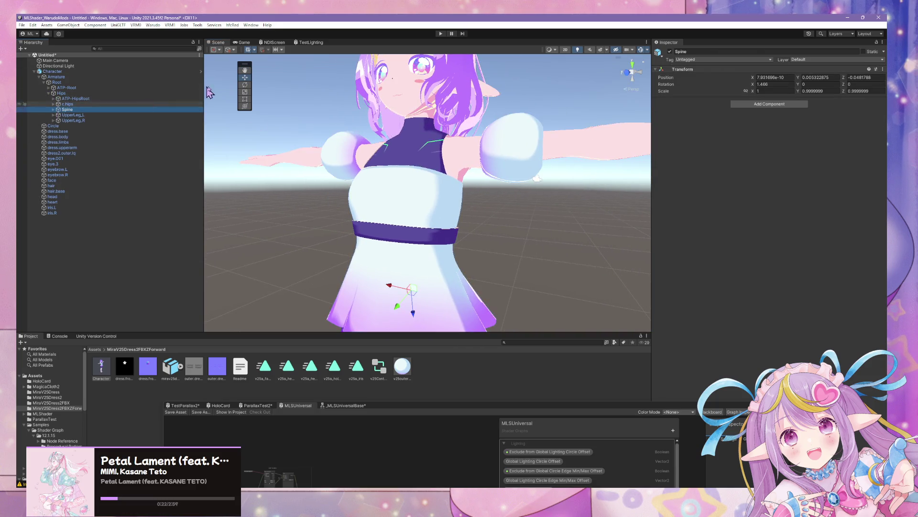
- Rotate the Spine bone to twist and tilt the torso back, then undo to upright
{"action": "left_click", "coordinate": [245, 85]}
{"action": "mouse_move", "coordinate": [421, 276]}
{"action": "left_mouse_down"}
{"action": "mouse_move", "coordinate": [410, 259]}
{"action": "mouse_move", "coordinate": [441, 283]}
{"action": "mouse_move", "coordinate": [389, 248]}
{"action": "mouse_move", "coordinate": [445, 272]}
{"action": "mouse_move", "coordinate": [406, 261]}
{"action": "mouse_move", "coordinate": [423, 261]}
{"action": "mouse_move", "coordinate": [410, 278]}
{"action": "mouse_move", "coordinate": [389, 262]}
{"action": "mouse_move", "coordinate": [472, 267]}
{"action": "mouse_move", "coordinate": [455, 262]}
{"action": "left_mouse_up"}
{"action": "mouse_move", "coordinate": [412, 284]}
{"action": "left_mouse_down"}
{"action": "mouse_move", "coordinate": [438, 260]}
{"action": "mouse_move", "coordinate": [402, 287]}
{"action": "mouse_move", "coordinate": [432, 266]}
{"action": "mouse_move", "coordinate": [428, 291]}
{"action": "mouse_move", "coordinate": [437, 281]}
{"action": "mouse_move", "coordinate": [421, 275]}
{"action": "mouse_move", "coordinate": [442, 228]}
{"action": "left_mouse_up"}
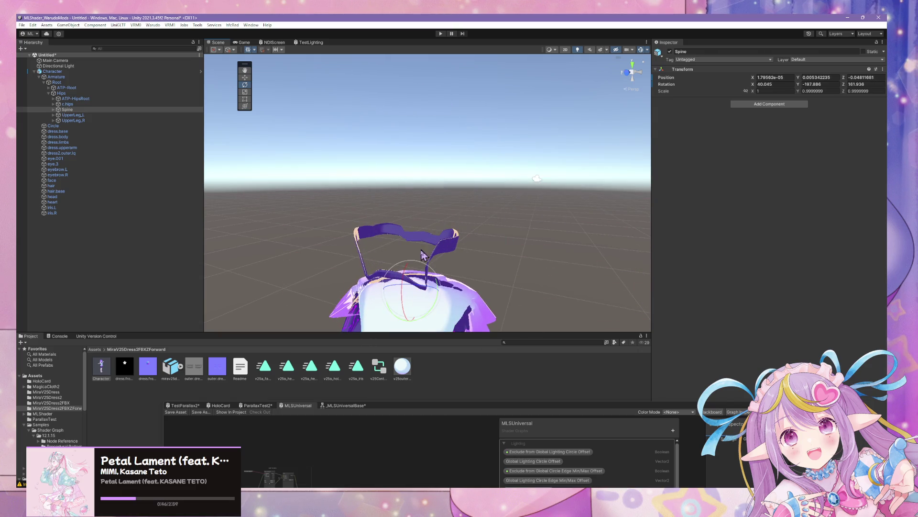
{"action": "mouse_move", "coordinate": [406, 272]}
{"action": "left_mouse_down"}
{"action": "mouse_move", "coordinate": [413, 321]}
{"action": "mouse_move", "coordinate": [416, 293]}
{"action": "mouse_move", "coordinate": [447, 264]}
{"action": "mouse_move", "coordinate": [424, 274]}
{"action": "left_mouse_up"}
{"action": "key", "text": "ctrl+z"}
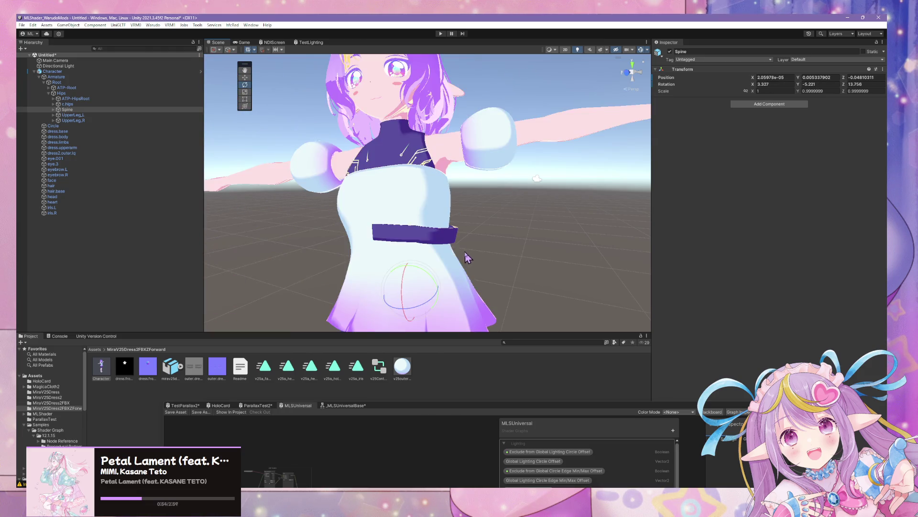
{"action": "key", "text": "ctrl+y"}
{"action": "key", "text": "ctrl+z"}
{"action": "key", "text": "ctrl+z"}
{"action": "key", "text": "ctrl+z"}
{"action": "key", "text": "ctrl+z"}
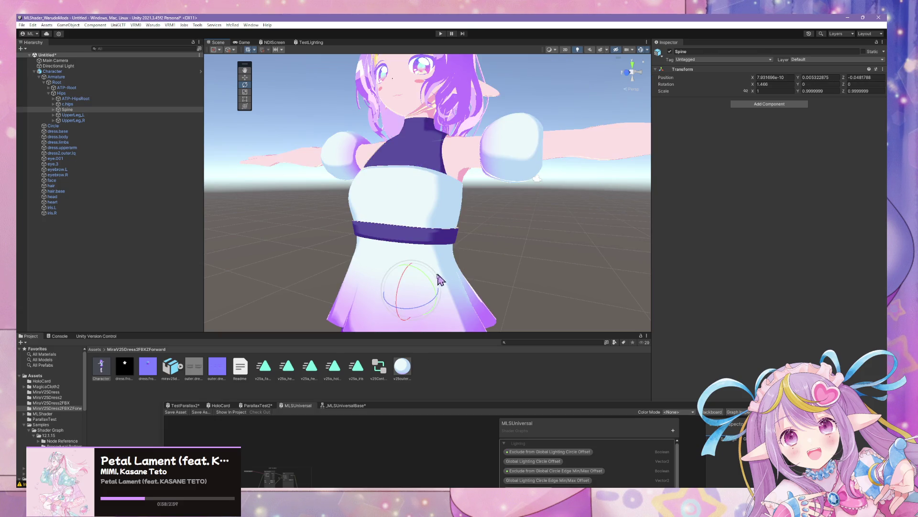
- Bend the torso forward and sideways to stress the belt, revert, and return to Blender's waistband close-up
{"action": "mouse_move", "coordinate": [420, 311]}
{"action": "left_mouse_down"}
{"action": "mouse_move", "coordinate": [467, 262]}
{"action": "mouse_move", "coordinate": [548, 258]}
{"action": "left_mouse_up"}
{"action": "left_click_drag", "start_coordinate": [529, 259], "coordinate": [476, 258]}
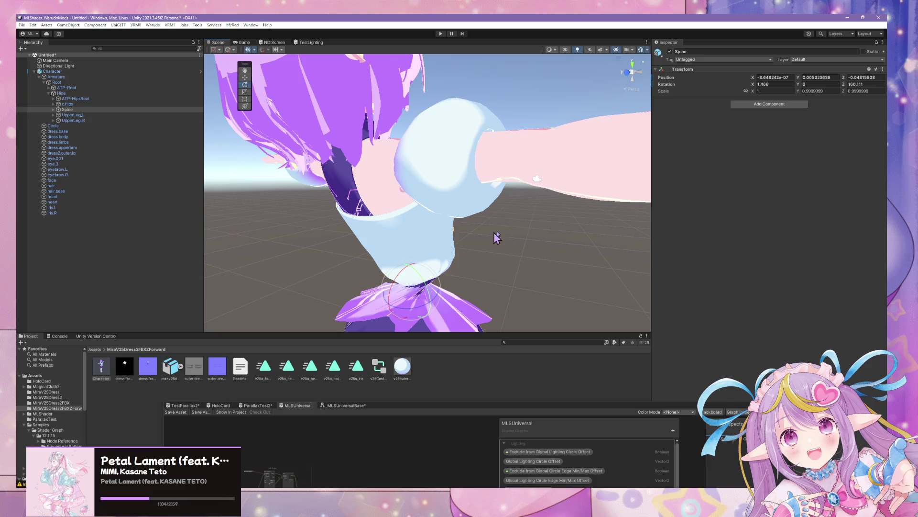
{"action": "key", "text": "ctrl+z"}
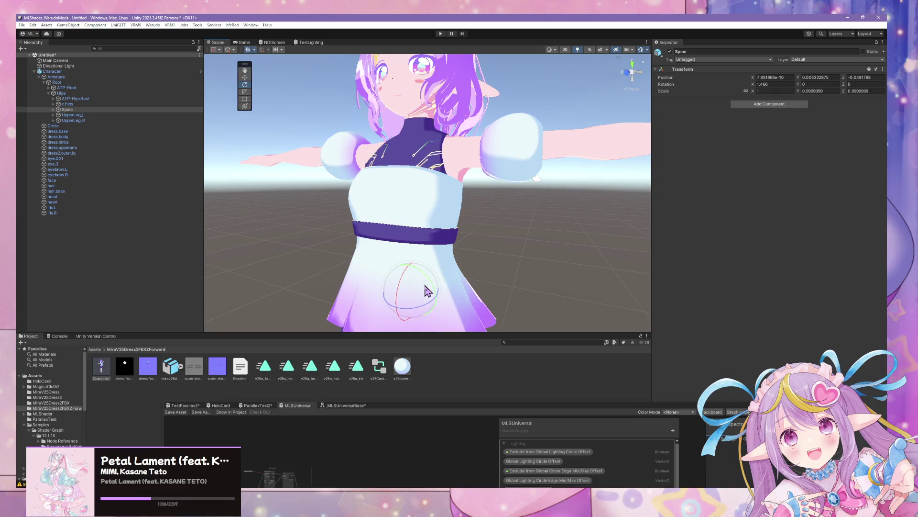
{"action": "left_click_drag", "start_coordinate": [426, 303], "coordinate": [498, 282]}
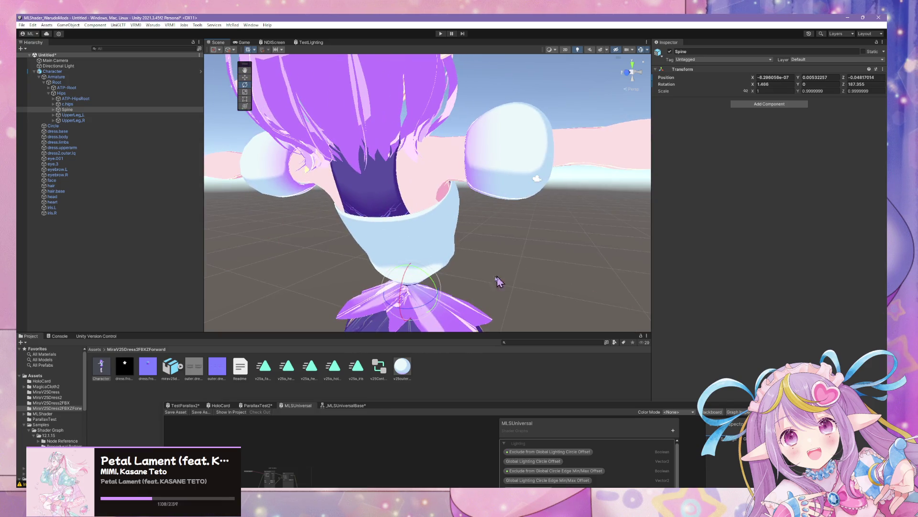
{"action": "mouse_move", "coordinate": [433, 275]}
{"action": "left_mouse_down"}
{"action": "mouse_move", "coordinate": [473, 330]}
{"action": "mouse_move", "coordinate": [517, 360]}
{"action": "mouse_move", "coordinate": [478, 334]}
{"action": "left_mouse_up"}
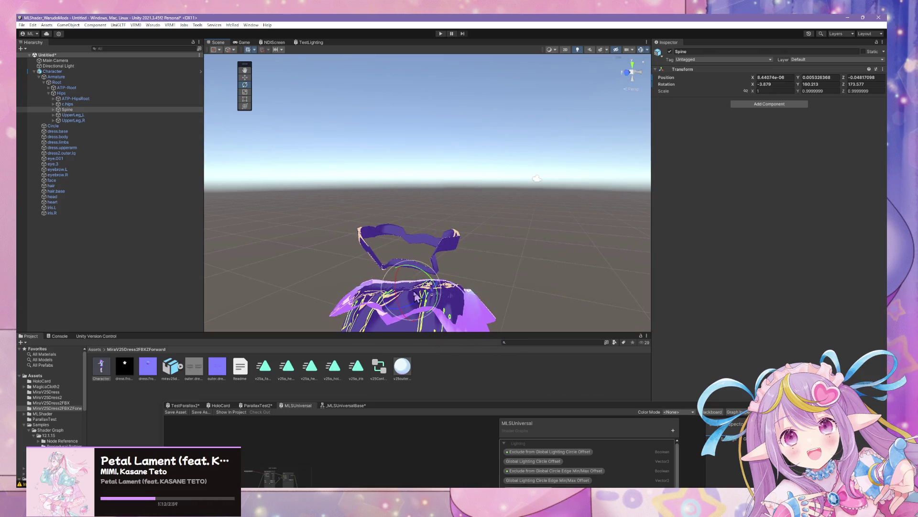
{"action": "left_click_drag", "start_coordinate": [394, 287], "coordinate": [383, 297]}
{"action": "key", "text": "ctrl+z"}
{"action": "key", "text": "ctrl+z"}
{"action": "key", "text": "ctrl+z"}
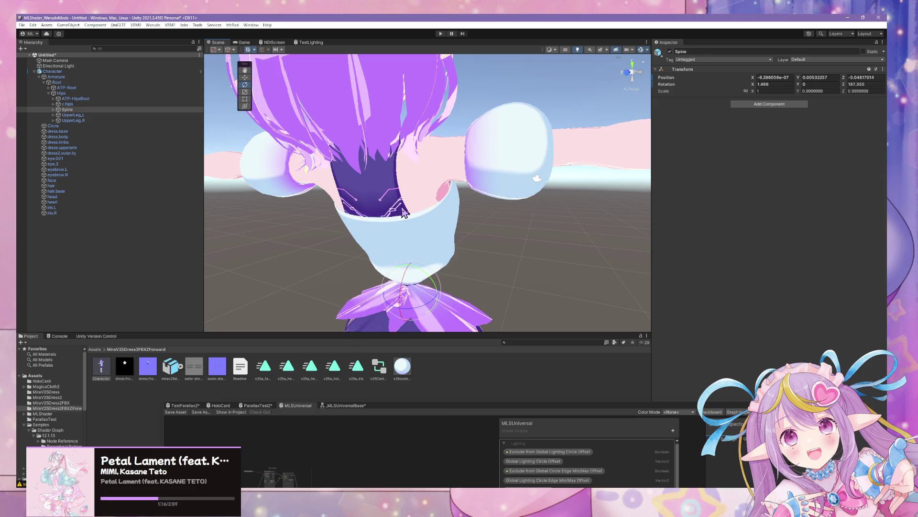
{"action": "key", "text": "alt+Tab"}
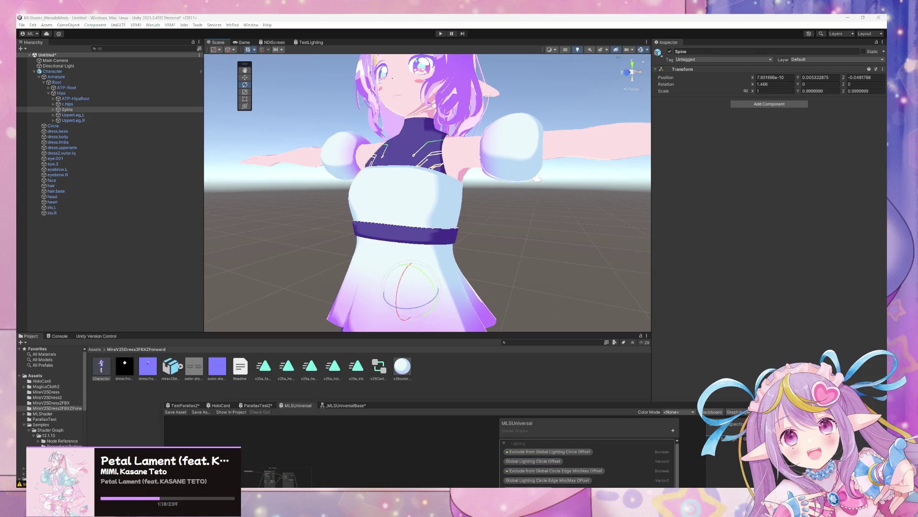
{"action": "middle_click_drag", "start_coordinate": [371, 306], "coordinate": [435, 239]}
{"action": "scroll", "coordinate": [388, 292], "scroll_direction": "up", "scroll_amount": 4}
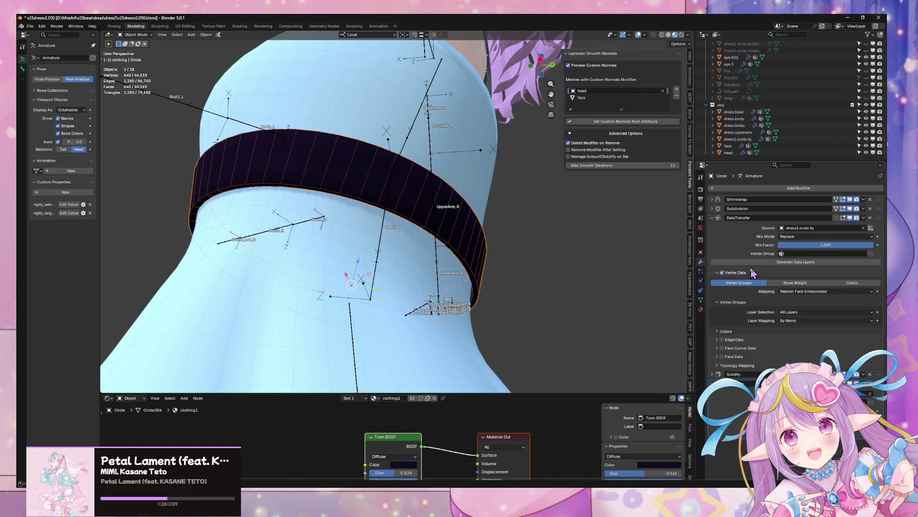
- Generate the belt's transferred data layers, remove dress2.outer.lq's DataTransfer modifier, and save
{"action": "left_click", "coordinate": [782, 263]}
{"action": "left_click", "coordinate": [701, 300]}
{"action": "left_click", "coordinate": [480, 161]}
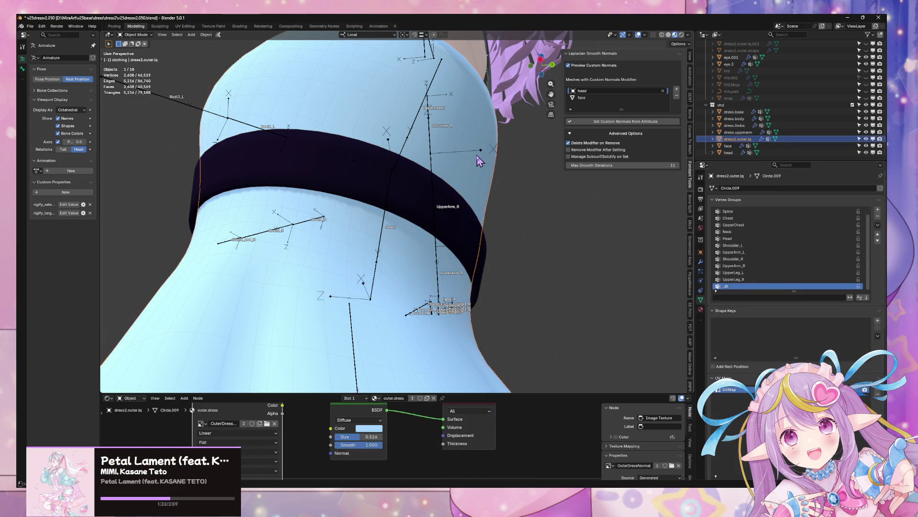
{"action": "left_click", "coordinate": [700, 263]}
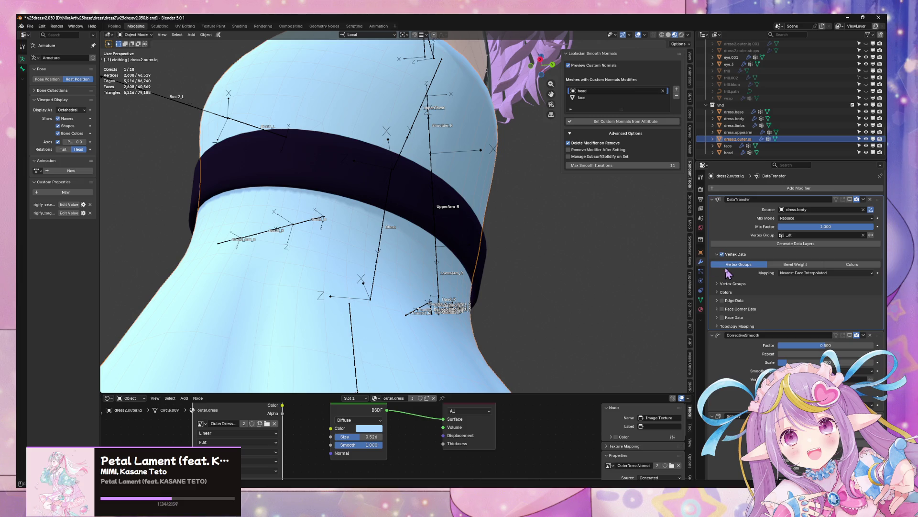
{"action": "mouse_move", "coordinate": [431, 191]}
{"action": "middle_mouse_down"}
{"action": "mouse_move", "coordinate": [437, 216]}
{"action": "mouse_move", "coordinate": [449, 215]}
{"action": "mouse_move", "coordinate": [448, 205]}
{"action": "middle_mouse_up"}
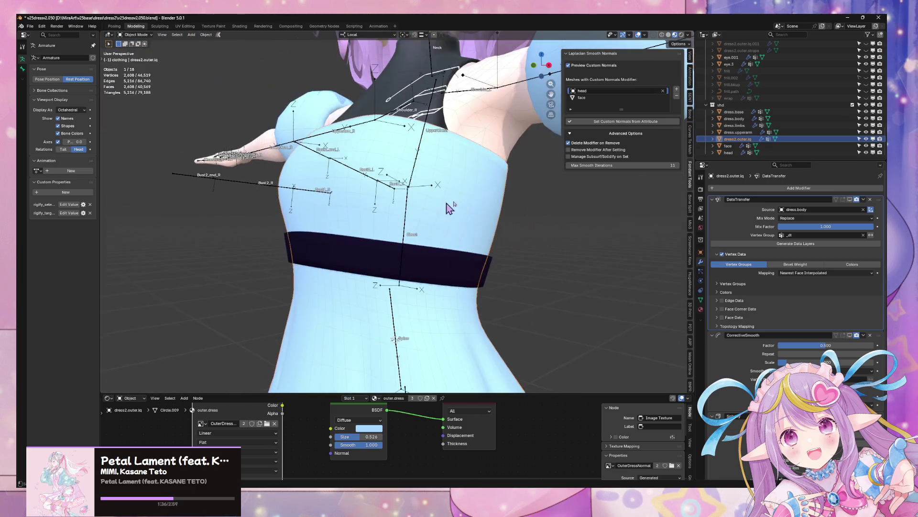
{"action": "left_click", "coordinate": [870, 200]}
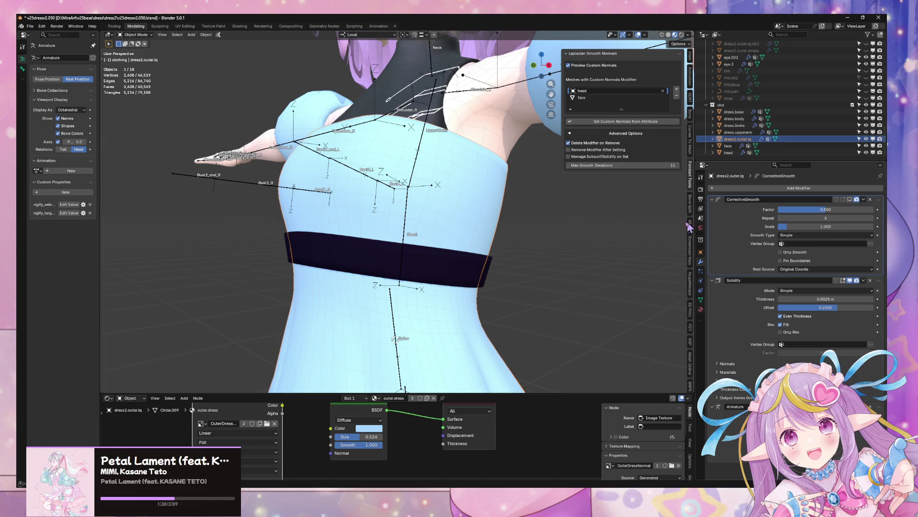
{"action": "mouse_move", "coordinate": [552, 199]}
{"action": "middle_mouse_down"}
{"action": "mouse_move", "coordinate": [526, 186]}
{"action": "mouse_move", "coordinate": [533, 180]}
{"action": "mouse_move", "coordinate": [514, 199]}
{"action": "mouse_move", "coordinate": [488, 261]}
{"action": "middle_mouse_up"}
{"action": "left_click", "coordinate": [490, 256]}
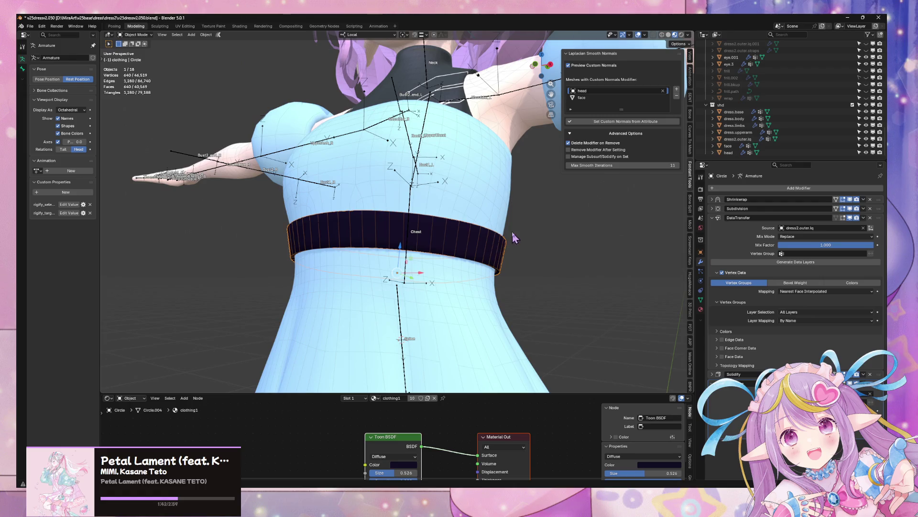
{"action": "left_click", "coordinate": [485, 201]}
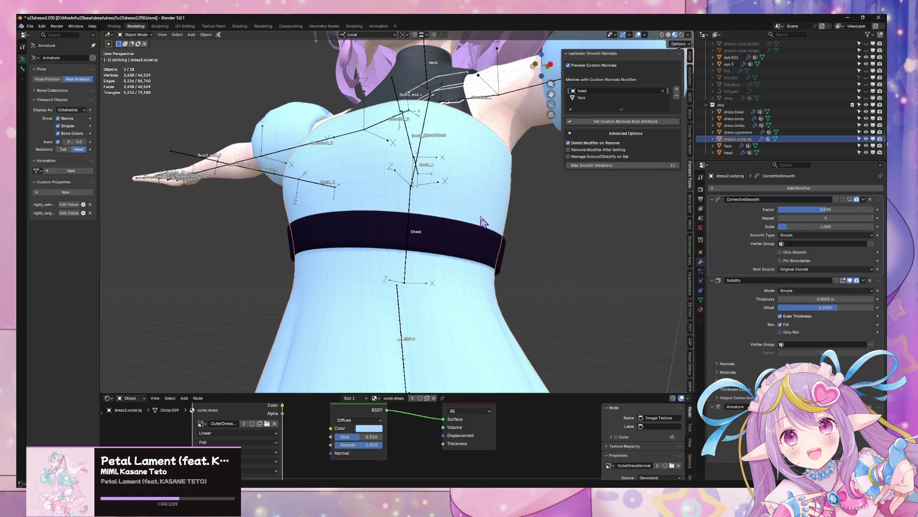
{"action": "left_click", "coordinate": [481, 254]}
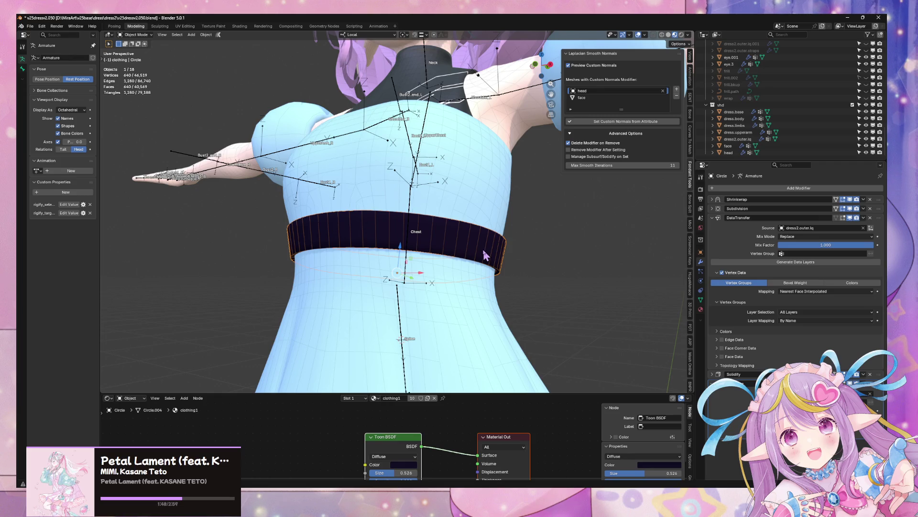
{"action": "key", "text": "ctrl+s"}
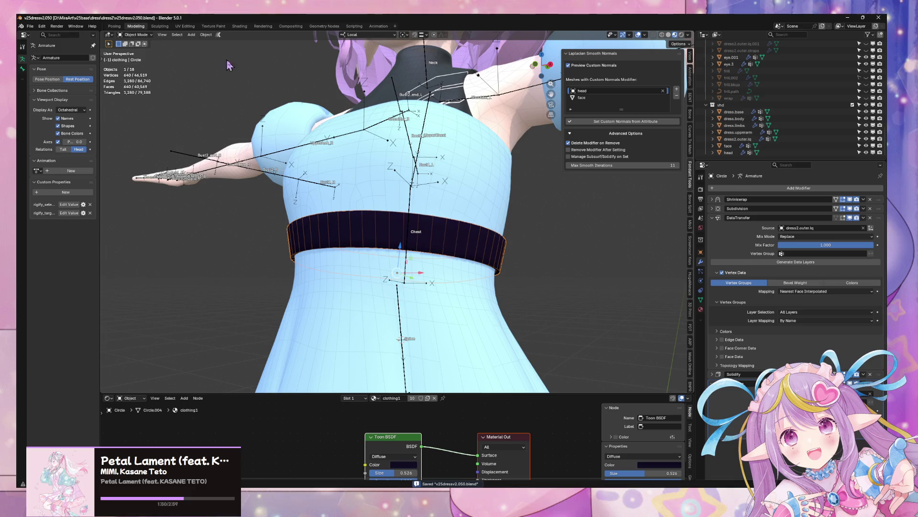
- Delete the DataTransfer modifier on dress.base and save v25dress2.050.blend again
{"action": "left_click", "coordinate": [466, 217]}
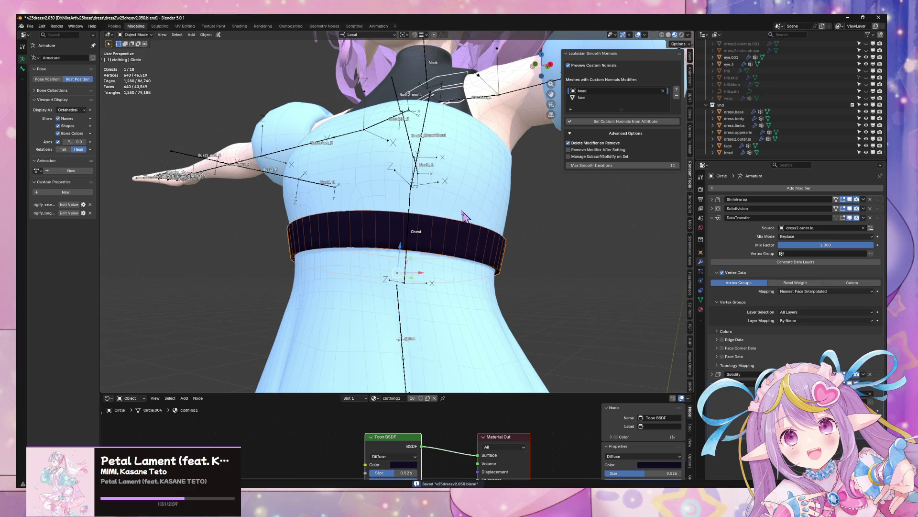
{"action": "left_click", "coordinate": [419, 83]}
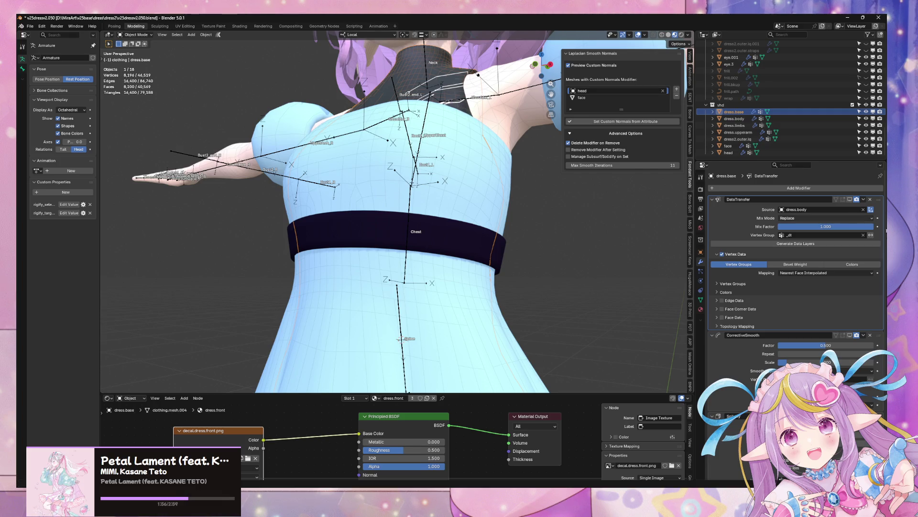
{"action": "middle_click_drag", "start_coordinate": [541, 162], "coordinate": [526, 165]}
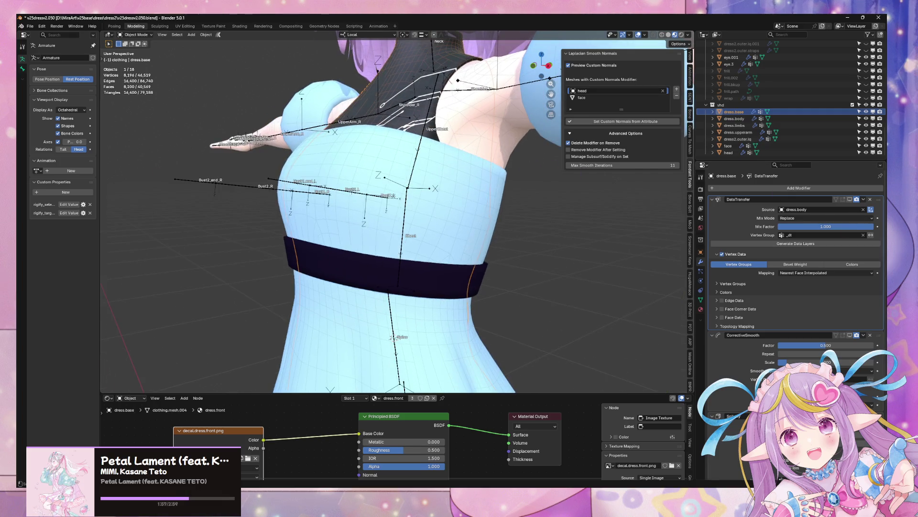
{"action": "left_click", "coordinate": [870, 199]}
{"action": "middle_click_drag", "start_coordinate": [524, 228], "coordinate": [511, 211]}
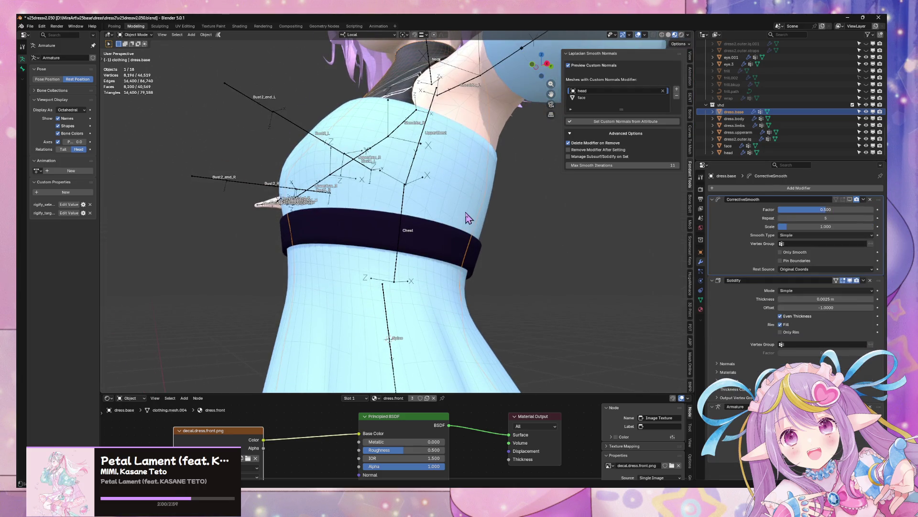
{"action": "left_click", "coordinate": [462, 235]}
{"action": "middle_click_drag", "start_coordinate": [484, 269], "coordinate": [421, 268]}
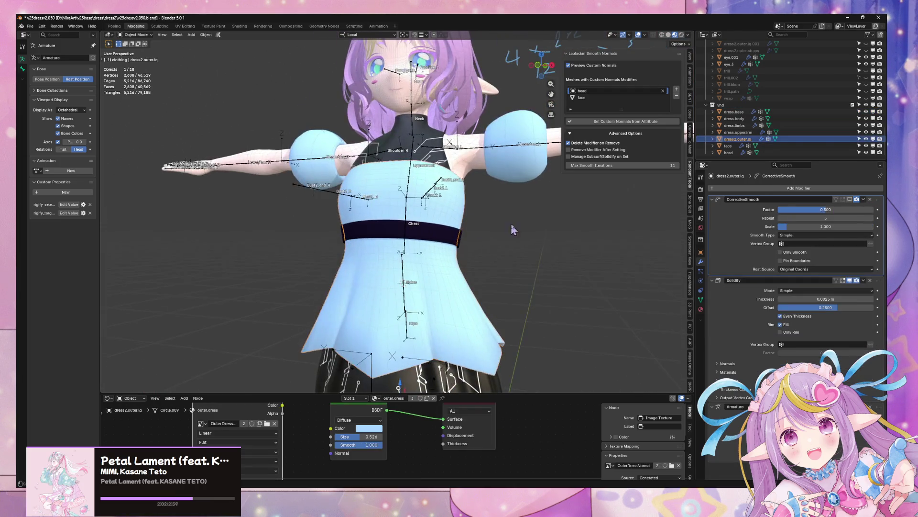
{"action": "key", "text": "ctrl+s"}
- Re-export the avatar as FBX to mirav25dress2ofw.fbx in the MiraV25Dress2FBXZForward folder
{"action": "left_click", "coordinate": [31, 26]}
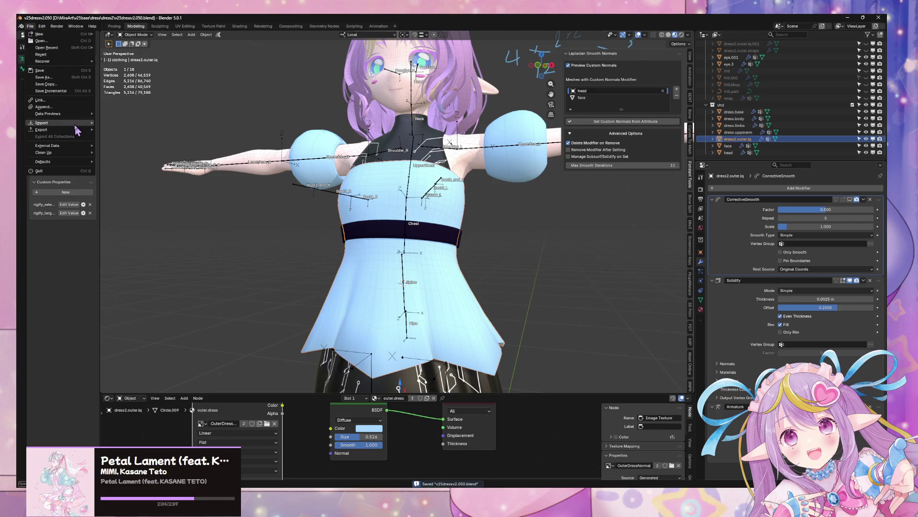
{"action": "mouse_move", "coordinate": [74, 131]}
{"action": "left_click", "coordinate": [142, 184]}
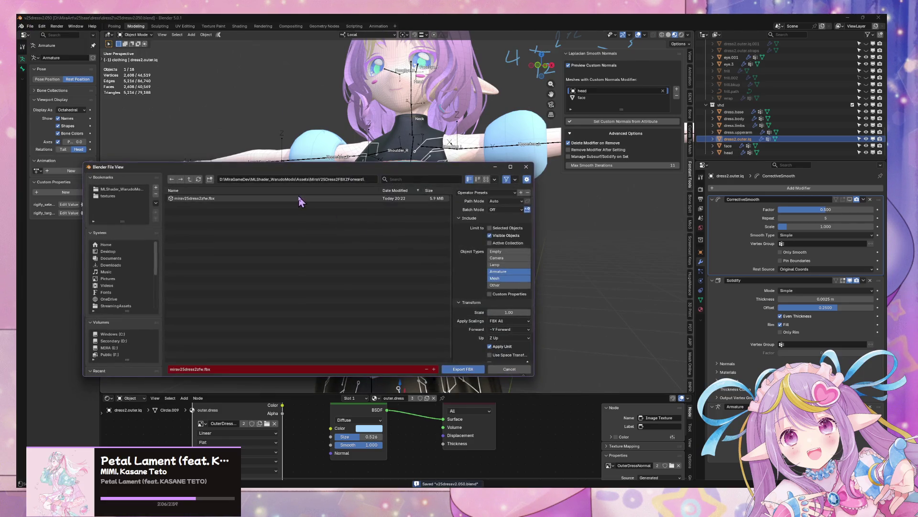
{"action": "key", "text": "Escape"}
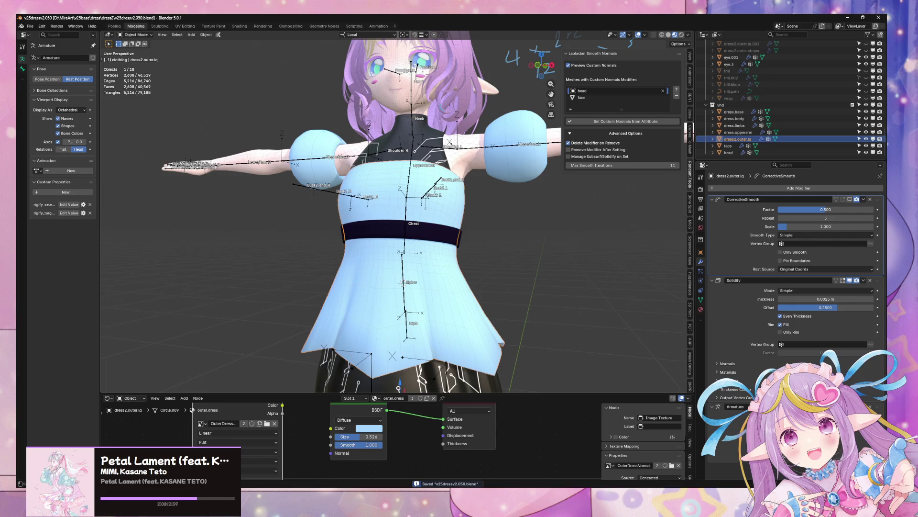
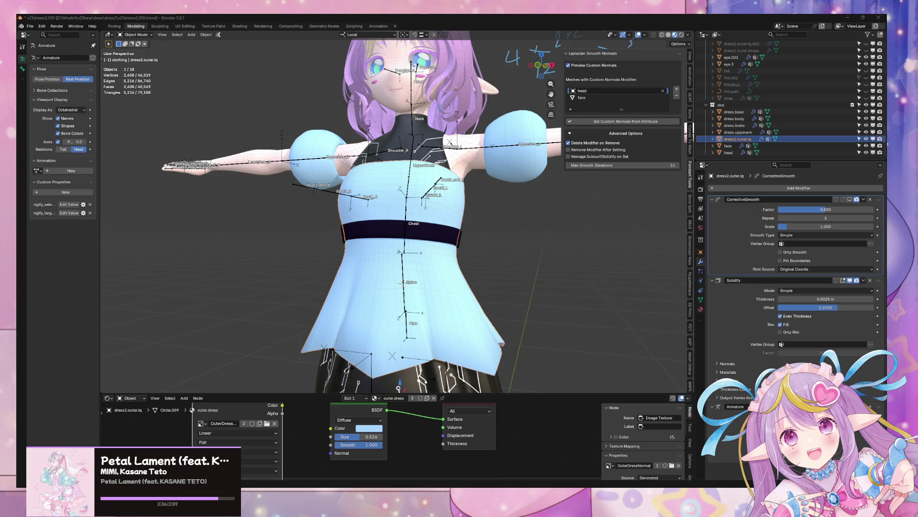
- Switch to Unity so the updated dress FBX reimports
{"action": "key", "text": "alt+Tab"}
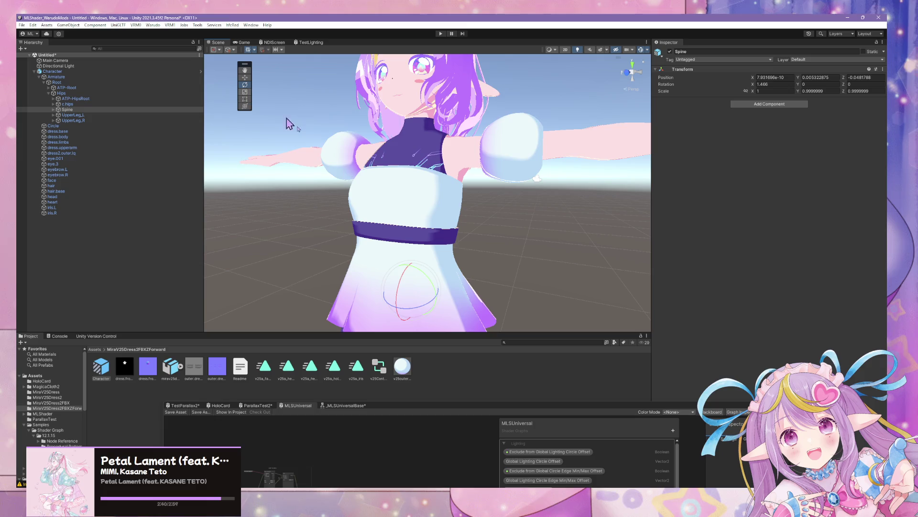
{"action": "mouse_move", "coordinate": [417, 304]}
{"action": "left_mouse_down"}
{"action": "mouse_move", "coordinate": [473, 311]}
{"action": "mouse_move", "coordinate": [379, 308]}
{"action": "mouse_move", "coordinate": [433, 294]}
{"action": "mouse_move", "coordinate": [404, 294]}
{"action": "mouse_move", "coordinate": [430, 292]}
{"action": "mouse_move", "coordinate": [421, 292]}
{"action": "left_mouse_up"}
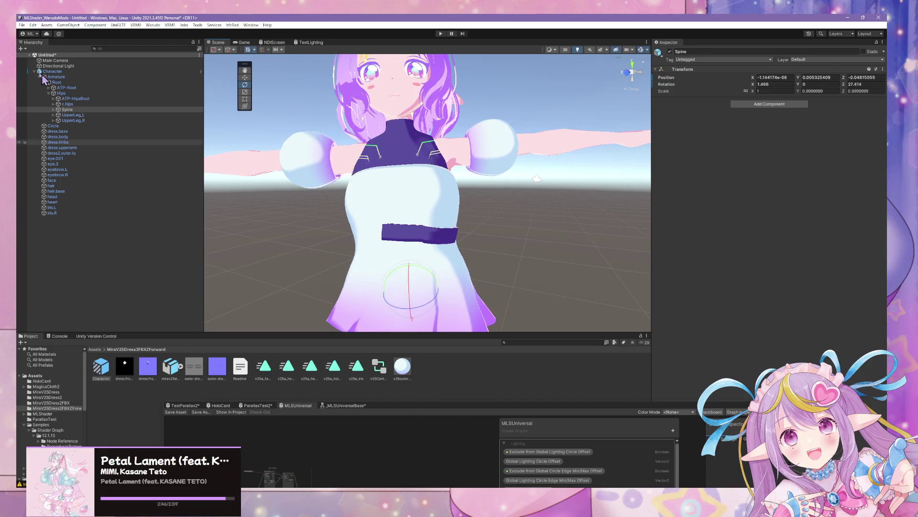
{"action": "left_click", "coordinate": [53, 109]}
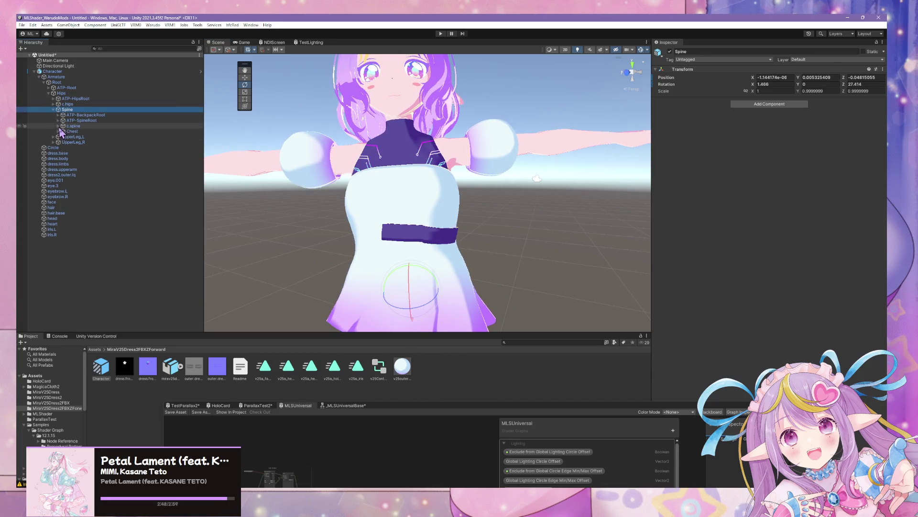
{"action": "left_click", "coordinate": [58, 131]}
{"action": "left_click", "coordinate": [62, 142]}
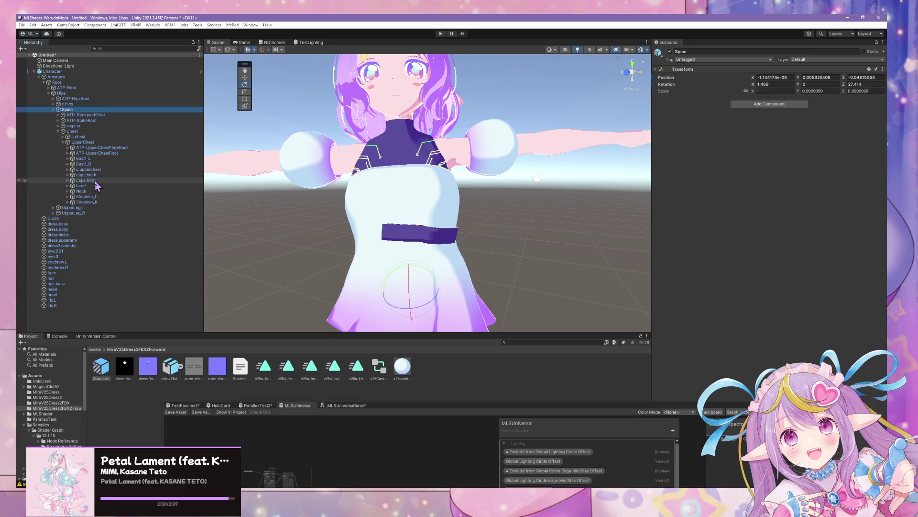
{"action": "left_click", "coordinate": [72, 202]}
{"action": "left_click", "coordinate": [68, 202]}
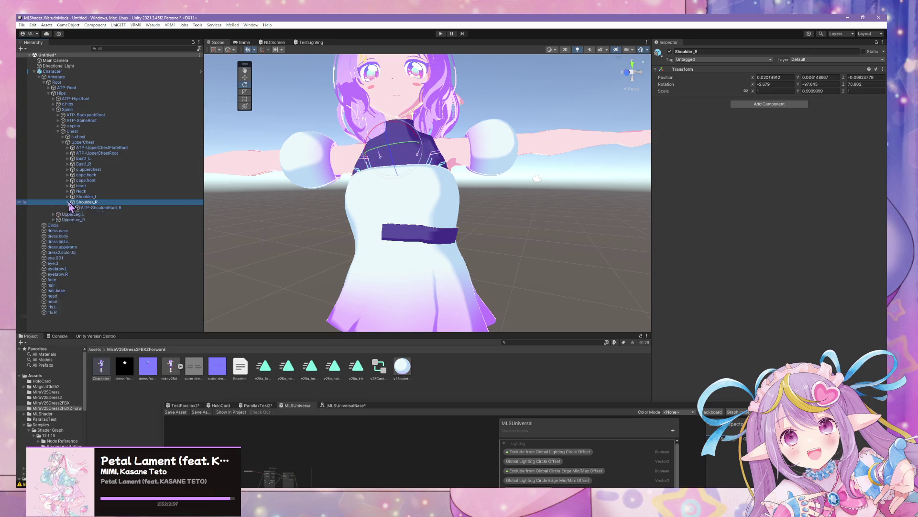
{"action": "left_click", "coordinate": [93, 218]}
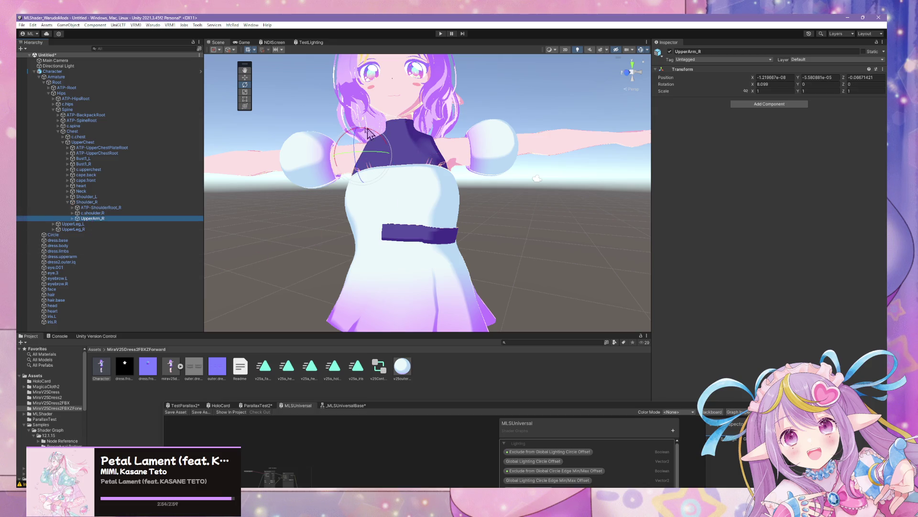
{"action": "mouse_move", "coordinate": [356, 143]}
{"action": "left_mouse_down"}
{"action": "mouse_move", "coordinate": [347, 215]}
{"action": "mouse_move", "coordinate": [380, 251]}
{"action": "mouse_move", "coordinate": [364, 192]}
{"action": "mouse_move", "coordinate": [341, 164]}
{"action": "mouse_move", "coordinate": [364, 139]}
{"action": "mouse_move", "coordinate": [383, 162]}
{"action": "mouse_move", "coordinate": [373, 181]}
{"action": "left_mouse_up"}
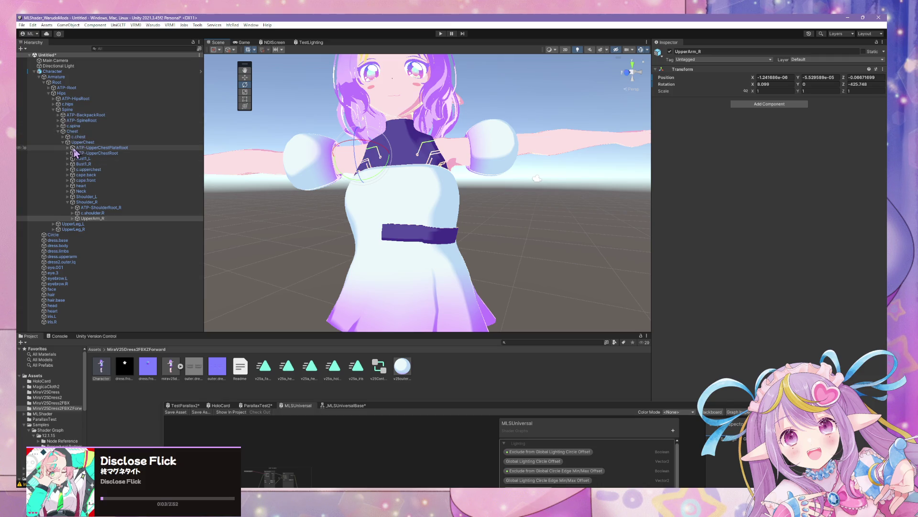
{"action": "left_click", "coordinate": [73, 191]}
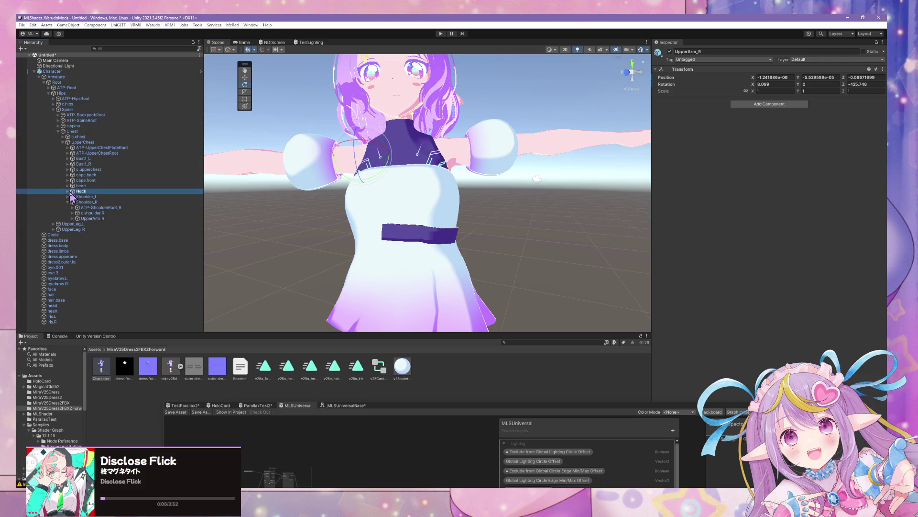
{"action": "left_click", "coordinate": [67, 191]}
{"action": "left_click", "coordinate": [93, 209]}
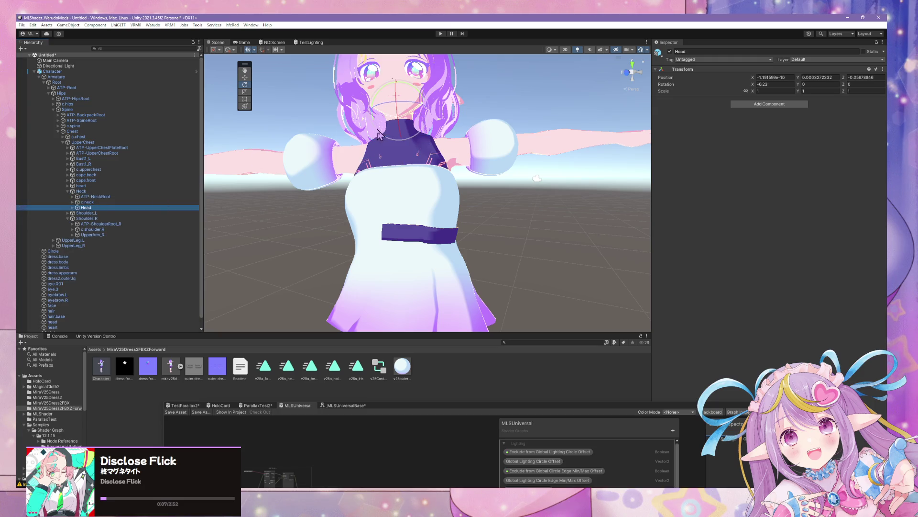
{"action": "mouse_move", "coordinate": [394, 114]}
{"action": "left_mouse_down"}
{"action": "mouse_move", "coordinate": [469, 148]}
{"action": "mouse_move", "coordinate": [446, 119]}
{"action": "left_mouse_up"}
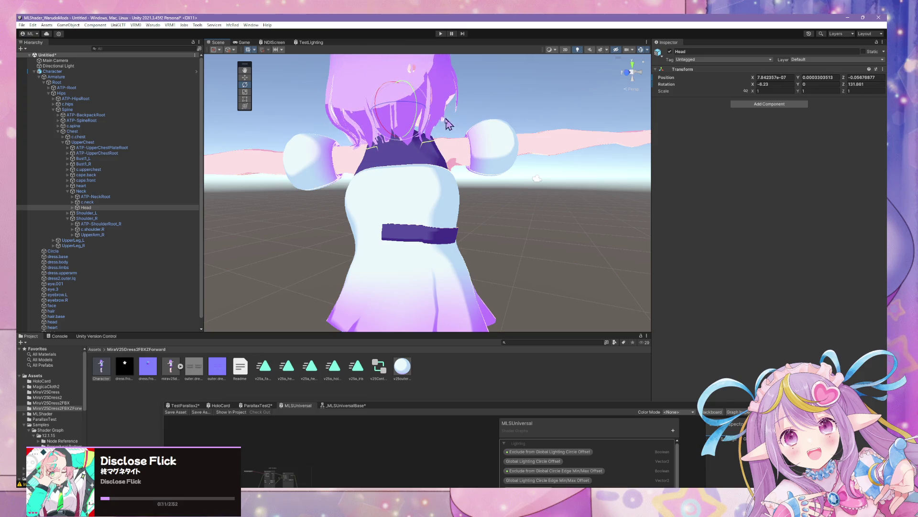
{"action": "mouse_move", "coordinate": [385, 98]}
{"action": "left_mouse_down"}
{"action": "mouse_move", "coordinate": [407, 91]}
{"action": "mouse_move", "coordinate": [433, 103]}
{"action": "mouse_move", "coordinate": [396, 146]}
{"action": "mouse_move", "coordinate": [421, 153]}
{"action": "mouse_move", "coordinate": [380, 199]}
{"action": "mouse_move", "coordinate": [393, 167]}
{"action": "left_mouse_up"}
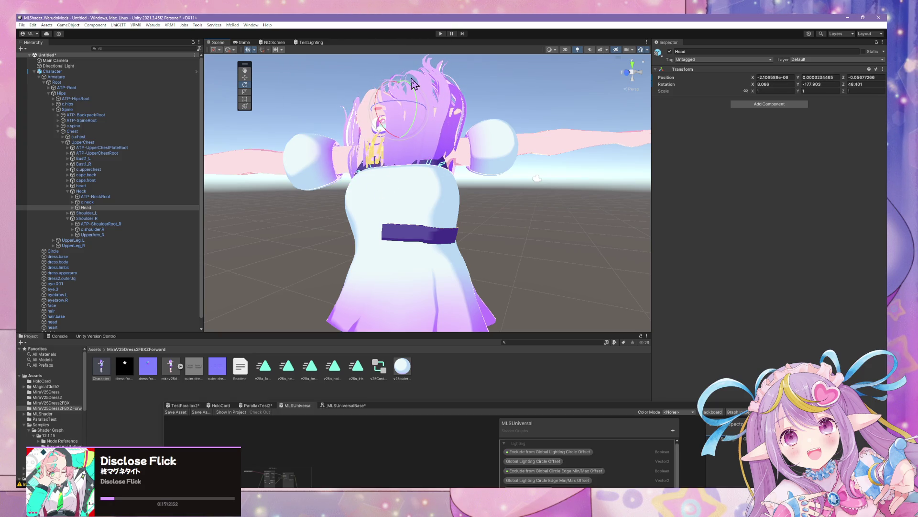
{"action": "key", "text": "ctrl+z"}
{"action": "key", "text": "ctrl+z"}
{"action": "key", "text": "ctrl+z"}
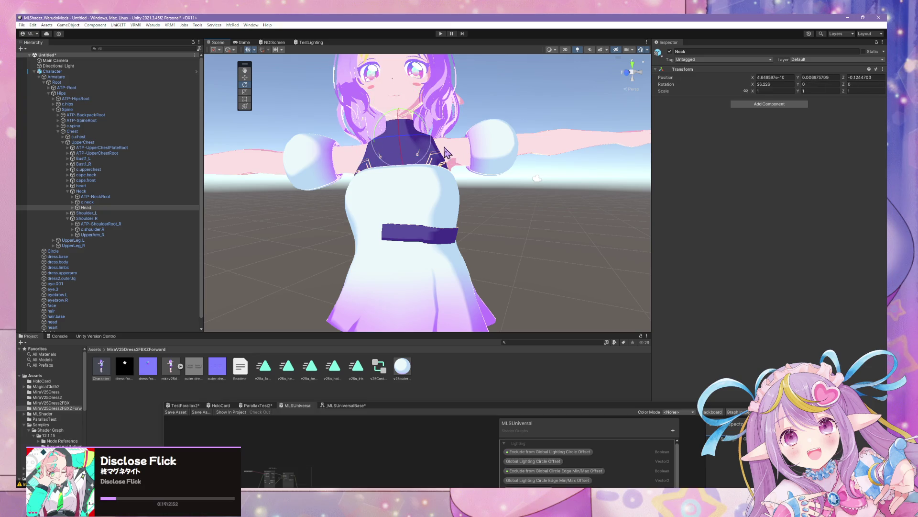
{"action": "key", "text": "ctrl+z"}
{"action": "key", "text": "ctrl+z"}
{"action": "key", "text": "ctrl+z"}
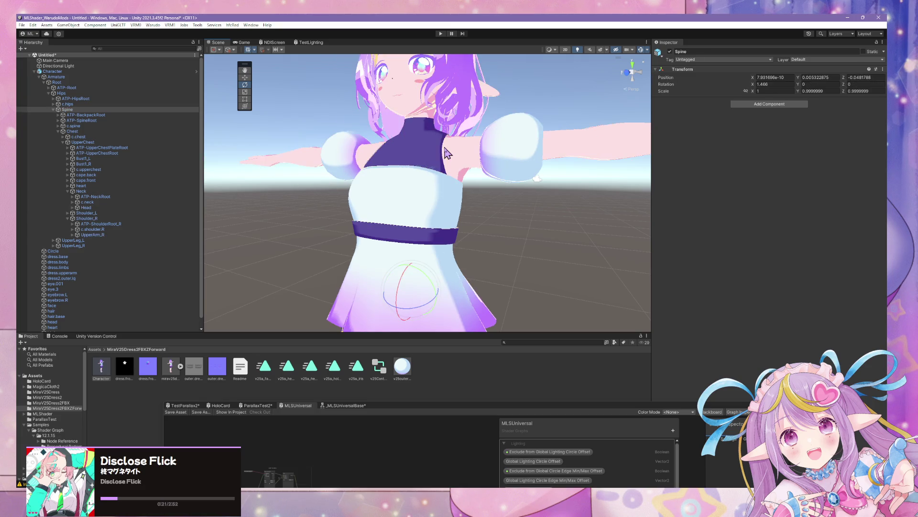
{"action": "key", "text": "ctrl+z"}
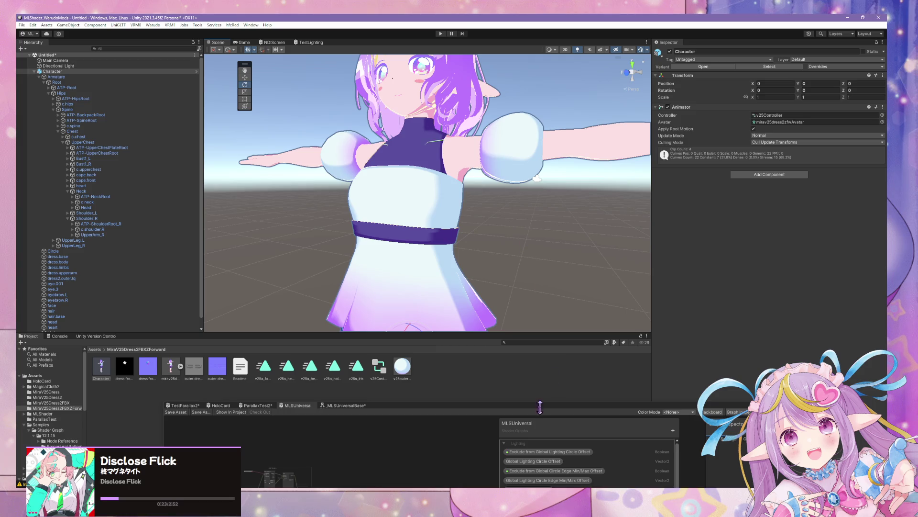
- Select the belt Circle, collapse its DataTransfer panel and hide its Solidify modifier in the viewport
{"action": "left_click", "coordinate": [447, 441]}
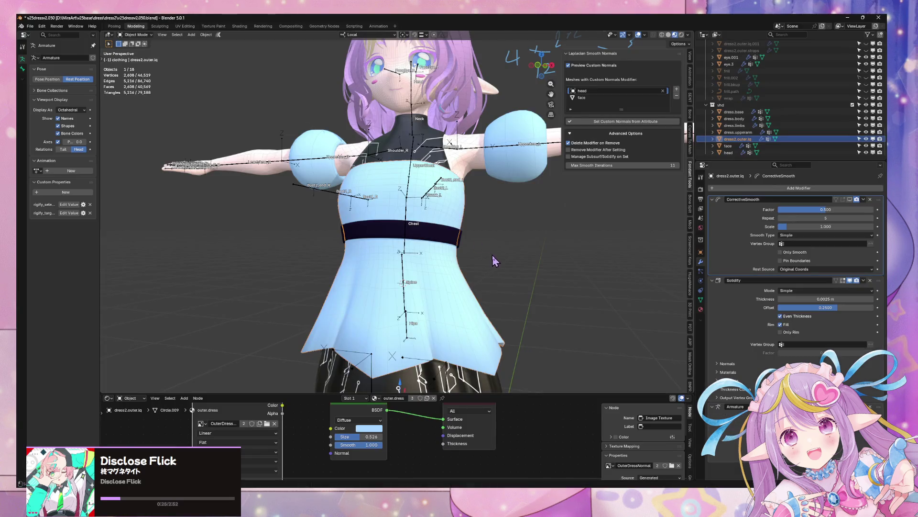
{"action": "mouse_move", "coordinate": [297, 263]}
{"action": "middle_mouse_down"}
{"action": "mouse_move", "coordinate": [430, 258]}
{"action": "mouse_move", "coordinate": [474, 270]}
{"action": "middle_mouse_up"}
{"action": "left_click", "coordinate": [396, 250]}
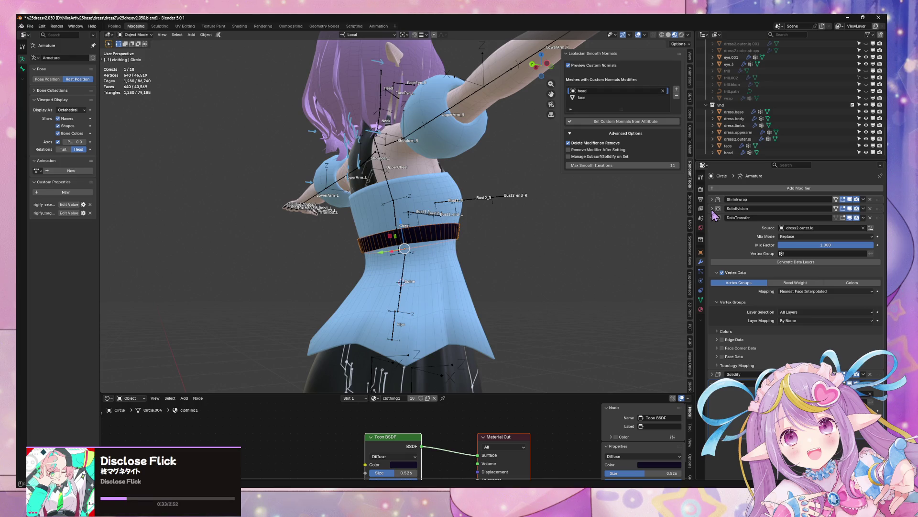
{"action": "middle_click_drag", "start_coordinate": [577, 222], "coordinate": [462, 231]}
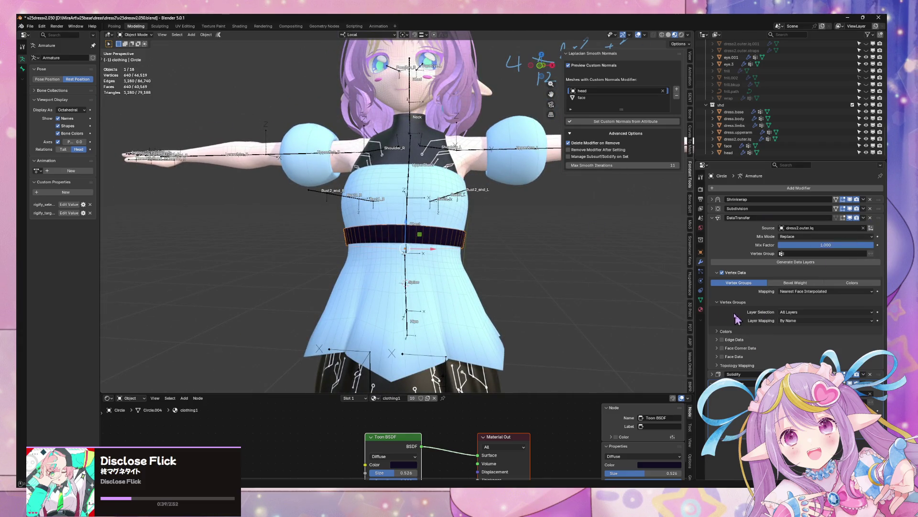
{"action": "left_click", "coordinate": [712, 218]}
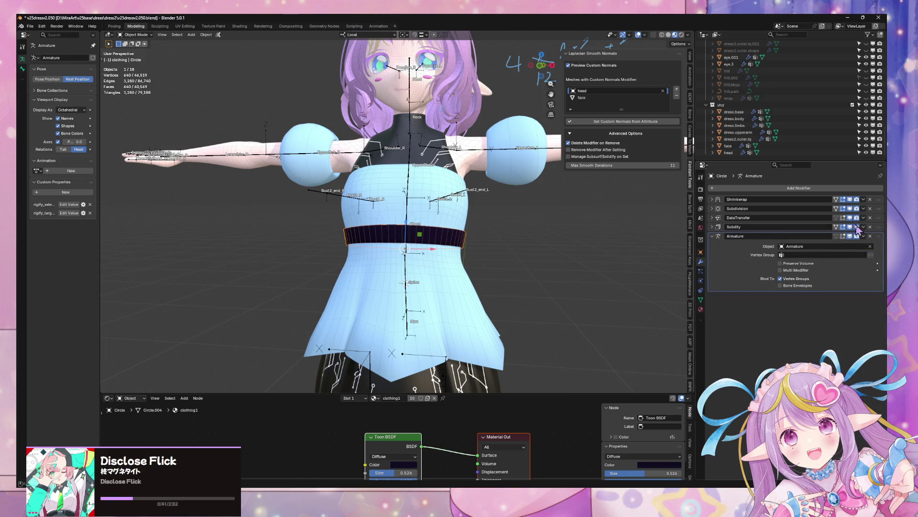
{"action": "left_click", "coordinate": [840, 219]}
{"action": "left_click", "coordinate": [850, 226]}
{"action": "middle_click_drag", "start_coordinate": [625, 234], "coordinate": [534, 238]}
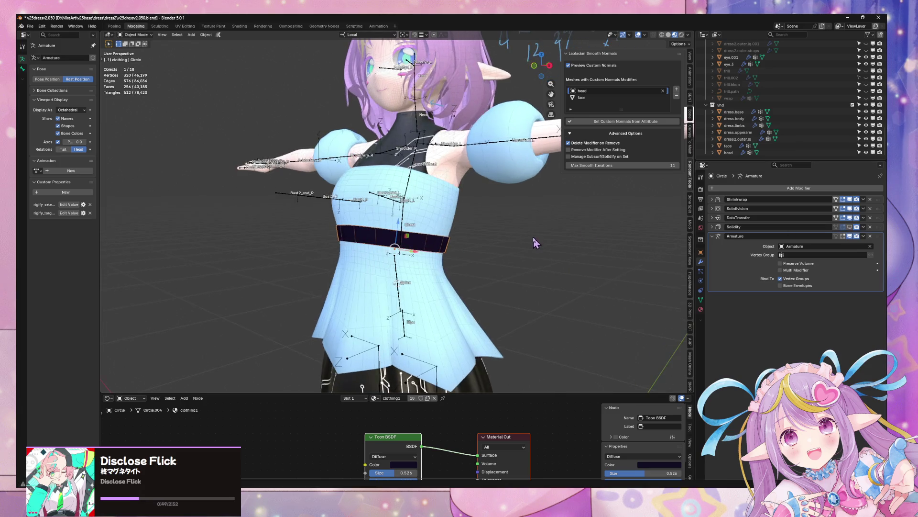
{"action": "left_click", "coordinate": [136, 34]}
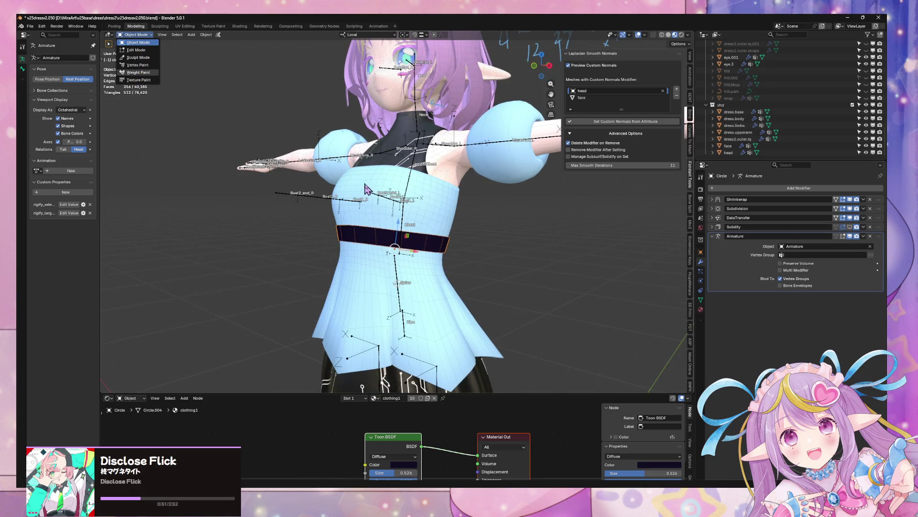
- Put the armature in Pose Mode and twist the Chest bone about its local Y axis
{"action": "left_click", "coordinate": [348, 203]}
{"action": "left_click", "coordinate": [136, 35]}
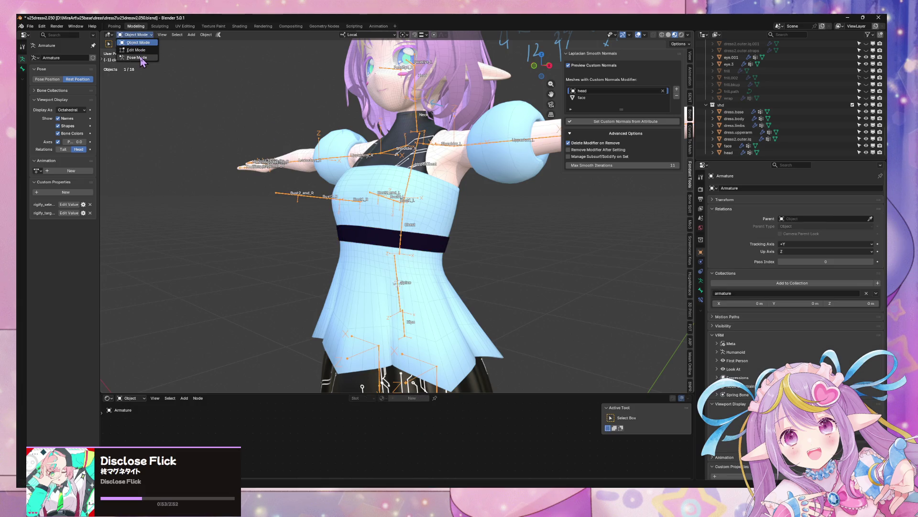
{"action": "left_click", "coordinate": [138, 58]}
{"action": "left_click", "coordinate": [404, 223]}
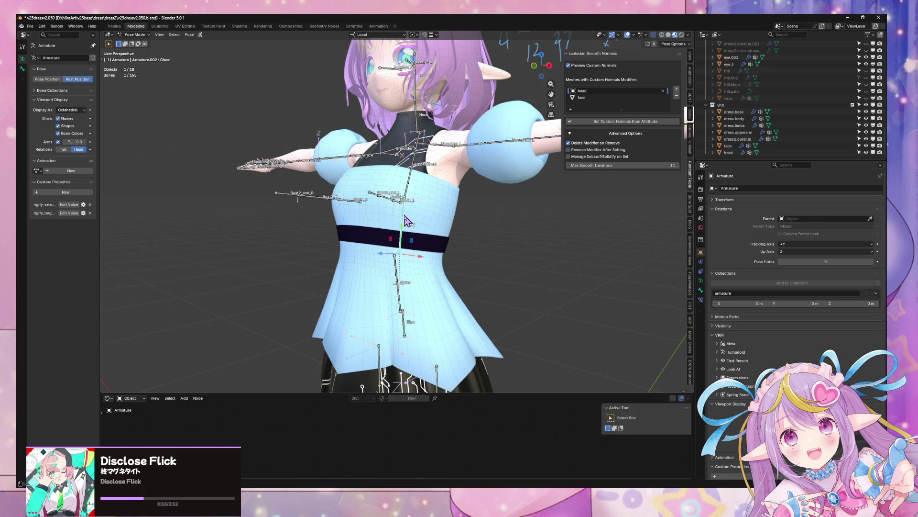
{"action": "key", "text": "r"}
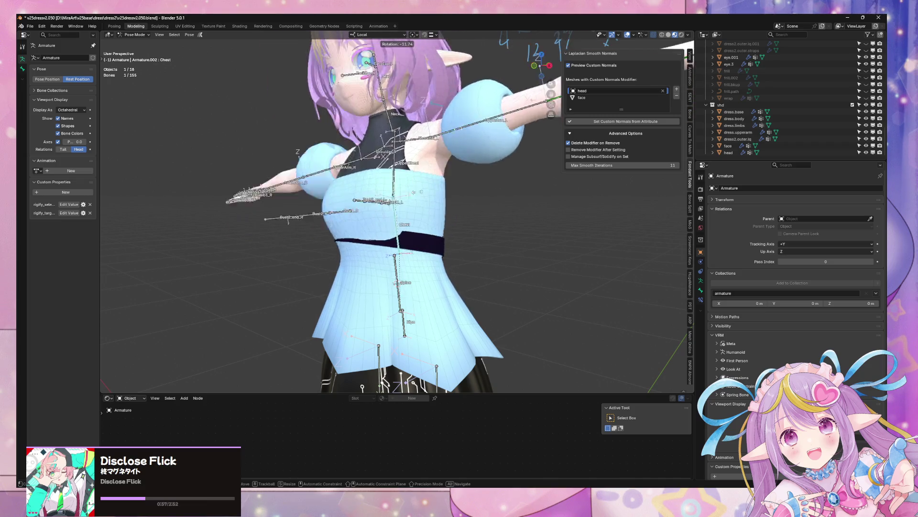
{"action": "key", "text": "y"}
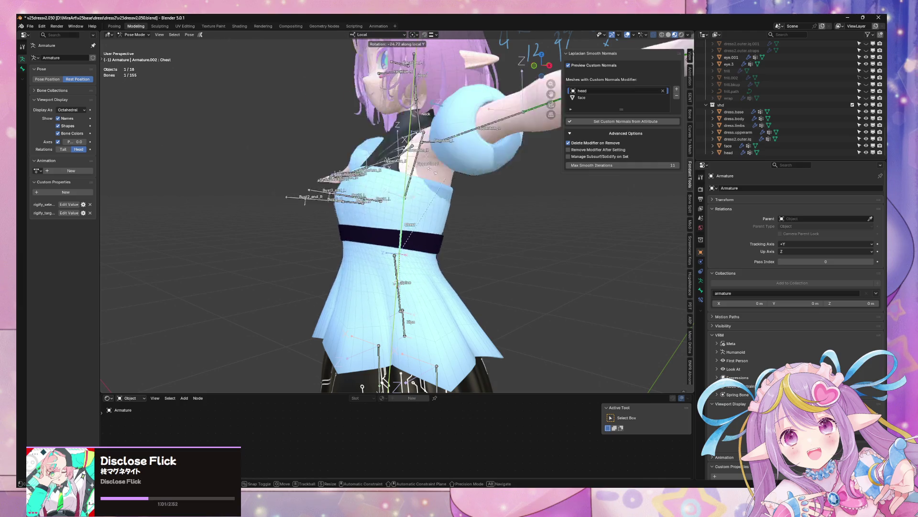
{"action": "left_click", "coordinate": [154, 165]}
{"action": "middle_click_drag", "start_coordinate": [478, 239], "coordinate": [412, 240]}
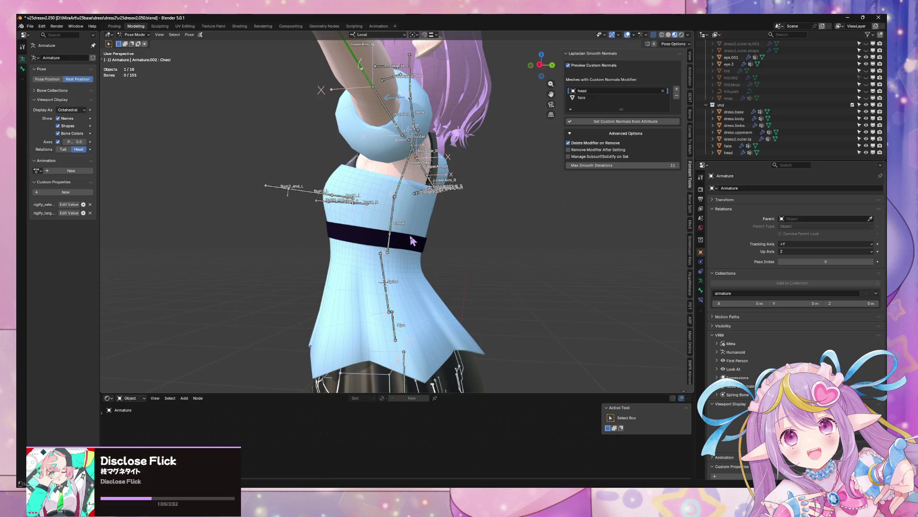
- Return to Object Mode and select the belt Circle
{"action": "left_click", "coordinate": [134, 34]}
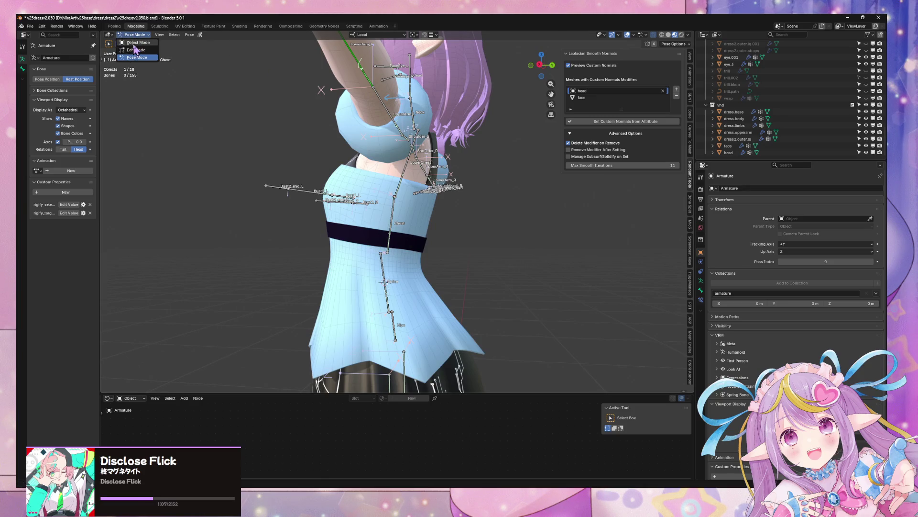
{"action": "left_click", "coordinate": [137, 43]}
{"action": "left_click", "coordinate": [419, 246]}
- Tilt the belt -2.16° about local X and nudge it about 0.011 m along Y
{"action": "key", "text": "r"}
{"action": "key", "text": "x"}
{"action": "key", "text": "x"}
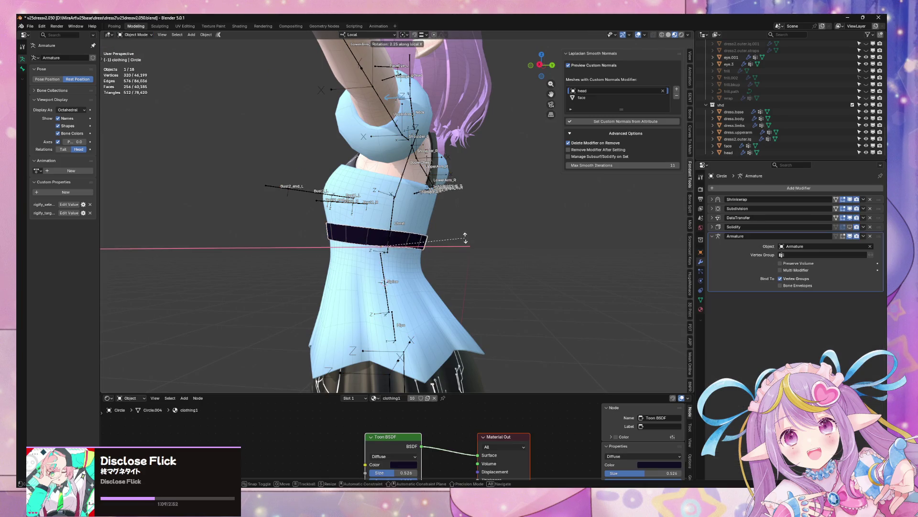
{"action": "left_click", "coordinate": [466, 244]}
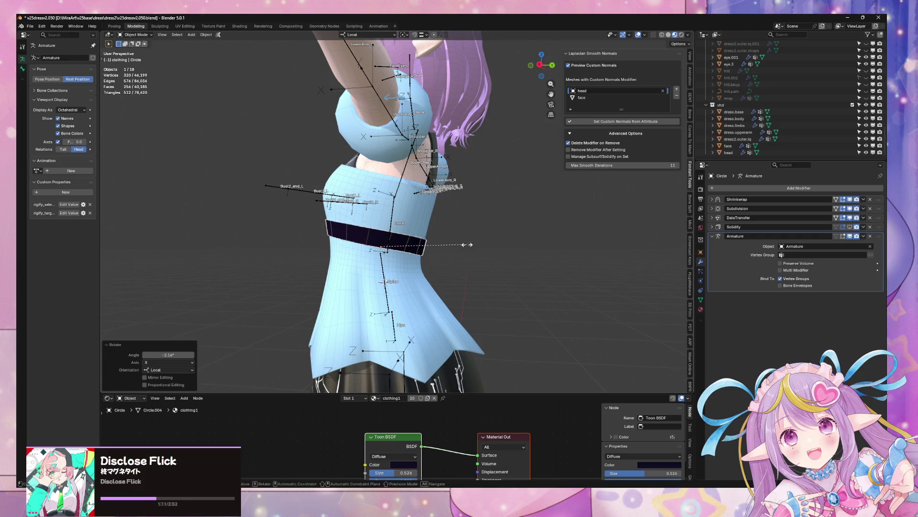
{"action": "key", "text": "s"}
{"action": "key", "text": "y"}
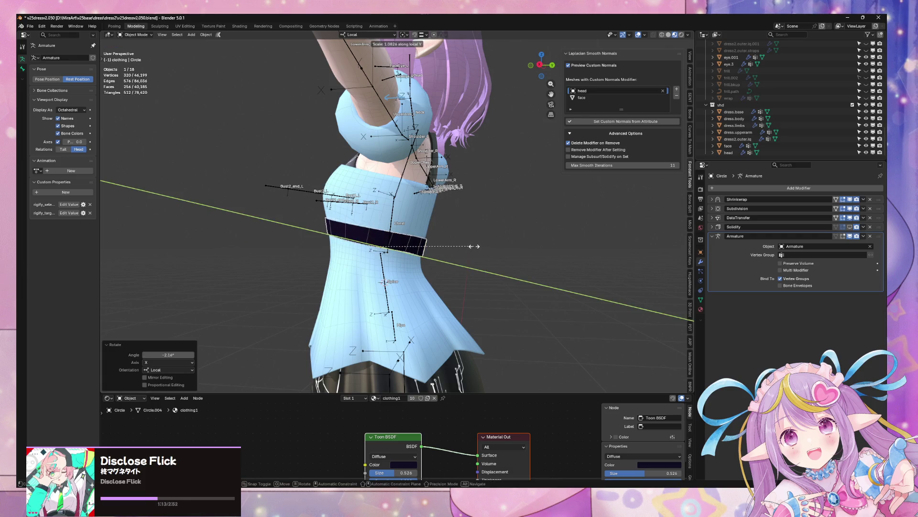
{"action": "right_click", "coordinate": [484, 251]}
{"action": "key", "text": "g"}
{"action": "key", "text": "y"}
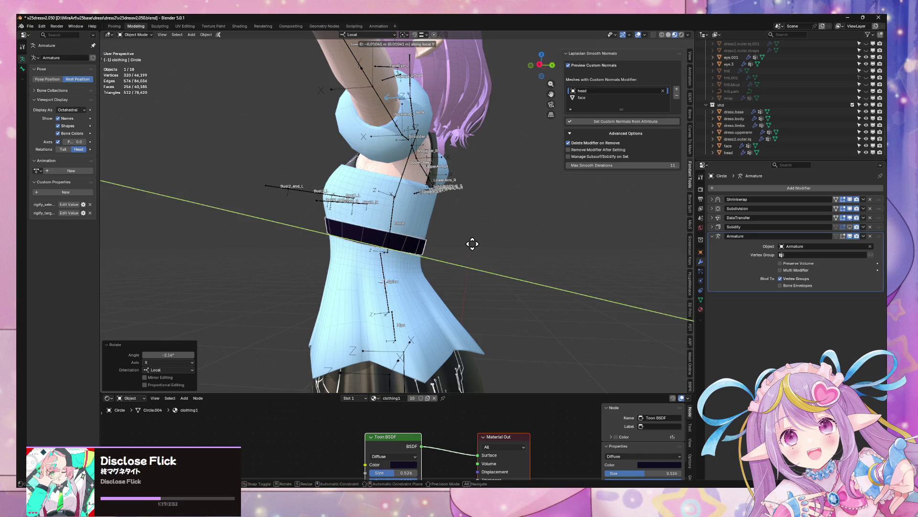
{"action": "left_click", "coordinate": [472, 244]}
{"action": "mouse_move", "coordinate": [472, 244]}
{"action": "middle_mouse_down"}
{"action": "mouse_move", "coordinate": [376, 224]}
{"action": "mouse_move", "coordinate": [294, 226]}
{"action": "mouse_move", "coordinate": [426, 205]}
{"action": "mouse_move", "coordinate": [485, 220]}
{"action": "middle_mouse_up"}
- Enter and leave the belt's Edit Mode, then toggle its Solidify viewport display off and back on
{"action": "key", "text": "Tab"}
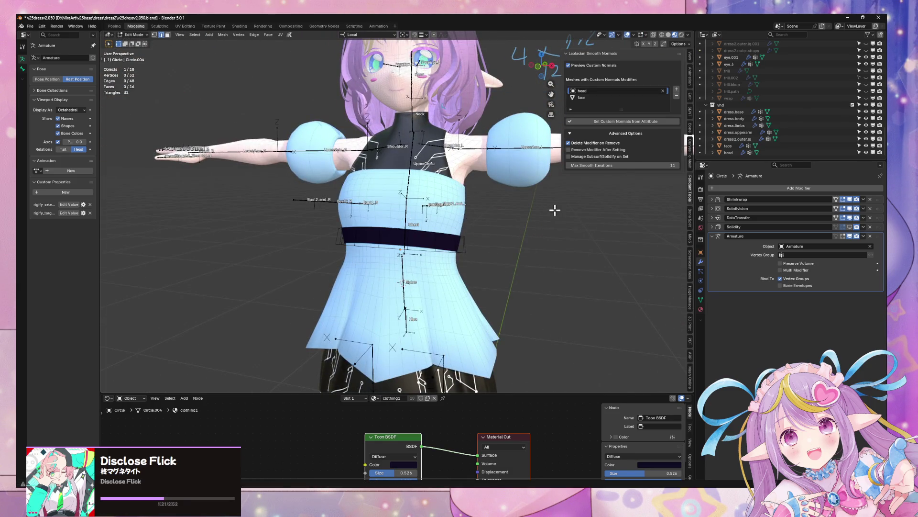
{"action": "mouse_move", "coordinate": [555, 209]}
{"action": "middle_mouse_down"}
{"action": "mouse_move", "coordinate": [545, 217]}
{"action": "mouse_move", "coordinate": [562, 209]}
{"action": "middle_mouse_up"}
{"action": "key", "text": "Tab"}
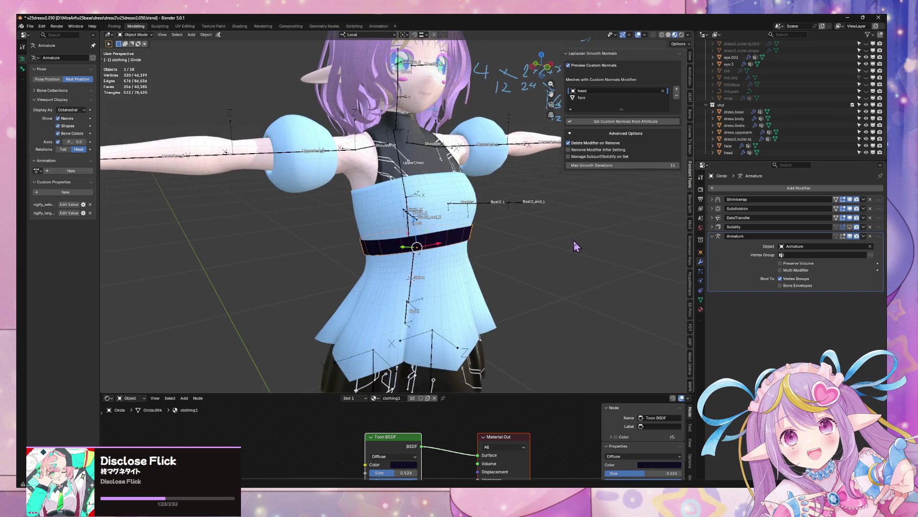
{"action": "mouse_move", "coordinate": [573, 240]}
{"action": "middle_mouse_down"}
{"action": "mouse_move", "coordinate": [432, 185]}
{"action": "mouse_move", "coordinate": [639, 233]}
{"action": "middle_mouse_up"}
{"action": "left_click", "coordinate": [712, 227]}
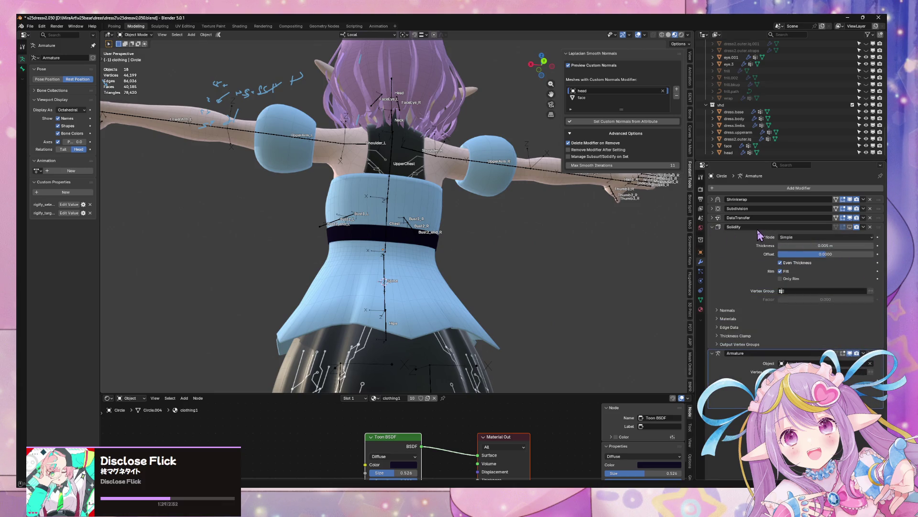
{"action": "left_click", "coordinate": [849, 227]}
{"action": "left_click", "coordinate": [850, 228]}
- Select the armature and switch it to Pose Mode
{"action": "left_click", "coordinate": [392, 214]}
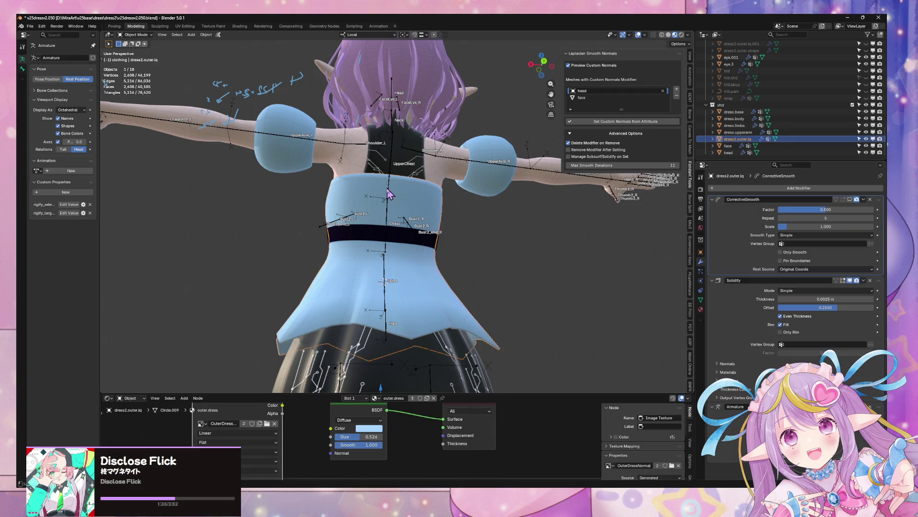
{"action": "left_click", "coordinate": [389, 193]}
{"action": "left_click", "coordinate": [120, 35]}
{"action": "left_click", "coordinate": [136, 60]}
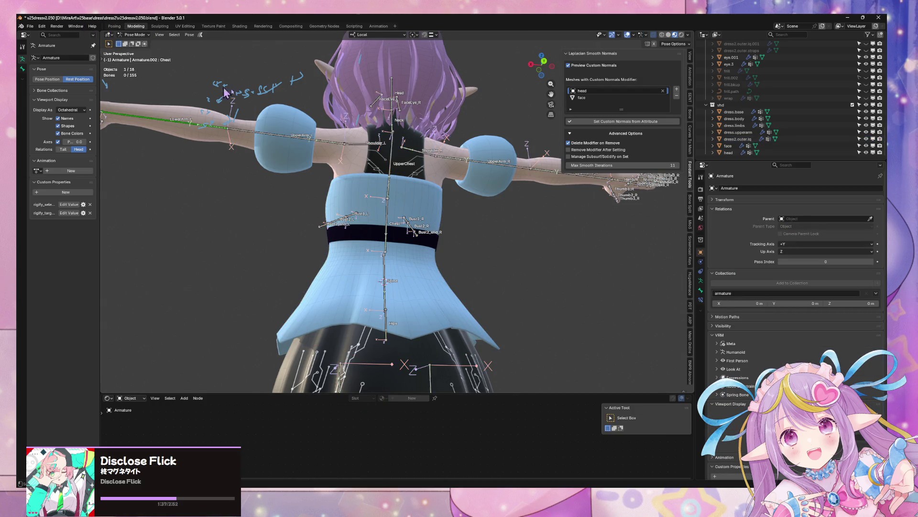
- Test-rotate the Chest bone about its local Y axis, then deselect it
{"action": "middle_click_drag", "start_coordinate": [383, 225], "coordinate": [392, 231]}
{"action": "left_click", "coordinate": [392, 232]}
{"action": "key", "text": "r"}
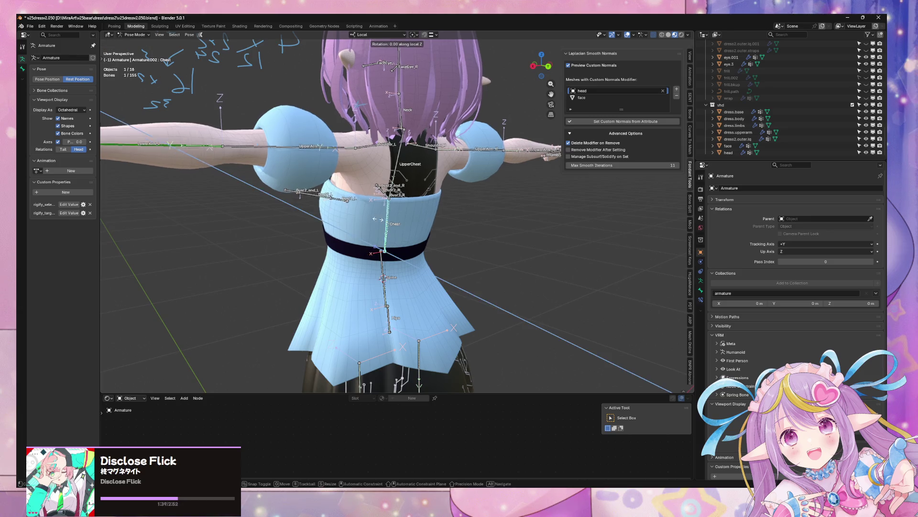
{"action": "key", "text": "y"}
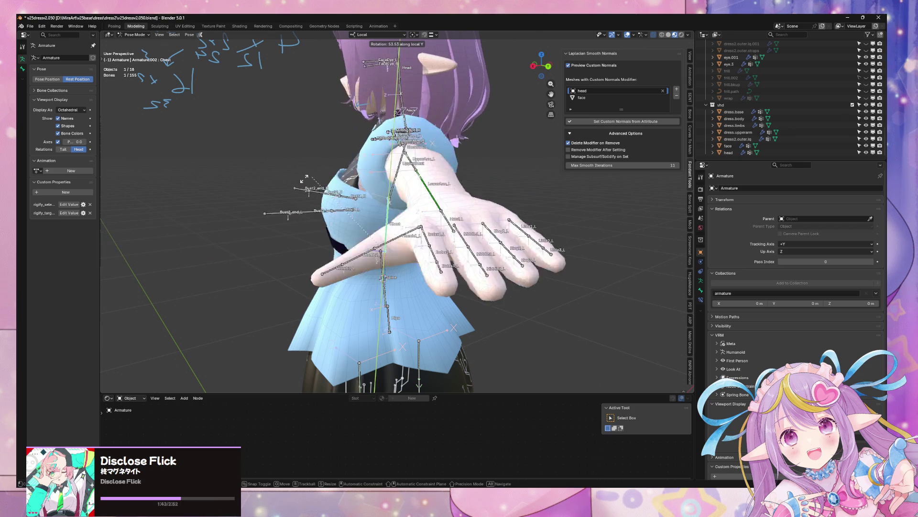
{"action": "left_click", "coordinate": [324, 183]}
{"action": "middle_click_drag", "start_coordinate": [323, 183], "coordinate": [463, 205]}
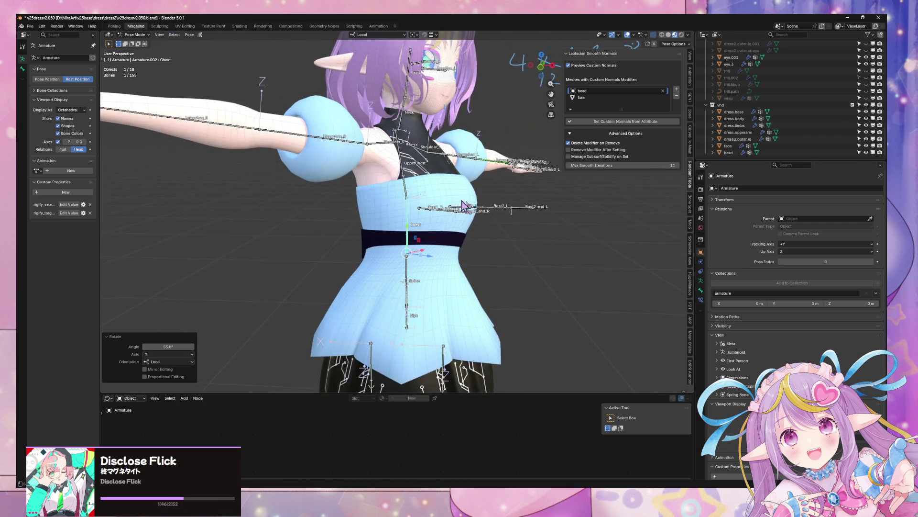
{"action": "left_click", "coordinate": [461, 246]}
- Return to Object Mode and select the belt
{"action": "left_click", "coordinate": [132, 37]}
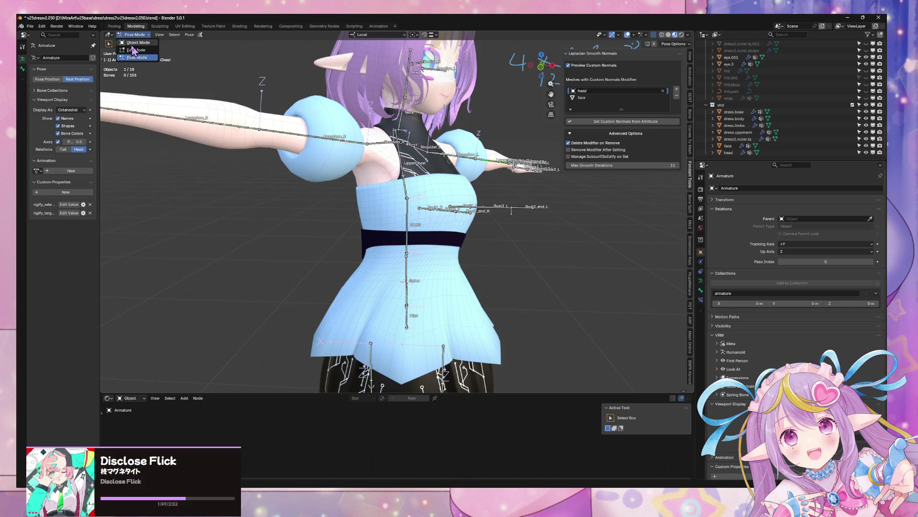
{"action": "left_click", "coordinate": [136, 44]}
{"action": "left_click", "coordinate": [441, 245]}
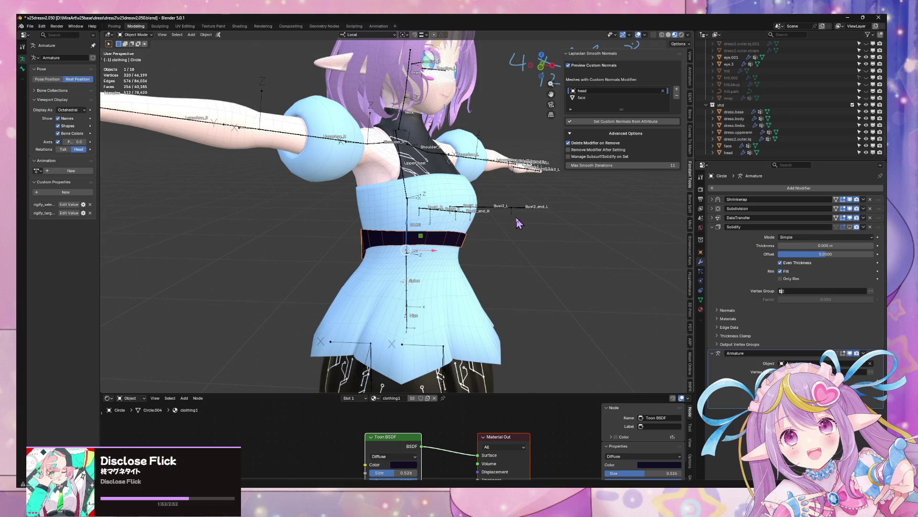
- Show the belt's 0.005 m Solidify thickness again and expand DataTransfer's vertex mapping choices
{"action": "mouse_move", "coordinate": [545, 212]}
{"action": "middle_mouse_down"}
{"action": "mouse_move", "coordinate": [486, 199]}
{"action": "mouse_move", "coordinate": [509, 196]}
{"action": "middle_mouse_up"}
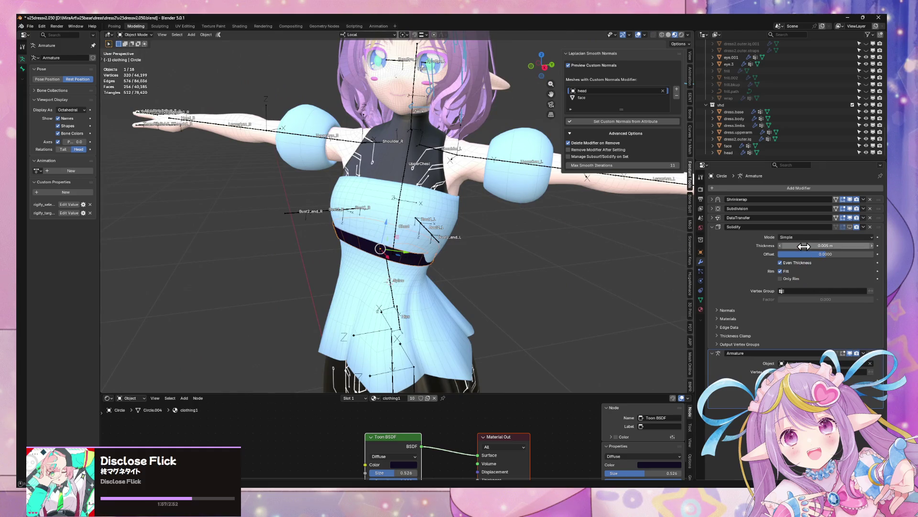
{"action": "left_click", "coordinate": [851, 228]}
{"action": "left_click", "coordinate": [851, 228]}
{"action": "left_click", "coordinate": [851, 228]}
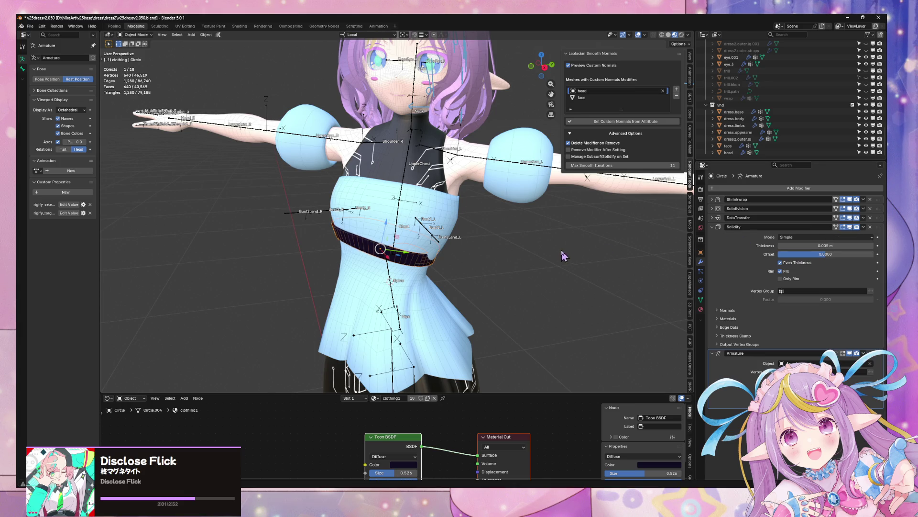
{"action": "mouse_move", "coordinate": [563, 255]}
{"action": "middle_mouse_down"}
{"action": "mouse_move", "coordinate": [655, 240]}
{"action": "mouse_move", "coordinate": [119, 245]}
{"action": "mouse_move", "coordinate": [670, 229]}
{"action": "middle_mouse_up"}
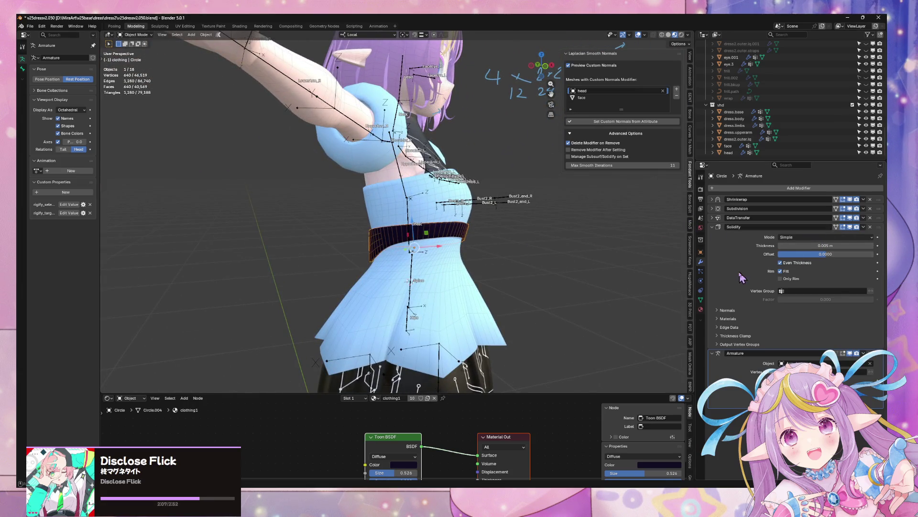
{"action": "left_click", "coordinate": [722, 218], "text": "ctrl"}
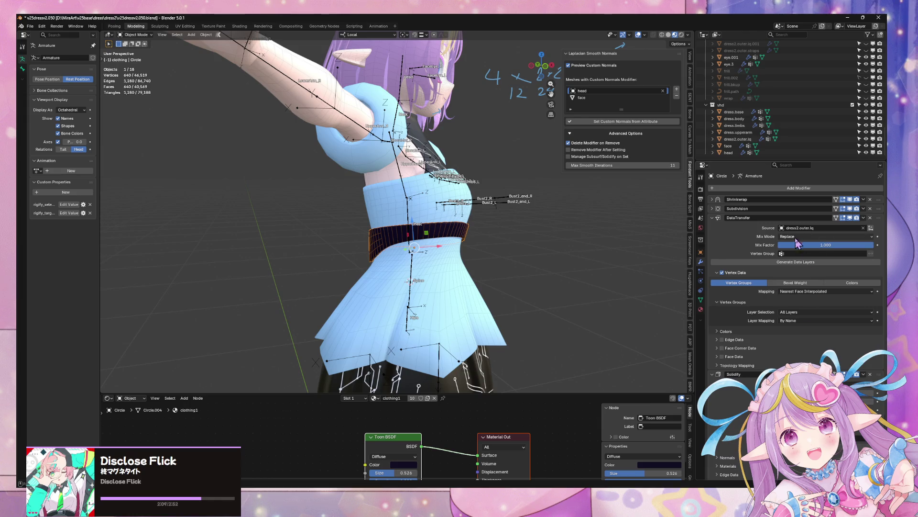
{"action": "left_click", "coordinate": [793, 291]}
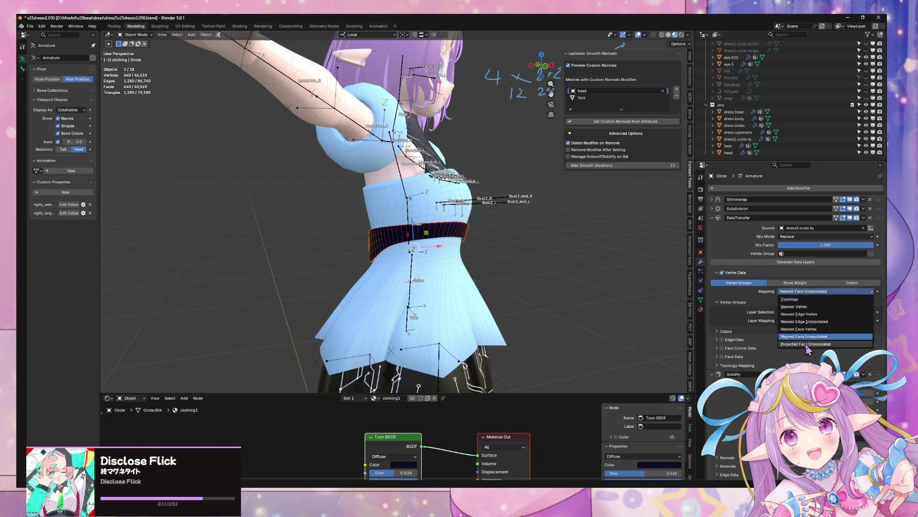
- Try the belt's Projected Face Interpolated, Nearest Edge Interpolated, Nearest Vertex and Topology mappings
{"action": "left_click", "coordinate": [807, 349]}
{"action": "left_click", "coordinate": [813, 291]}
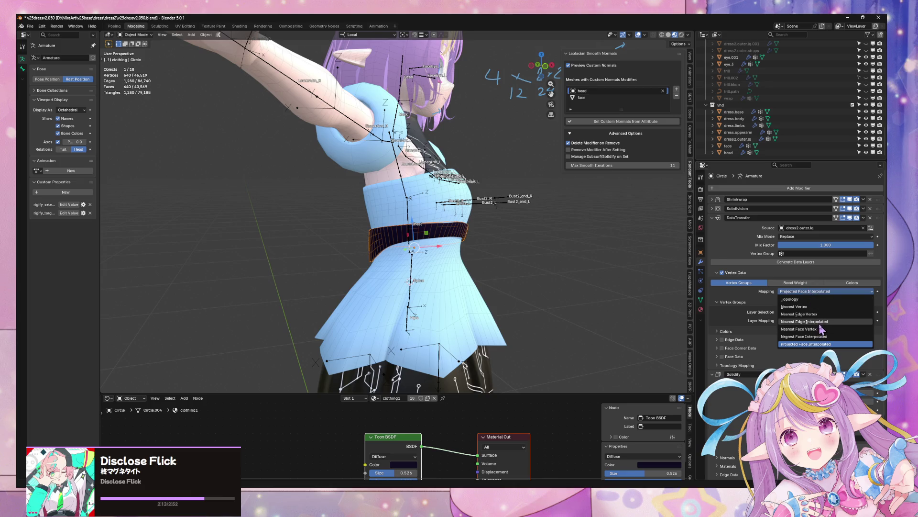
{"action": "left_click", "coordinate": [821, 328]}
{"action": "middle_click_drag", "start_coordinate": [555, 243], "coordinate": [686, 246]}
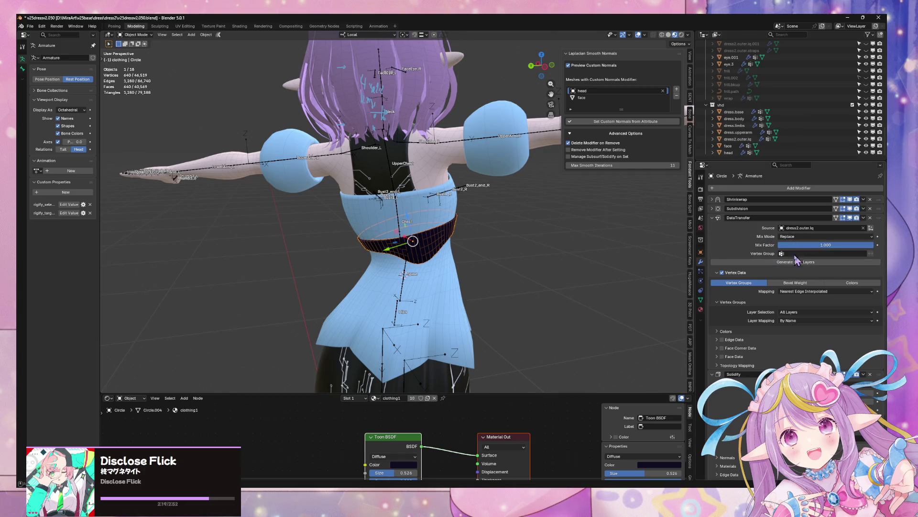
{"action": "left_click", "coordinate": [792, 292]}
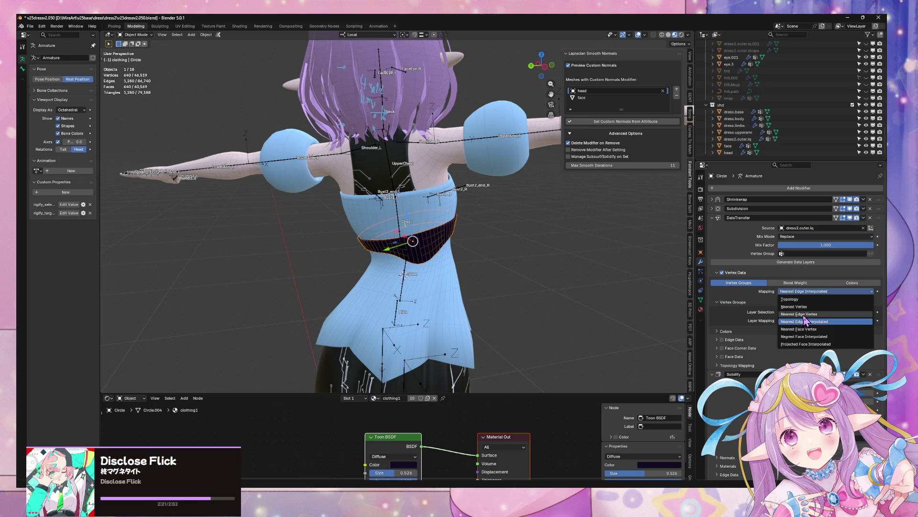
{"action": "left_click", "coordinate": [804, 306]}
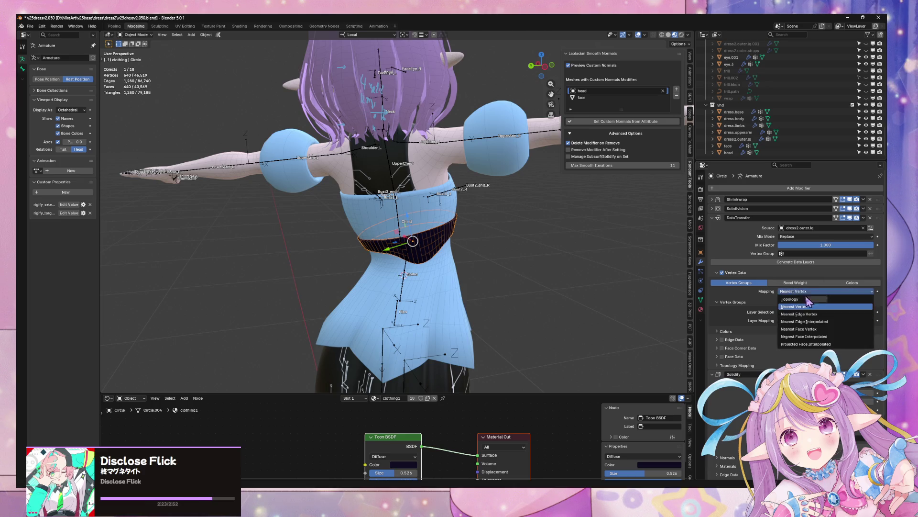
{"action": "left_click", "coordinate": [807, 299]}
{"action": "left_click", "coordinate": [806, 300]}
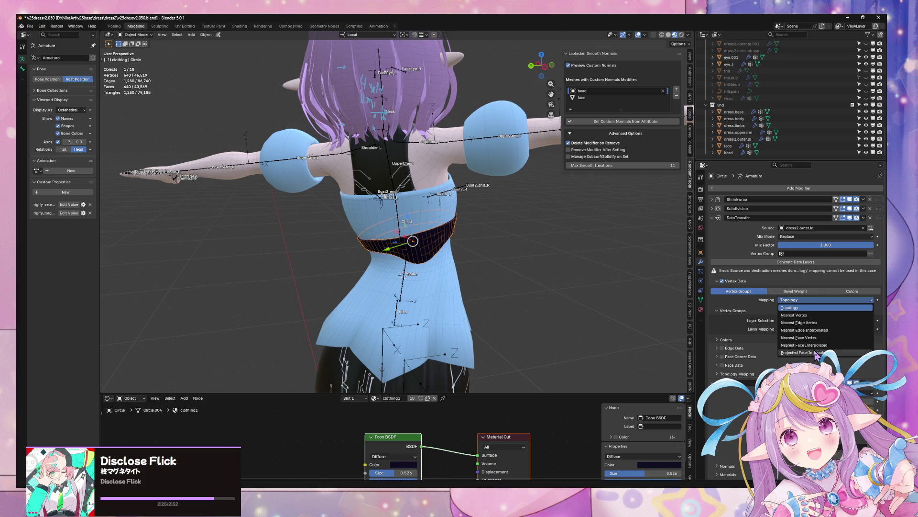
- Try Nearest Face Interpolated and Nearest Face Vertex, settle on Projected Face Interpolated, and view vertex groups
{"action": "left_click", "coordinate": [816, 353]}
{"action": "left_click", "coordinate": [807, 291]}
{"action": "left_click", "coordinate": [810, 336]}
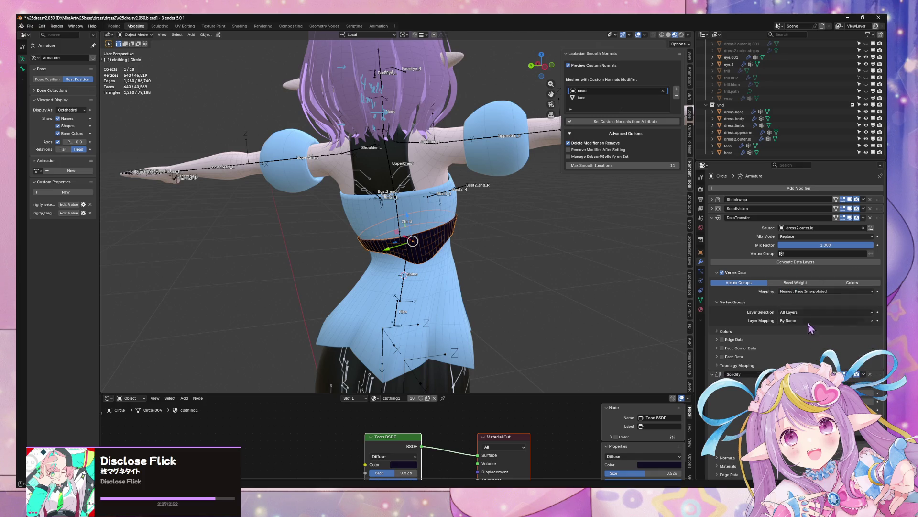
{"action": "left_click", "coordinate": [808, 291]}
{"action": "left_click", "coordinate": [809, 329]}
{"action": "left_click", "coordinate": [804, 292]}
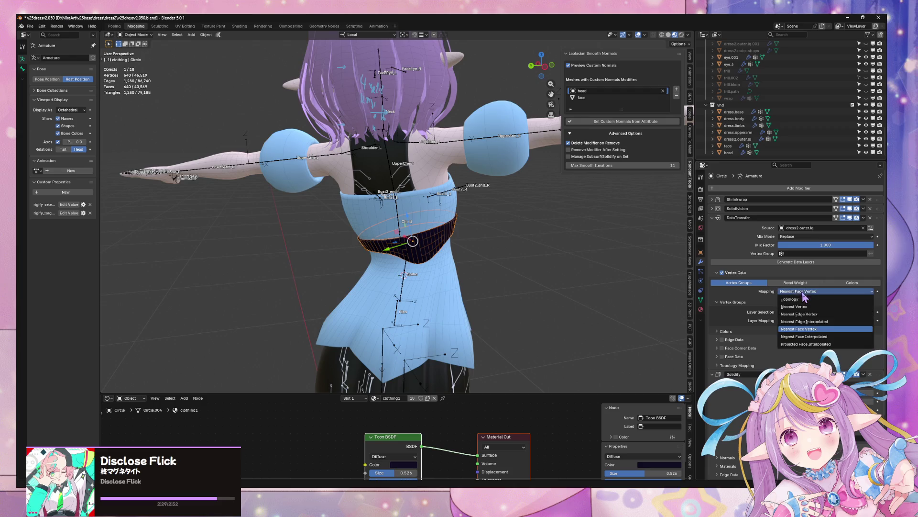
{"action": "left_click", "coordinate": [808, 344]}
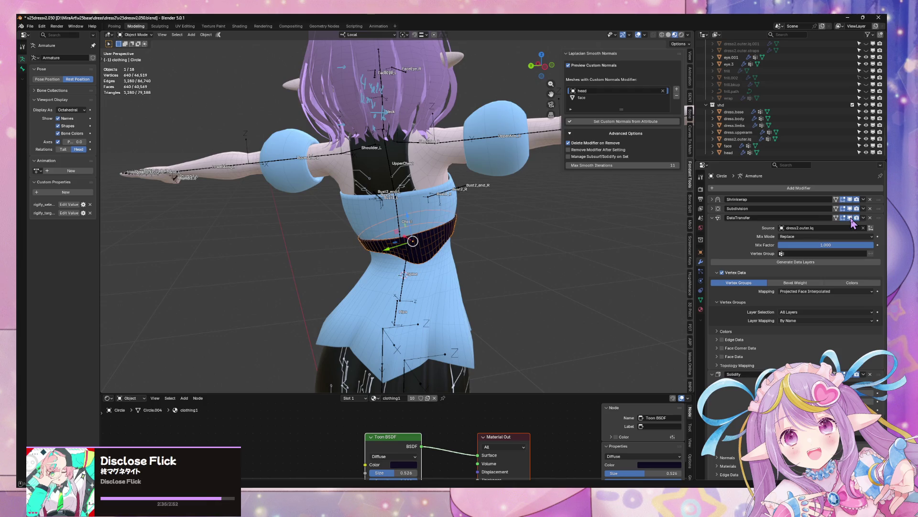
{"action": "left_click", "coordinate": [719, 221]}
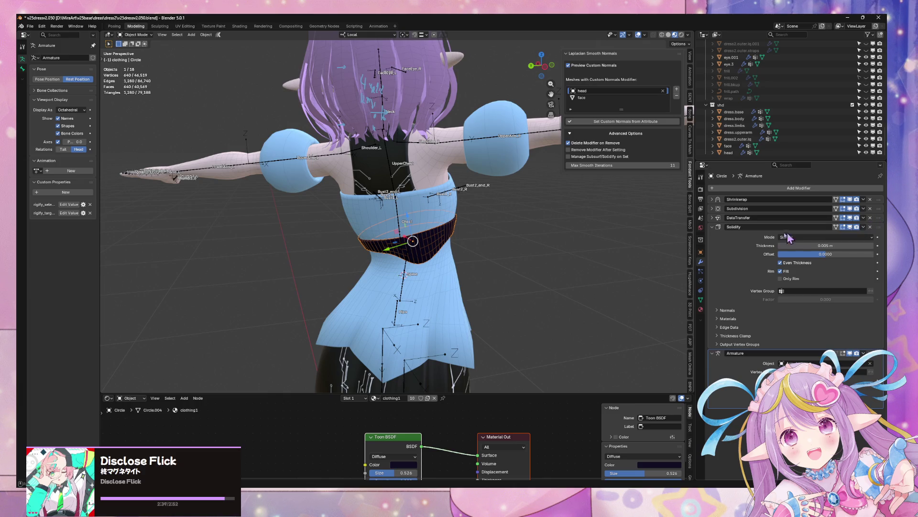
{"action": "left_click", "coordinate": [701, 301]}
- Delete the belt's vertex groups and DataTransfer modifier, then undo those changes
{"action": "left_click", "coordinate": [877, 224]}
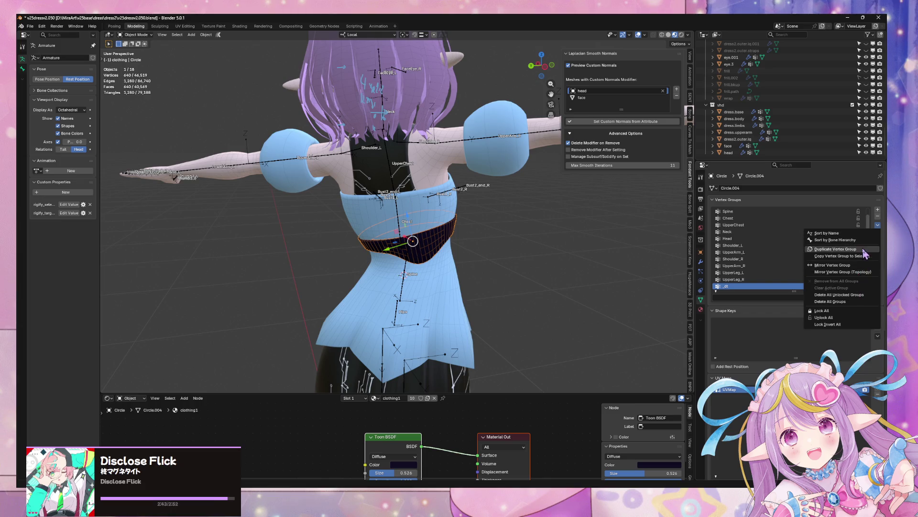
{"action": "left_click", "coordinate": [837, 302]}
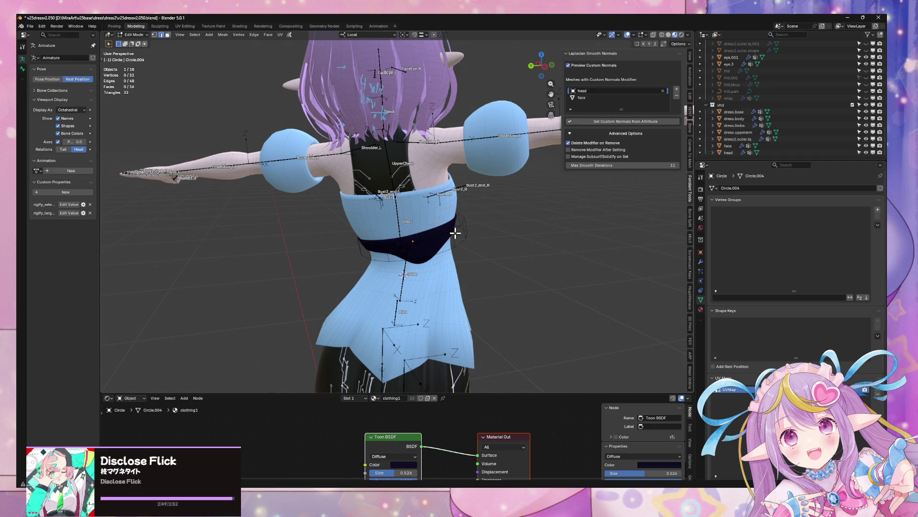
{"action": "left_click", "coordinate": [701, 262]}
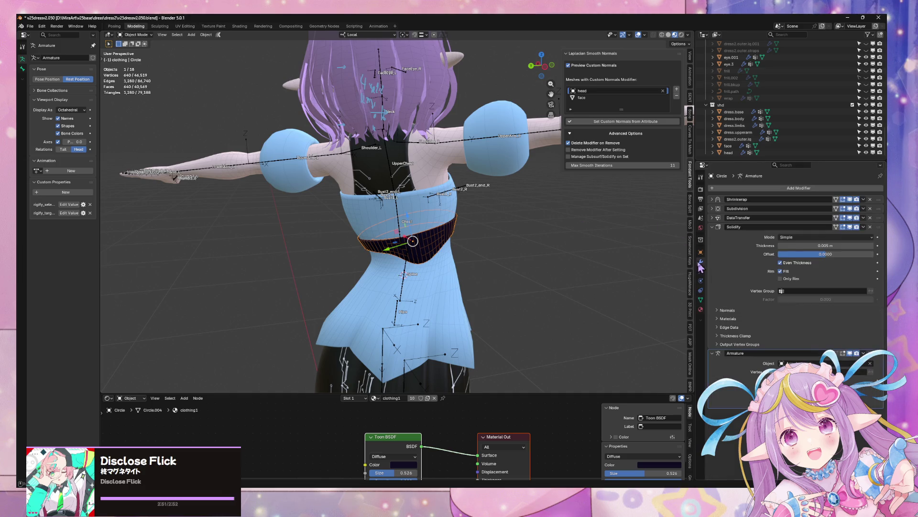
{"action": "left_click", "coordinate": [870, 218]}
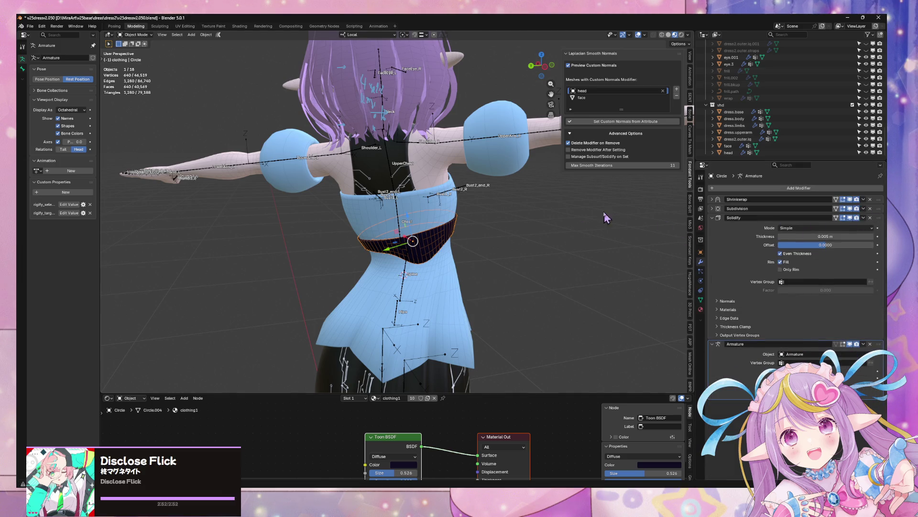
{"action": "key", "text": "ctrl+z"}
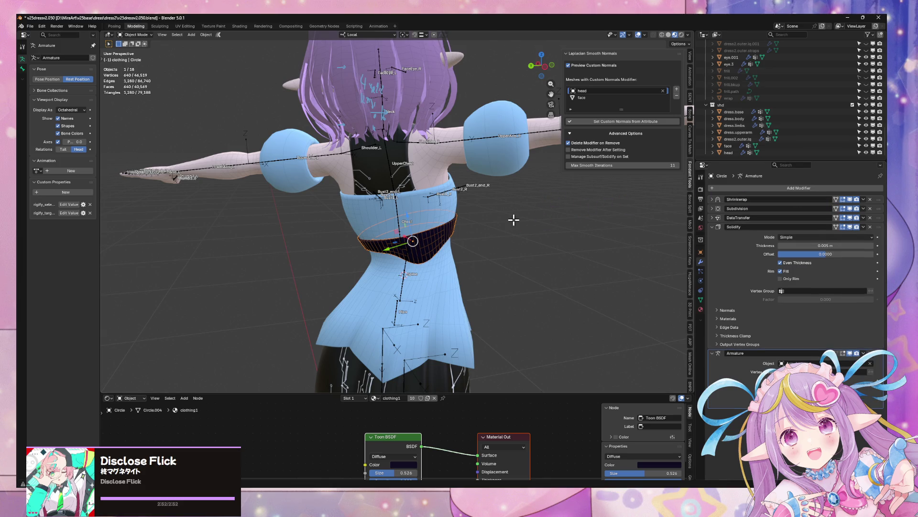
{"action": "key", "text": "ctrl+z"}
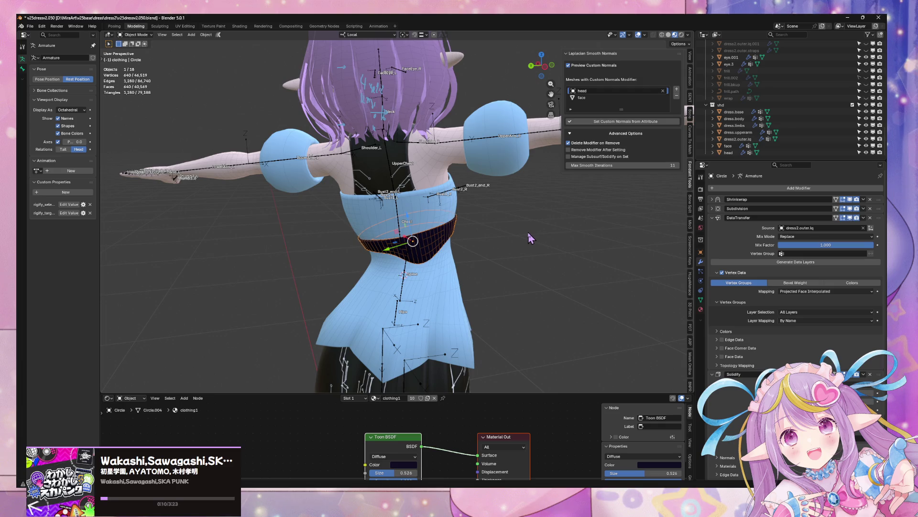
{"action": "key", "text": "ctrl+z"}
- Set the belt's mapping back to Projected Face Interpolated and select the armature
{"action": "left_click", "coordinate": [813, 291]}
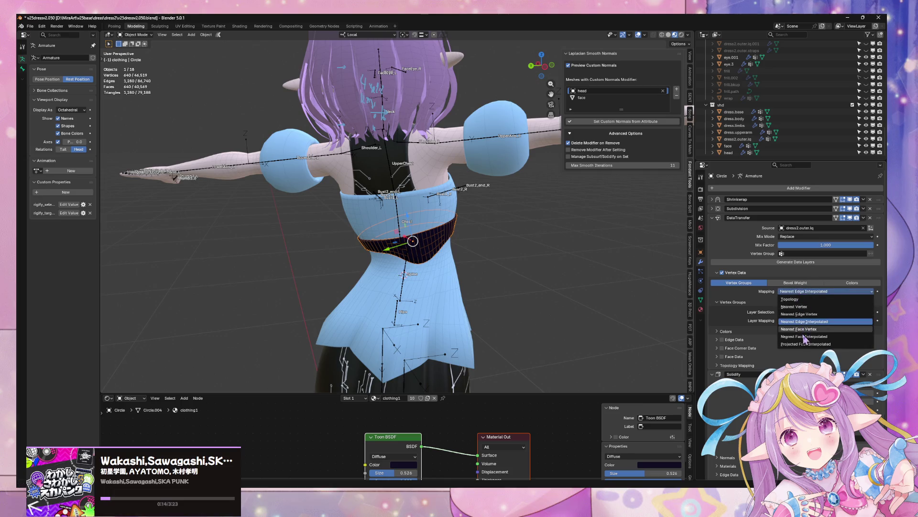
{"action": "left_click", "coordinate": [805, 346]}
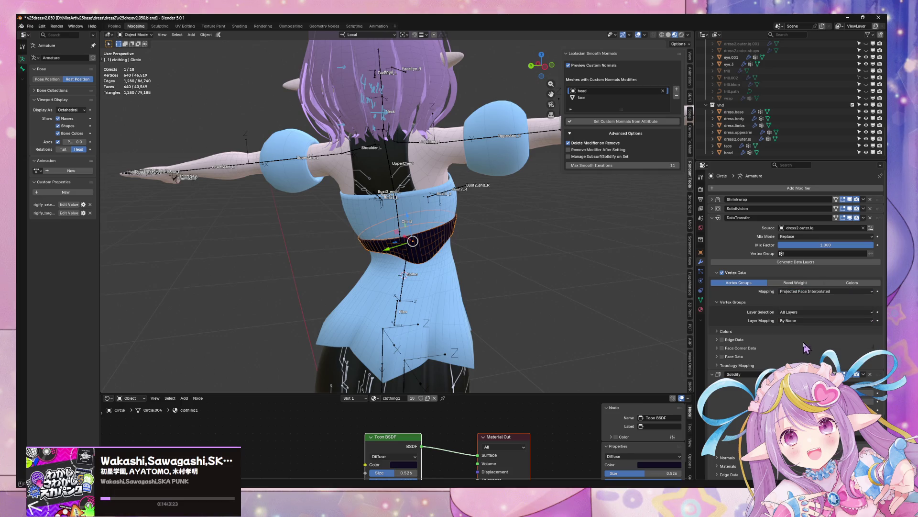
{"action": "left_click", "coordinate": [407, 262]}
{"action": "left_click", "coordinate": [137, 34]}
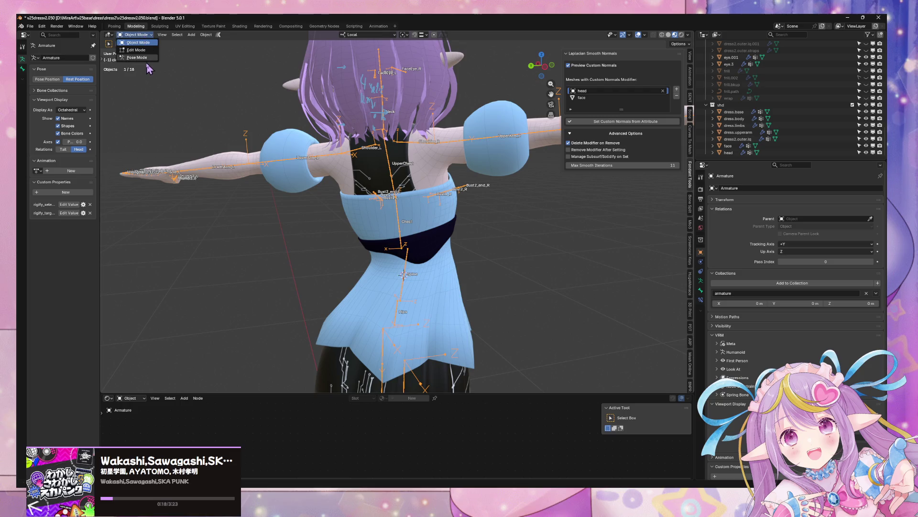
- Select all bones in Pose Mode, return to Object Mode, and delete the belt's Shrinkwrap modifier
{"action": "left_click", "coordinate": [144, 58]}
{"action": "key", "text": "a"}
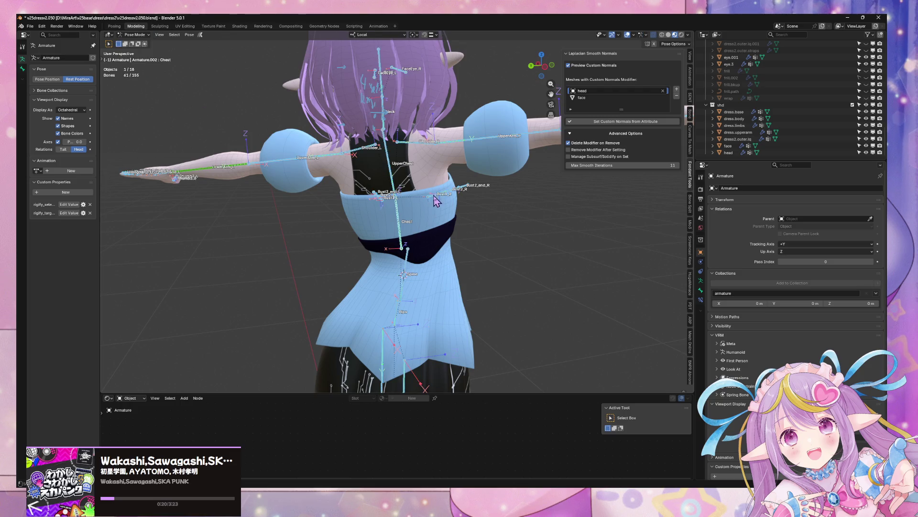
{"action": "middle_click_drag", "start_coordinate": [440, 206], "coordinate": [484, 227]}
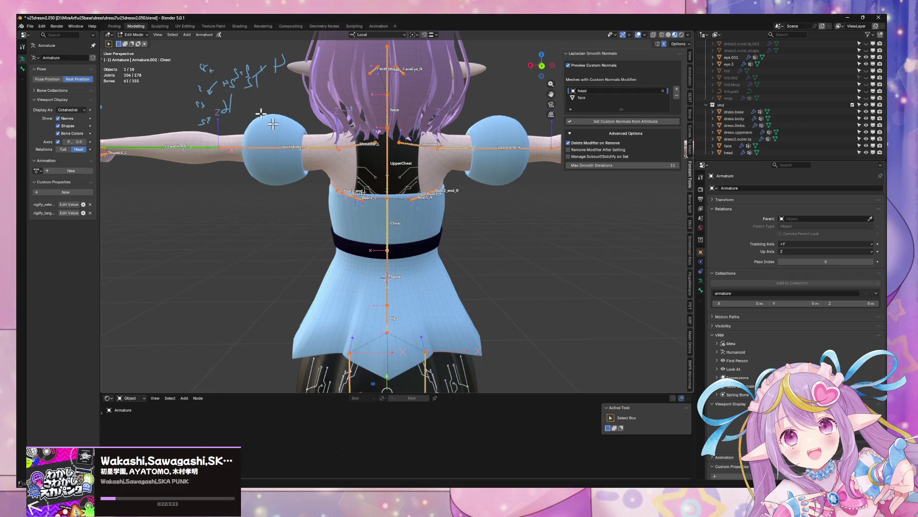
{"action": "left_click", "coordinate": [137, 35]}
{"action": "left_click", "coordinate": [141, 42]}
{"action": "left_click", "coordinate": [472, 260]}
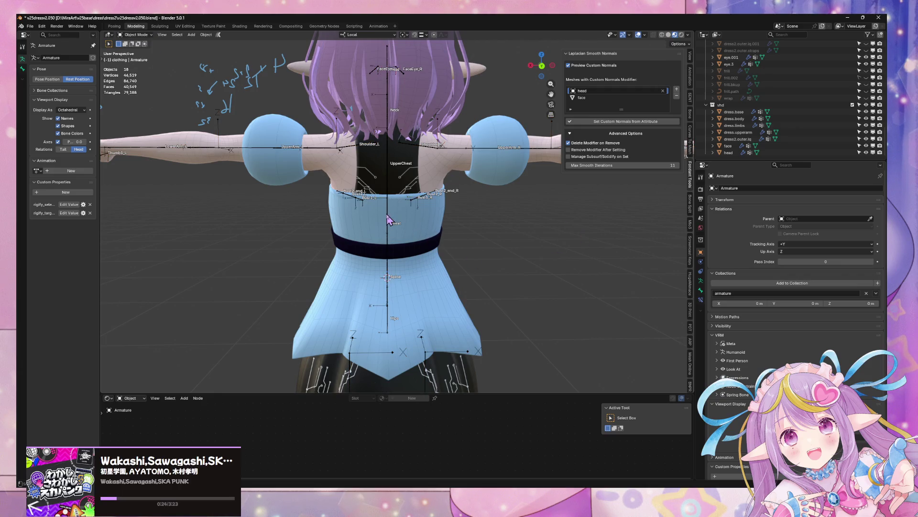
{"action": "left_click", "coordinate": [396, 235]}
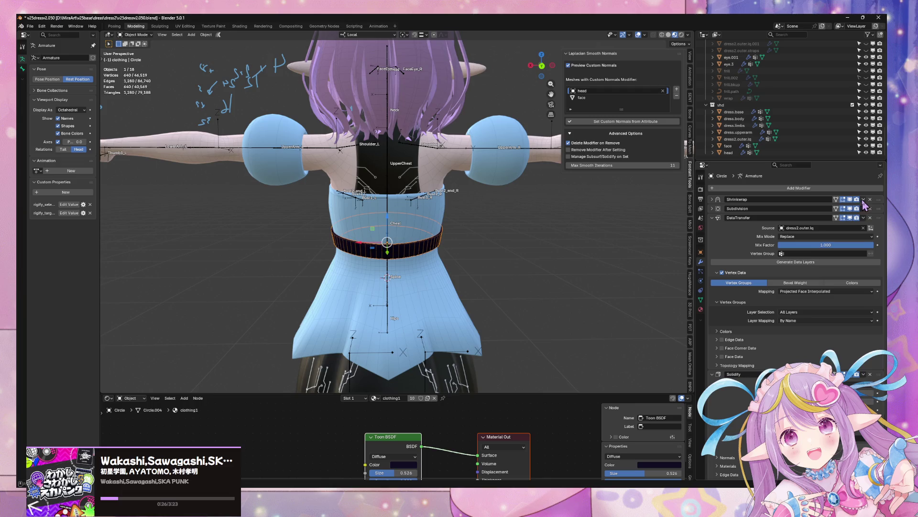
{"action": "left_click", "coordinate": [863, 199]}
{"action": "left_click", "coordinate": [837, 239]}
- Put the armature in Pose Mode and twist the UpperChest bone about its local Y axis
{"action": "mouse_move", "coordinate": [502, 201]}
{"action": "middle_mouse_down"}
{"action": "mouse_move", "coordinate": [520, 225]}
{"action": "mouse_move", "coordinate": [483, 230]}
{"action": "mouse_move", "coordinate": [575, 234]}
{"action": "mouse_move", "coordinate": [503, 244]}
{"action": "middle_mouse_up"}
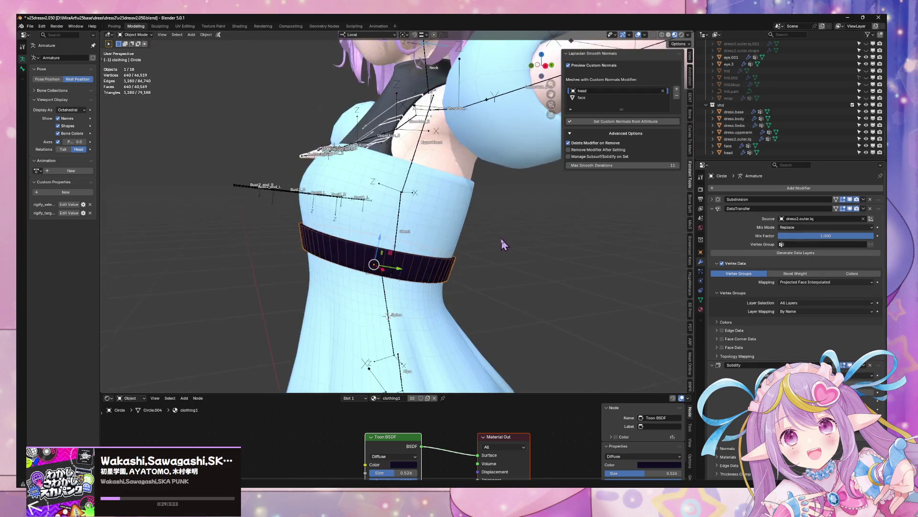
{"action": "left_click", "coordinate": [410, 220]}
{"action": "left_click", "coordinate": [401, 215]}
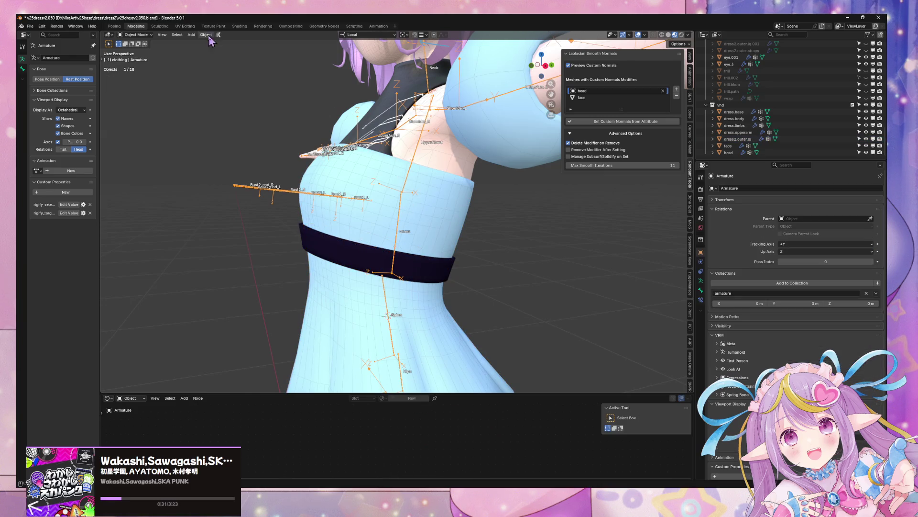
{"action": "left_click", "coordinate": [135, 35]}
{"action": "left_click", "coordinate": [136, 60]}
{"action": "key", "text": "r"}
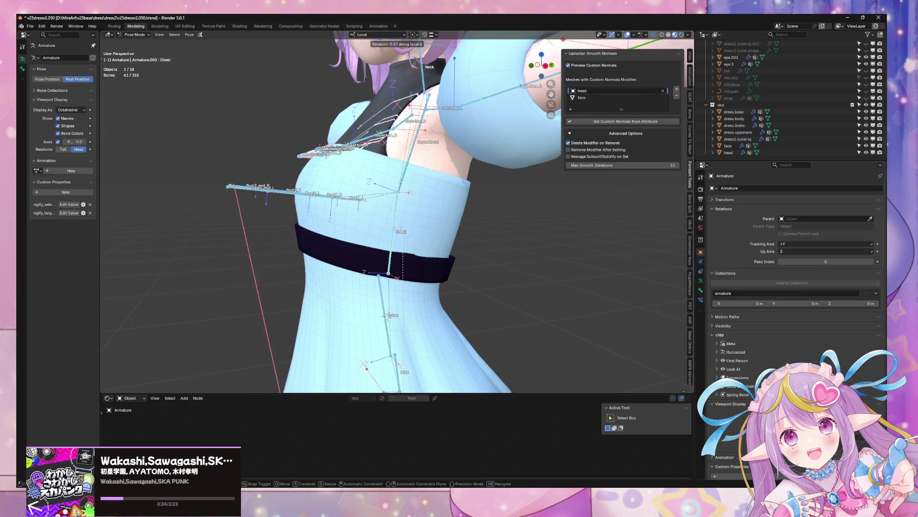
{"action": "key", "text": "Escape"}
{"action": "left_click", "coordinate": [405, 190]}
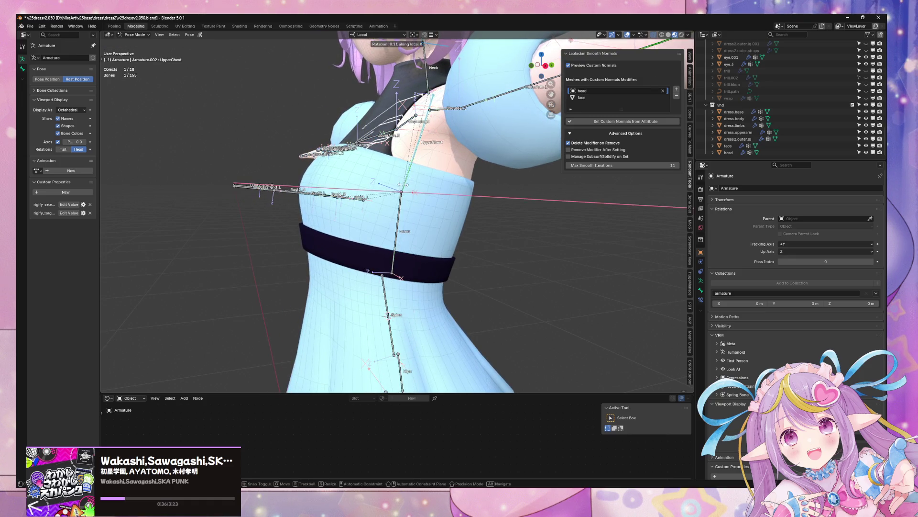
{"action": "key", "text": "r"}
{"action": "key", "text": "y"}
{"action": "left_click", "coordinate": [653, 274]}
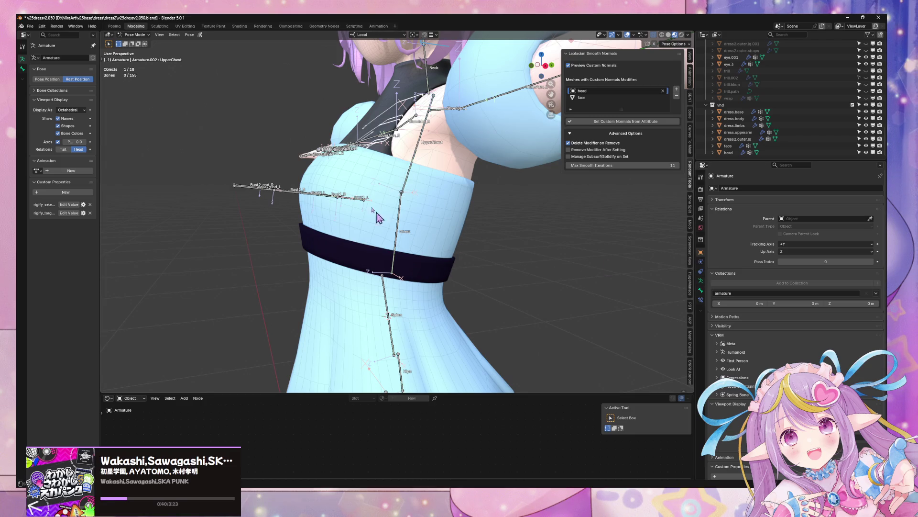
- Return to Object Mode and select the dark belt
{"action": "left_click", "coordinate": [135, 34]}
{"action": "left_click", "coordinate": [134, 43]}
{"action": "left_click", "coordinate": [434, 265]}
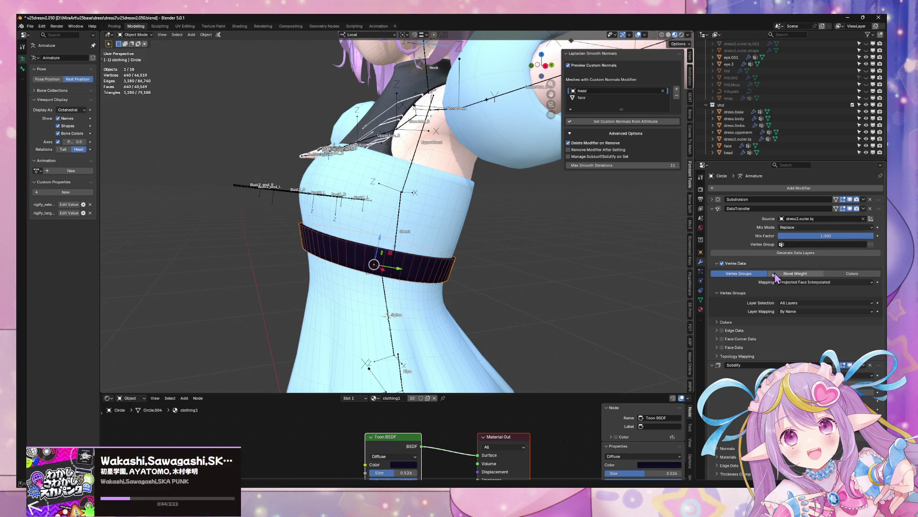
- Check the dress's vertex groups, then test-rotate the Chest bone on local Y and cancel
{"action": "left_click", "coordinate": [701, 299]}
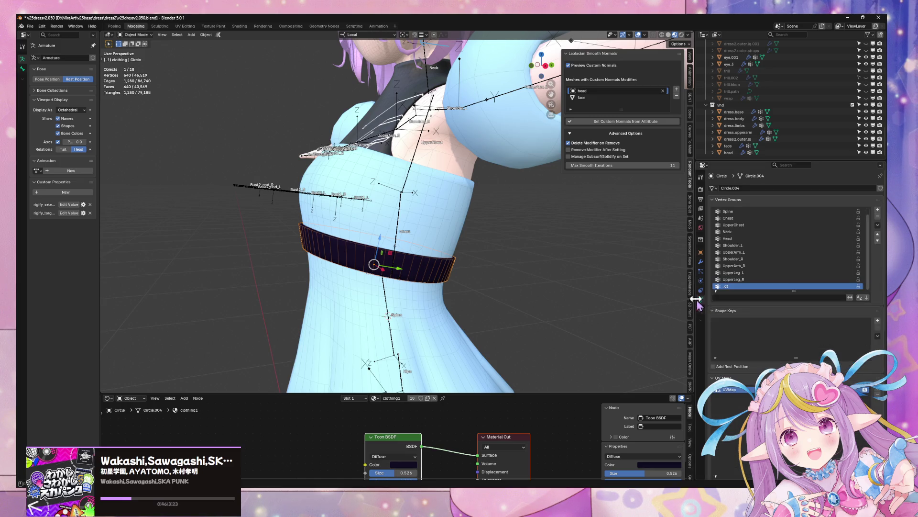
{"action": "left_click", "coordinate": [400, 235]}
{"action": "left_click", "coordinate": [400, 235]}
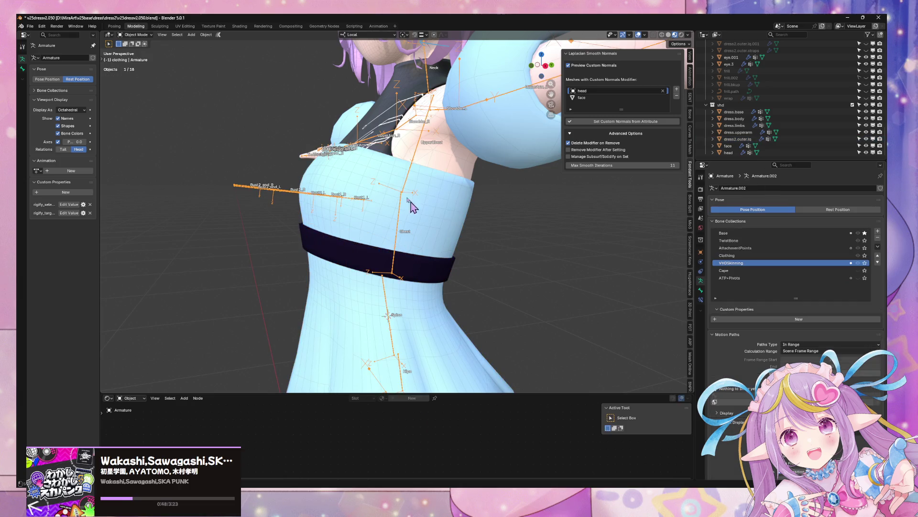
{"action": "key", "text": "ctrl+Tab"}
{"action": "left_click", "coordinate": [401, 220]}
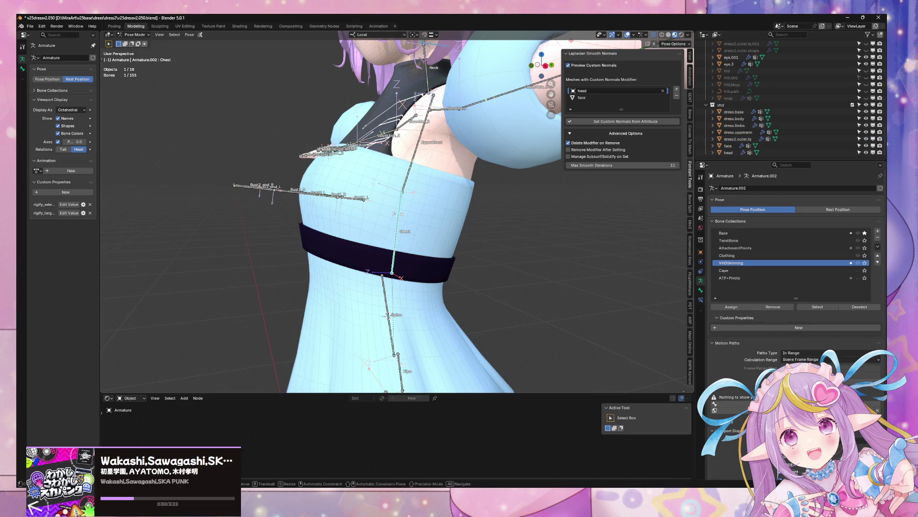
{"action": "key", "text": "r"}
{"action": "key", "text": "y"}
{"action": "key", "text": "y"}
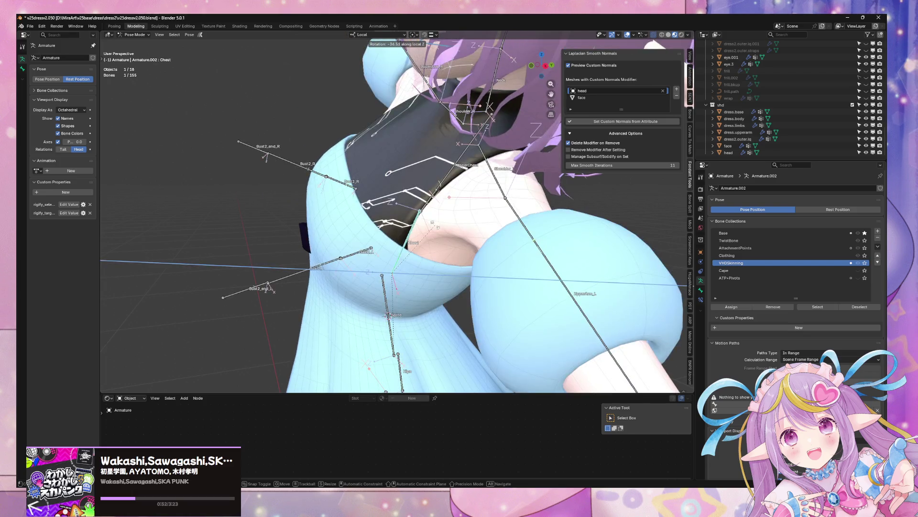
{"action": "key", "text": "Escape"}
{"action": "left_click", "coordinate": [442, 273]}
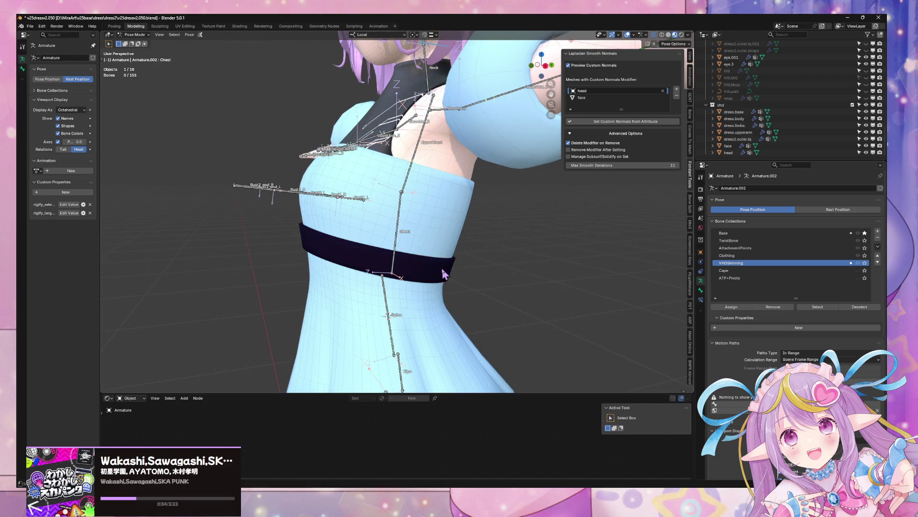
{"action": "left_click", "coordinate": [136, 34]}
{"action": "left_click", "coordinate": [136, 42]}
- Select the belt and review its modifier stack, transfer mapping and vertex groups
{"action": "left_click", "coordinate": [373, 258]}
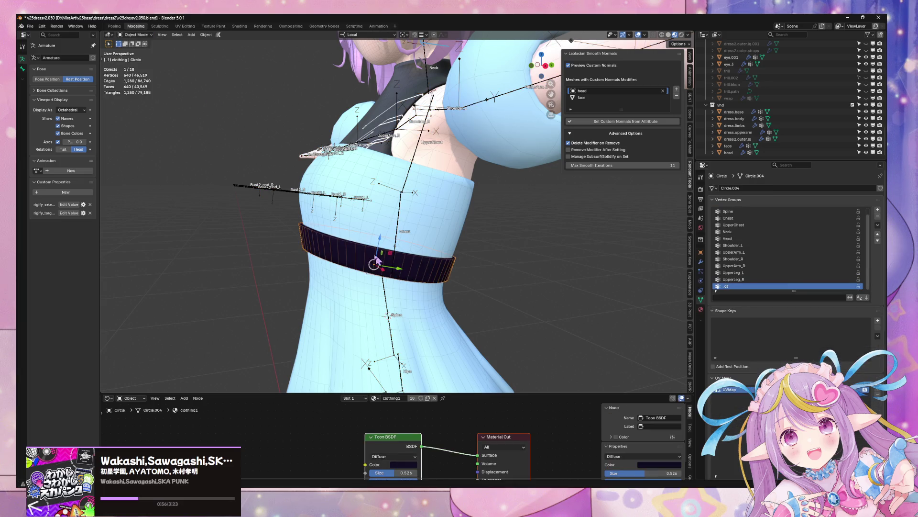
{"action": "left_click", "coordinate": [701, 262]}
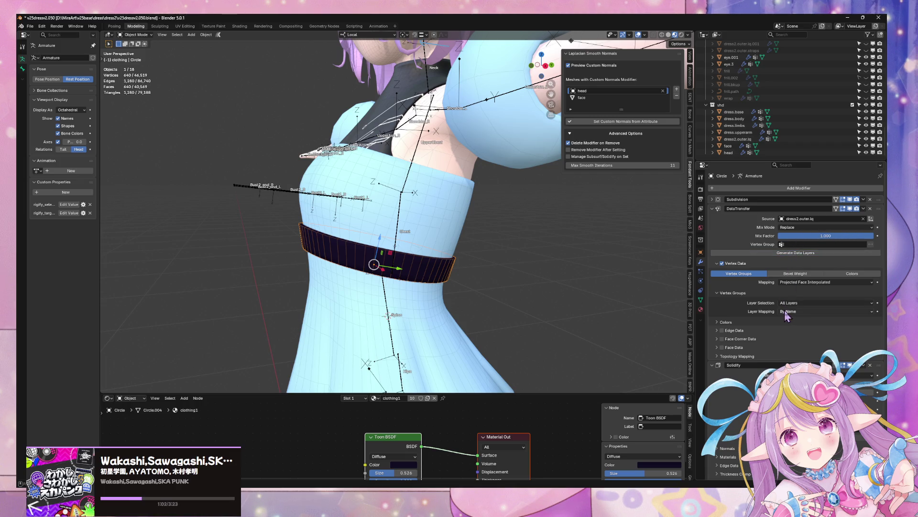
{"action": "left_click", "coordinate": [824, 282]}
{"action": "left_click", "coordinate": [700, 299]}
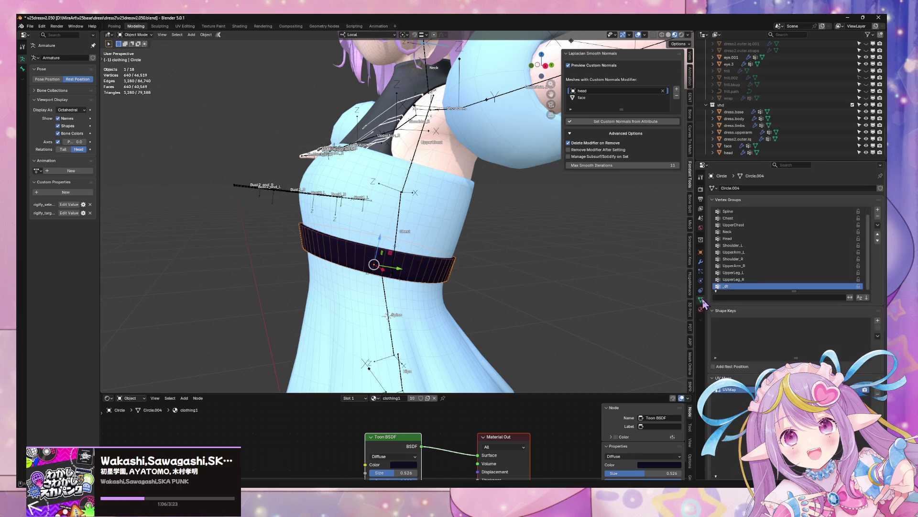
- Twist the armature's Chest bone around local Y in Pose Mode, then return to Object Mode
{"action": "left_click", "coordinate": [399, 234]}
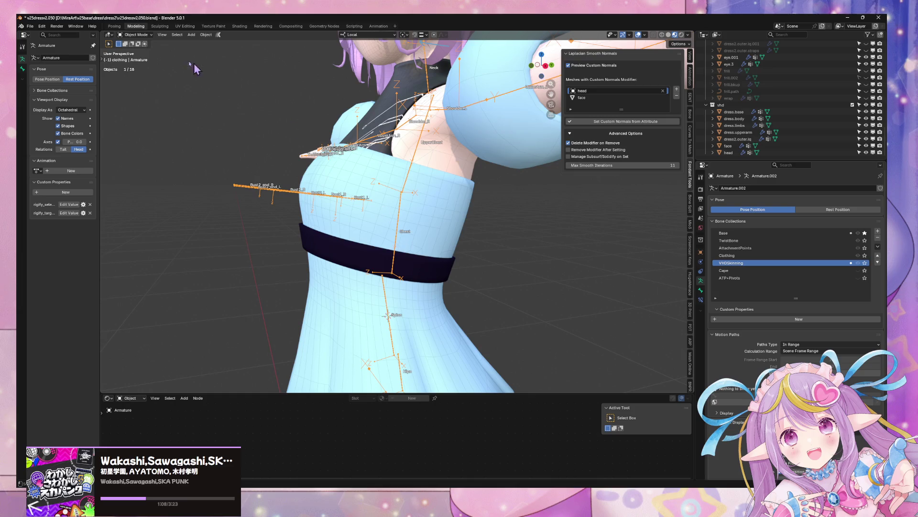
{"action": "left_click", "coordinate": [136, 35]}
{"action": "left_click", "coordinate": [136, 59]}
{"action": "left_click", "coordinate": [399, 243]}
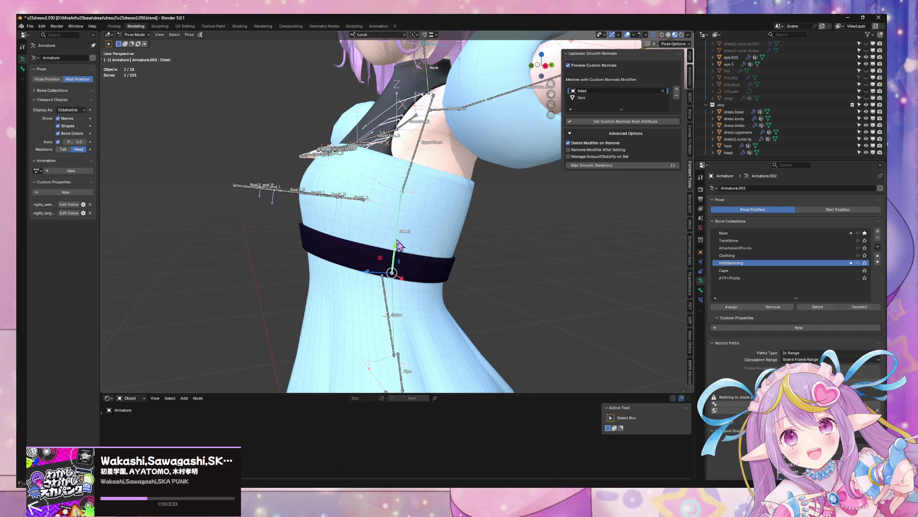
{"action": "key", "text": "h"}
{"action": "key", "text": "alt+h"}
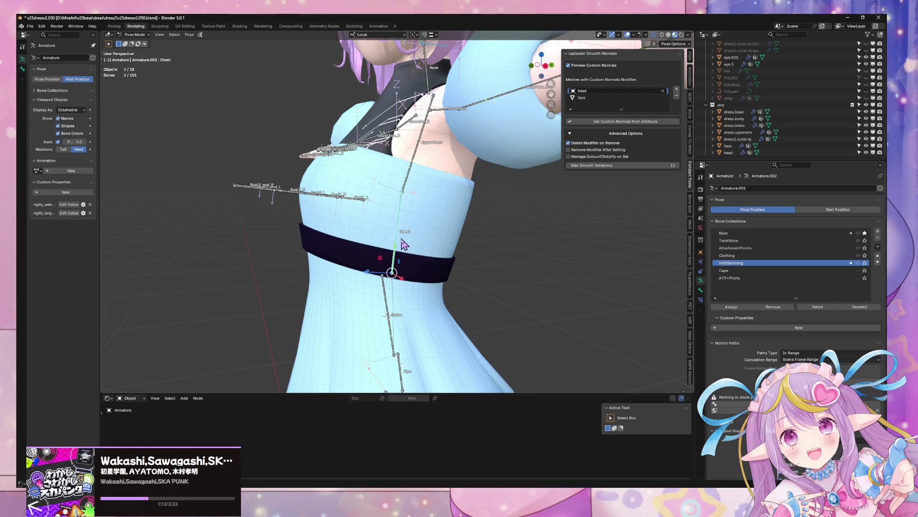
{"action": "key", "text": "r"}
{"action": "key", "text": "z"}
{"action": "key", "text": "y"}
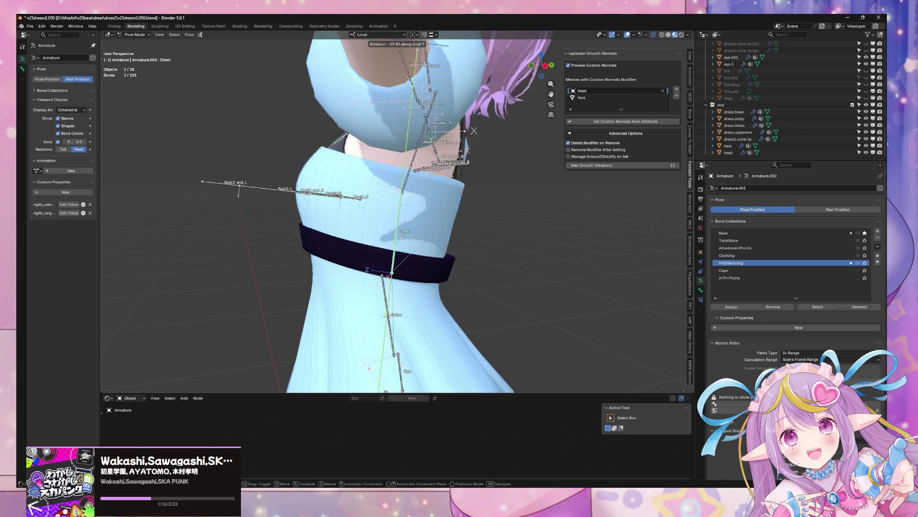
{"action": "left_click", "coordinate": [404, 239]}
{"action": "left_click", "coordinate": [135, 34]}
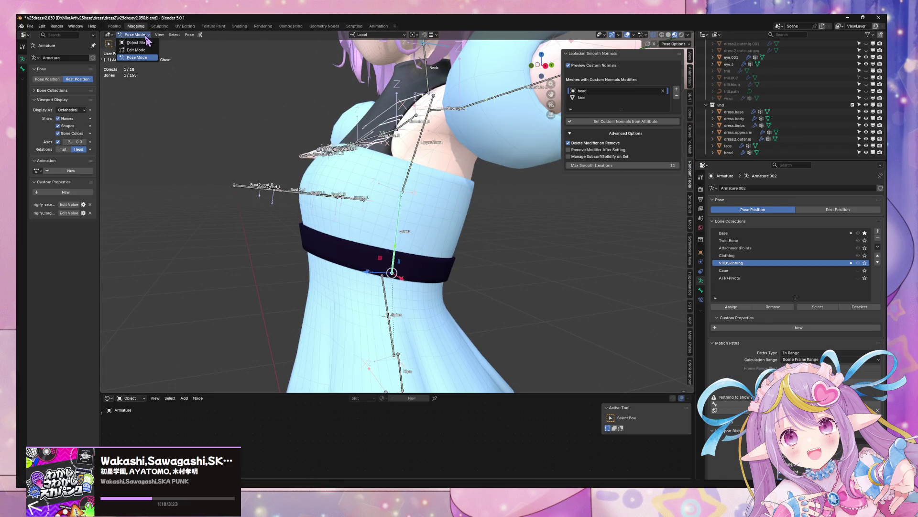
{"action": "left_click", "coordinate": [135, 41]}
- Regenerate the belt's transferred data and re-pick dress2.outer.lq as its DataTransfer source
{"action": "left_click", "coordinate": [369, 255]}
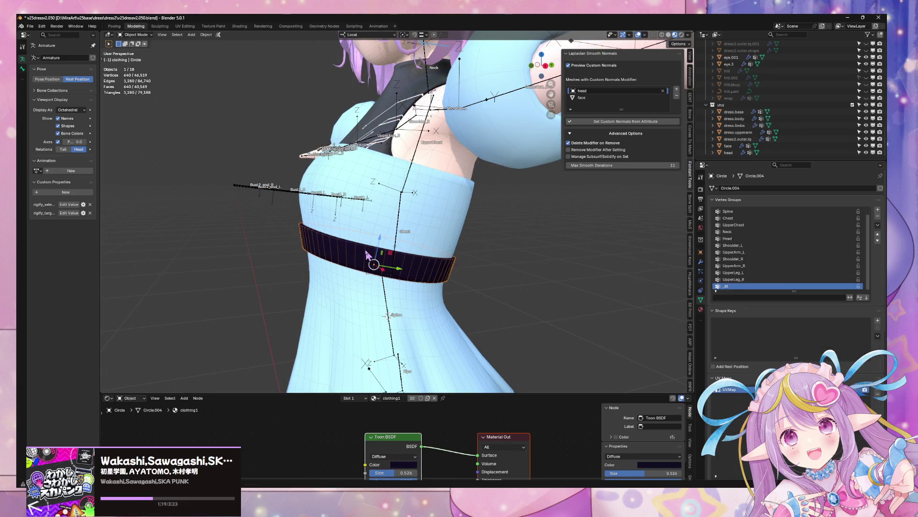
{"action": "left_click", "coordinate": [701, 261]}
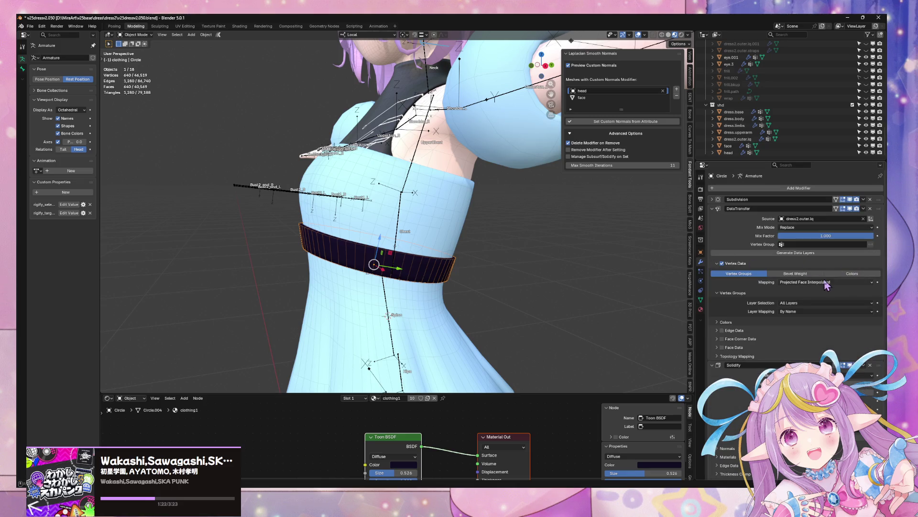
{"action": "left_click", "coordinate": [789, 283]}
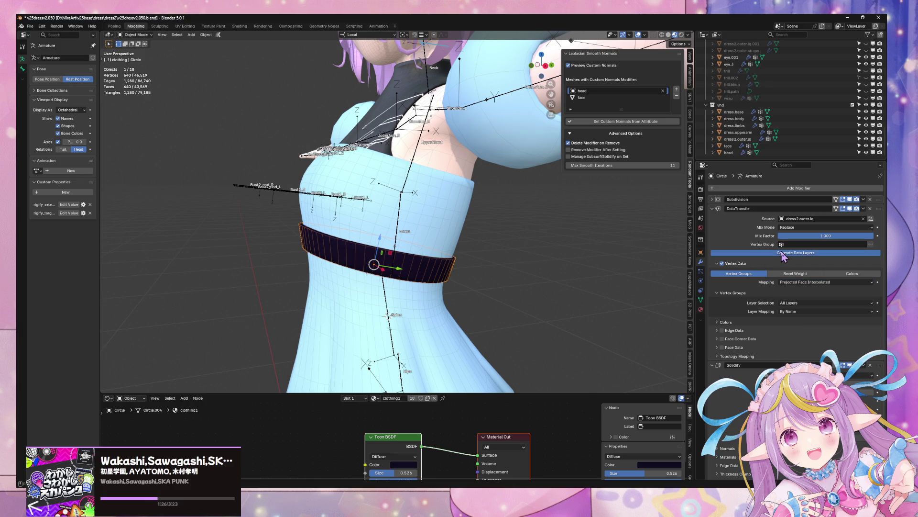
{"action": "left_click", "coordinate": [783, 255]}
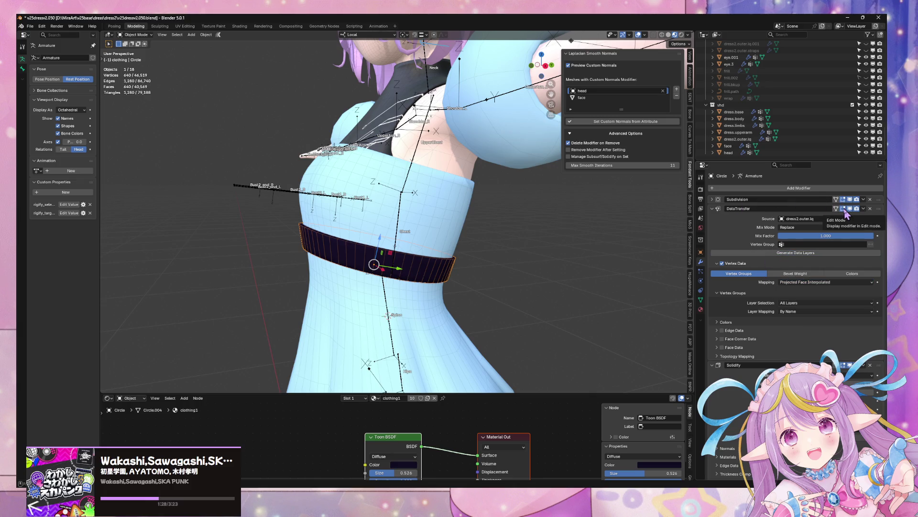
{"action": "left_click", "coordinate": [863, 219]}
{"action": "left_click", "coordinate": [864, 219]}
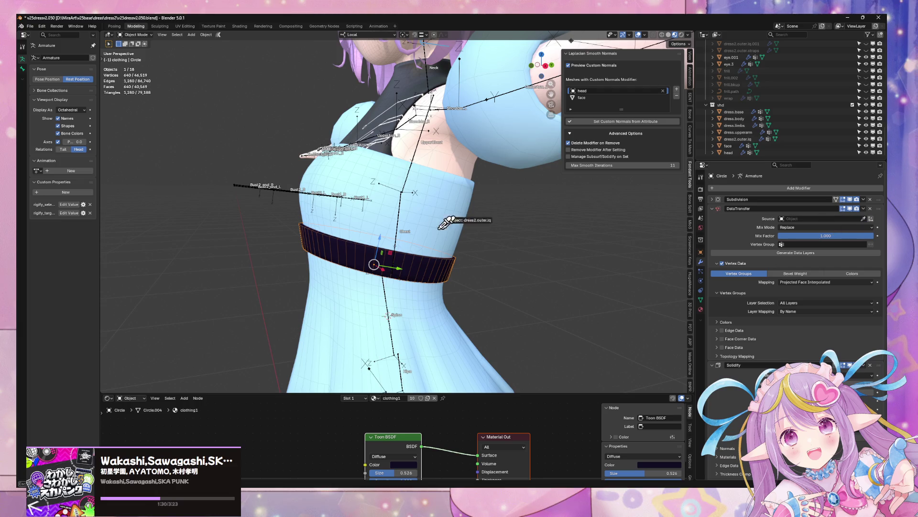
{"action": "left_click", "coordinate": [447, 222]}
- Save the project as v25dressv2.050.blend
{"action": "scroll", "coordinate": [531, 285], "scroll_direction": "down", "scroll_amount": 3}
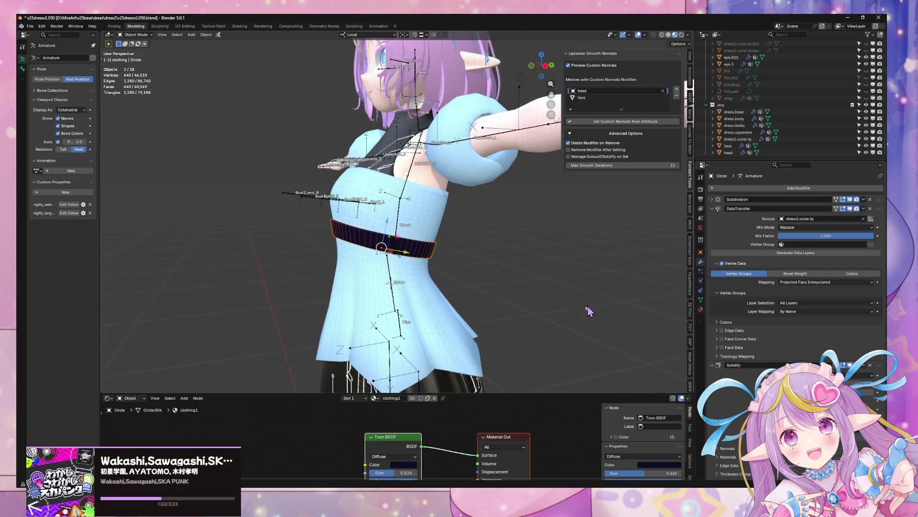
{"action": "middle_click_drag", "start_coordinate": [540, 300], "coordinate": [513, 296]}
{"action": "scroll", "coordinate": [513, 297], "scroll_direction": "up", "scroll_amount": 3}
{"action": "scroll", "coordinate": [513, 302], "scroll_direction": "up", "scroll_amount": 2}
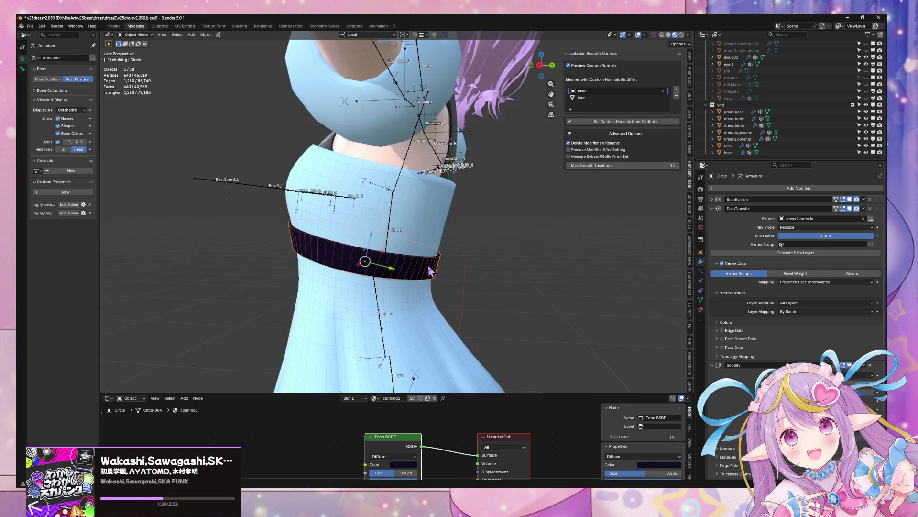
{"action": "key", "text": "ctrl+s"}
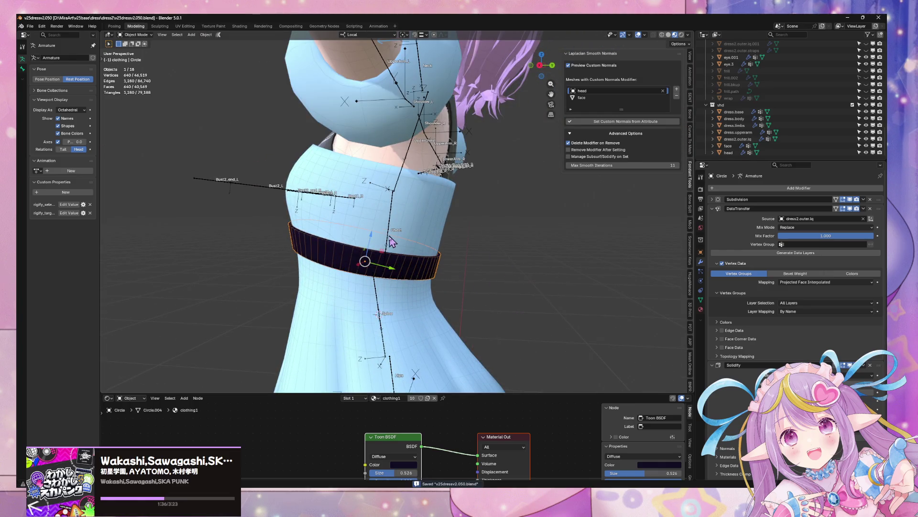
{"action": "scroll", "coordinate": [390, 241], "scroll_direction": "down", "scroll_amount": 3}
{"action": "middle_click_drag", "start_coordinate": [390, 242], "coordinate": [578, 294]}
{"action": "left_click", "coordinate": [30, 27]}
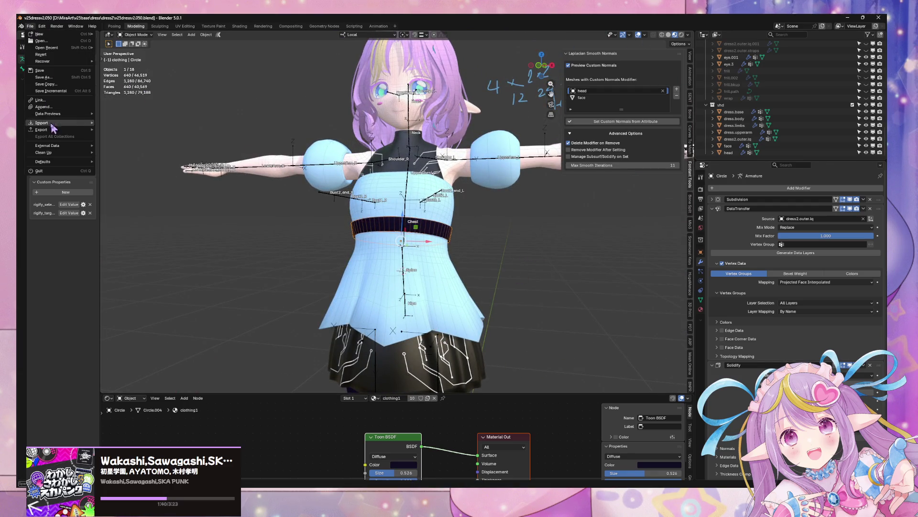
- Export the avatar over mirav25dress2fw.fbx and check it in Warudo and Unity
{"action": "mouse_move", "coordinate": [52, 130]}
{"action": "left_click", "coordinate": [133, 181]}
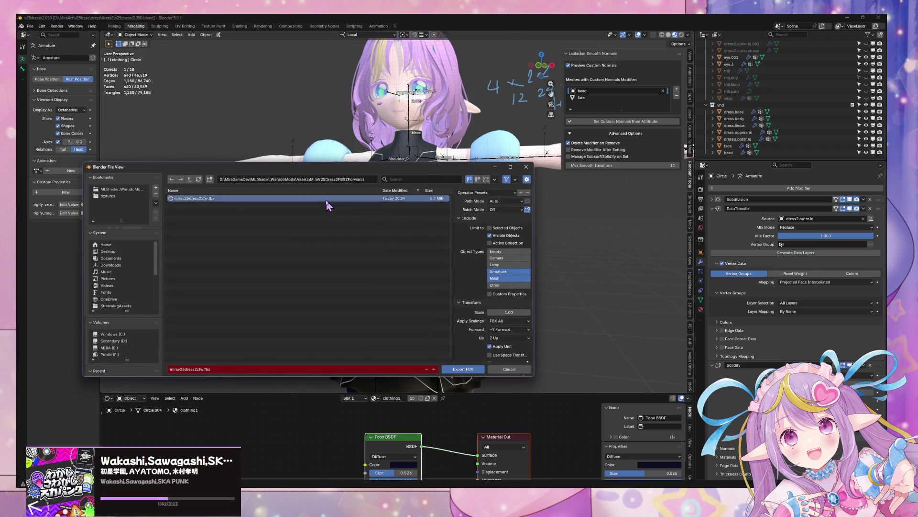
{"action": "double_click", "coordinate": [325, 199]}
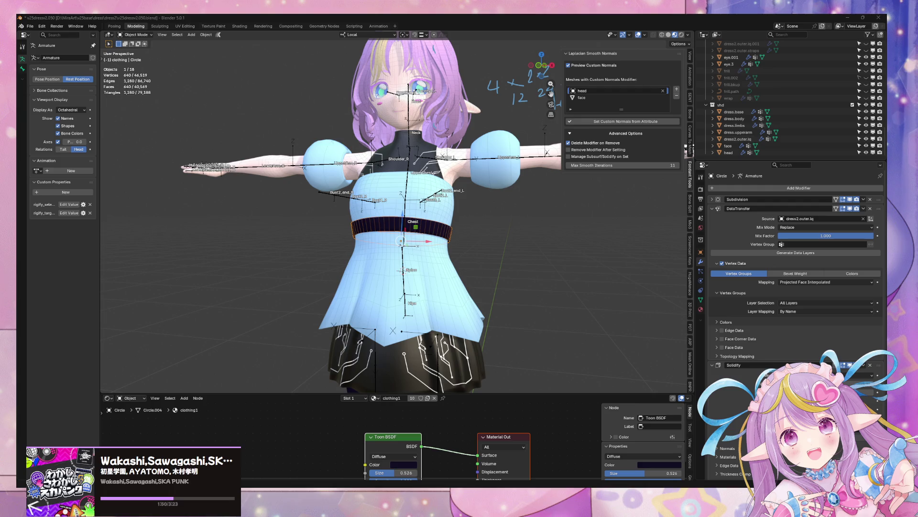
{"action": "mouse_move", "coordinate": [367, 193]}
{"action": "middle_mouse_down"}
{"action": "mouse_move", "coordinate": [431, 201]}
{"action": "mouse_move", "coordinate": [387, 210]}
{"action": "middle_mouse_up"}
{"action": "key", "text": "alt+Tab"}
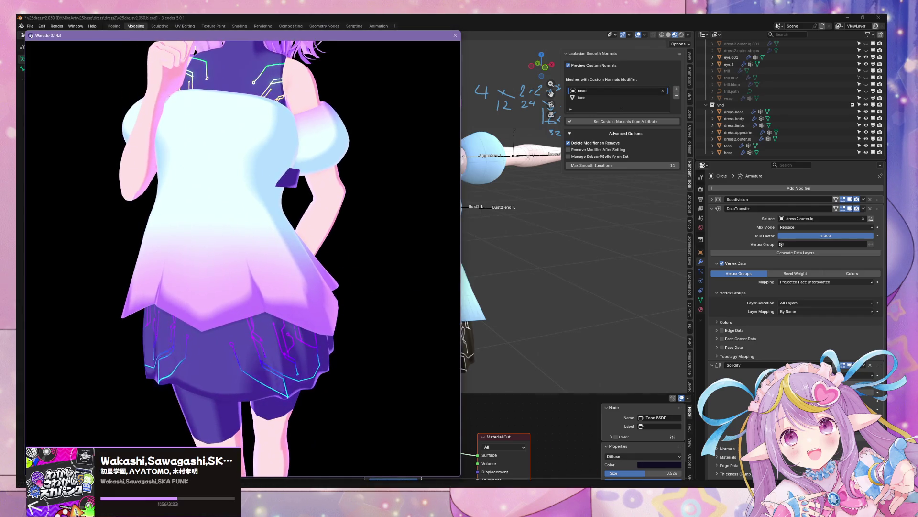
{"action": "key", "text": "alt+Tab"}
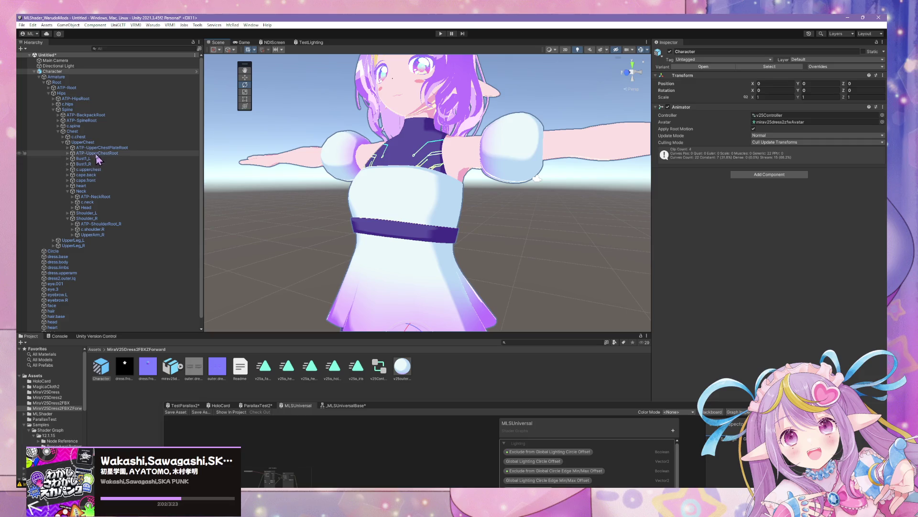
- Twist the imported avatar's Chest in Unity to test the belt, undo it, and return to Blender
{"action": "left_click", "coordinate": [96, 132]}
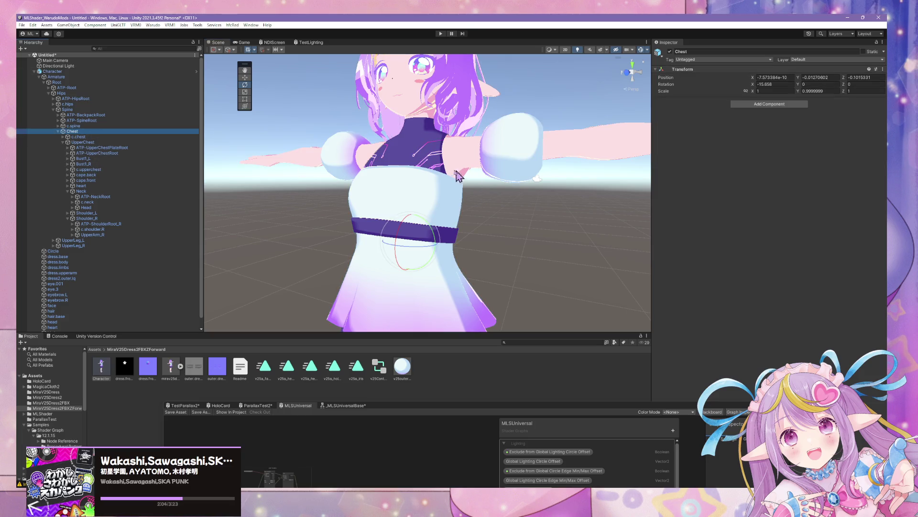
{"action": "mouse_move", "coordinate": [433, 234]}
{"action": "left_mouse_down"}
{"action": "mouse_move", "coordinate": [392, 225]}
{"action": "mouse_move", "coordinate": [431, 224]}
{"action": "mouse_move", "coordinate": [597, 313]}
{"action": "left_mouse_up"}
{"action": "key", "text": "ctrl+z"}
{"action": "key", "text": "alt+Tab"}
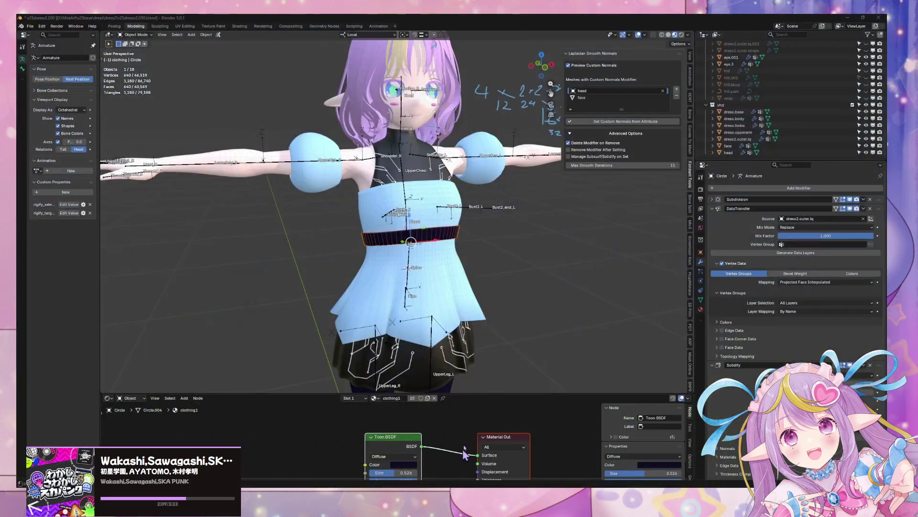
{"action": "middle_click_drag", "start_coordinate": [460, 287], "coordinate": [464, 280]}
{"action": "scroll", "coordinate": [464, 280], "scroll_direction": "up", "scroll_amount": 3}
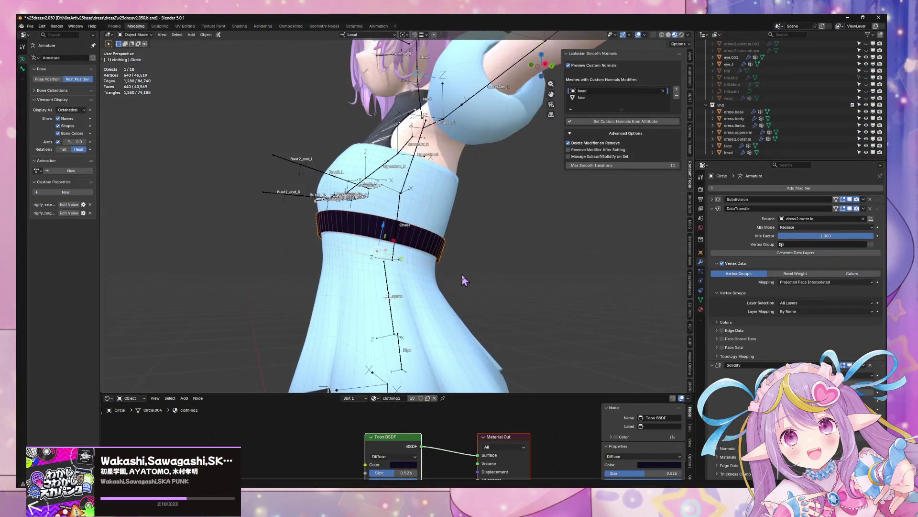
- Regenerate the belt's transferred data layers and turn off its Solidify modifier
{"action": "middle_click_drag", "start_coordinate": [599, 221], "coordinate": [646, 268]}
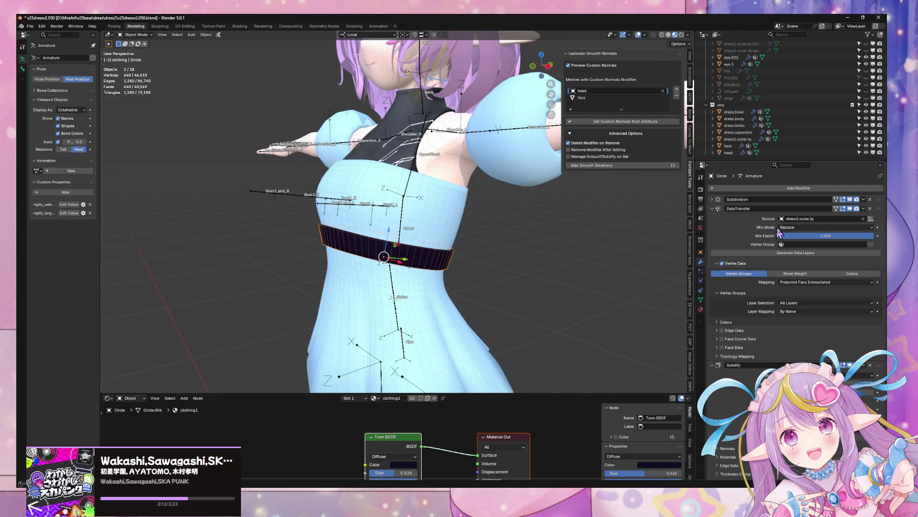
{"action": "left_click", "coordinate": [775, 254]}
{"action": "left_click", "coordinate": [427, 199]}
{"action": "left_click", "coordinate": [701, 299]}
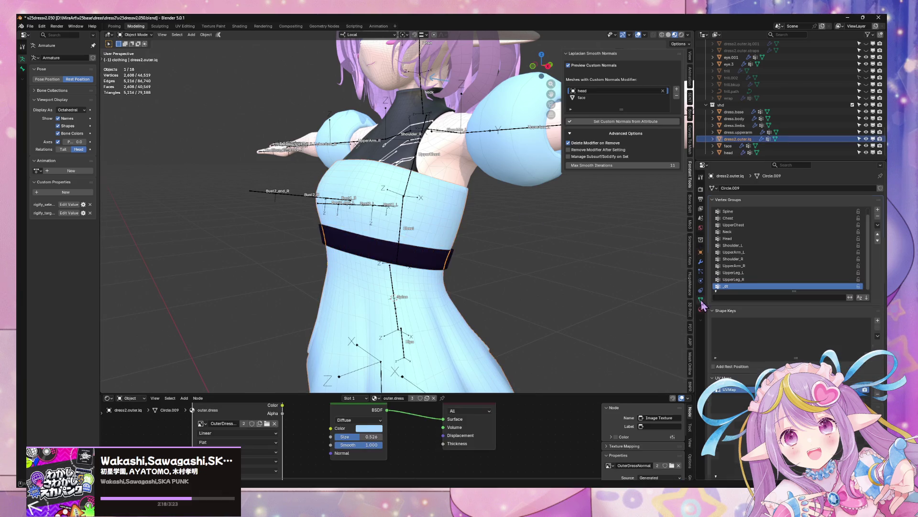
{"action": "left_click", "coordinate": [426, 255]}
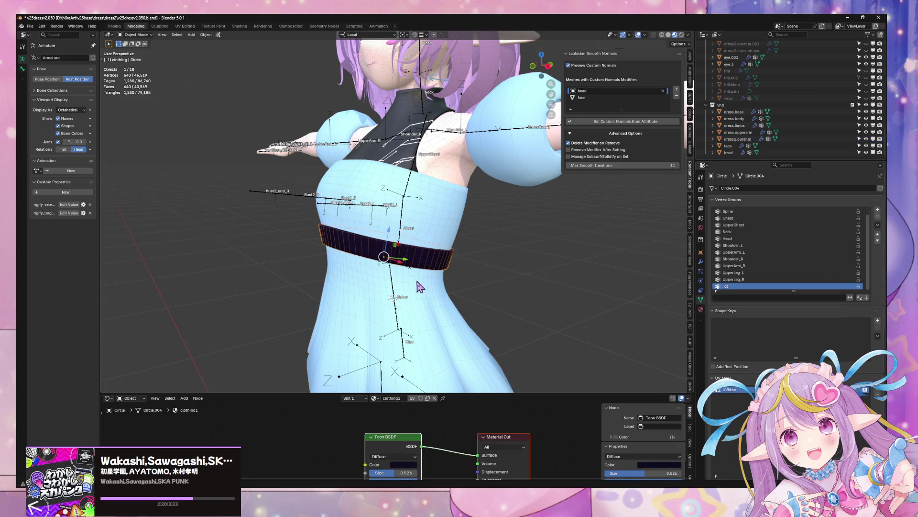
{"action": "left_click", "coordinate": [700, 263]}
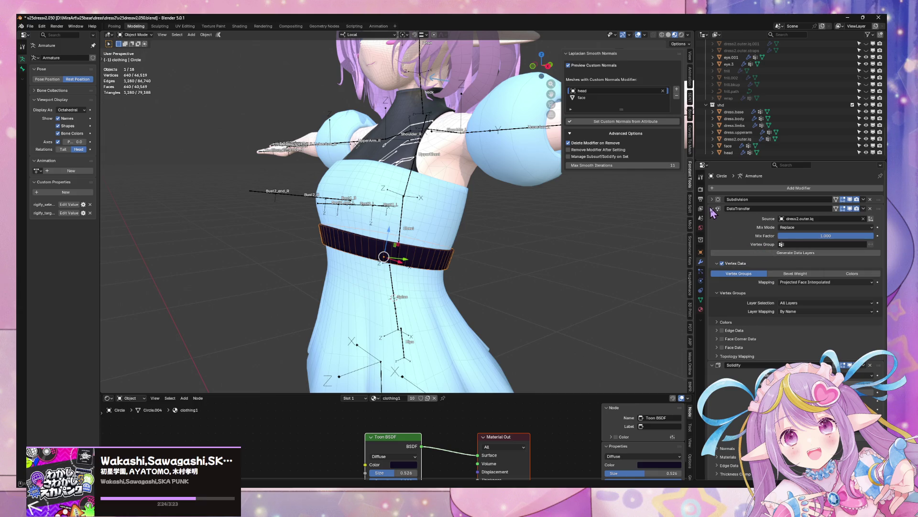
{"action": "left_click", "coordinate": [716, 364]}
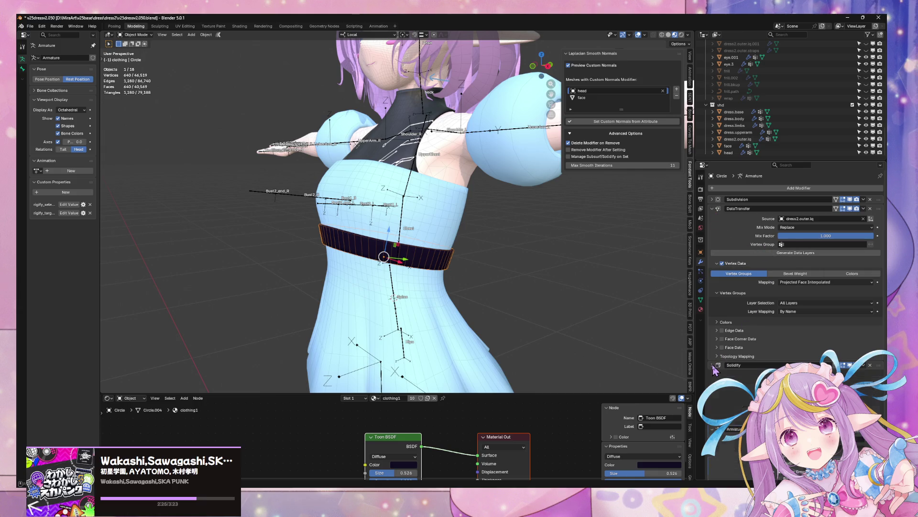
{"action": "left_click", "coordinate": [850, 364]}
- Inspect the armature's Chest bone in Pose and Edit Mode, then reselect the belt
{"action": "left_click", "coordinate": [408, 216]}
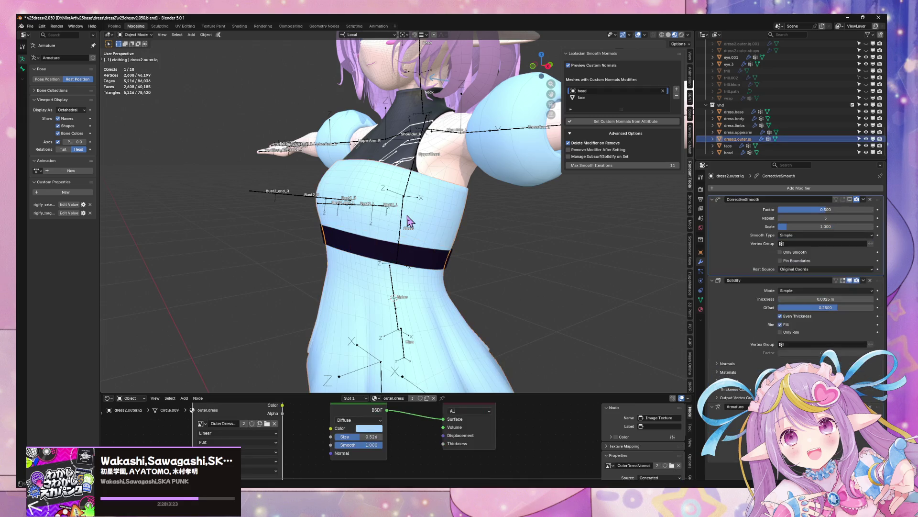
{"action": "left_click", "coordinate": [403, 218]}
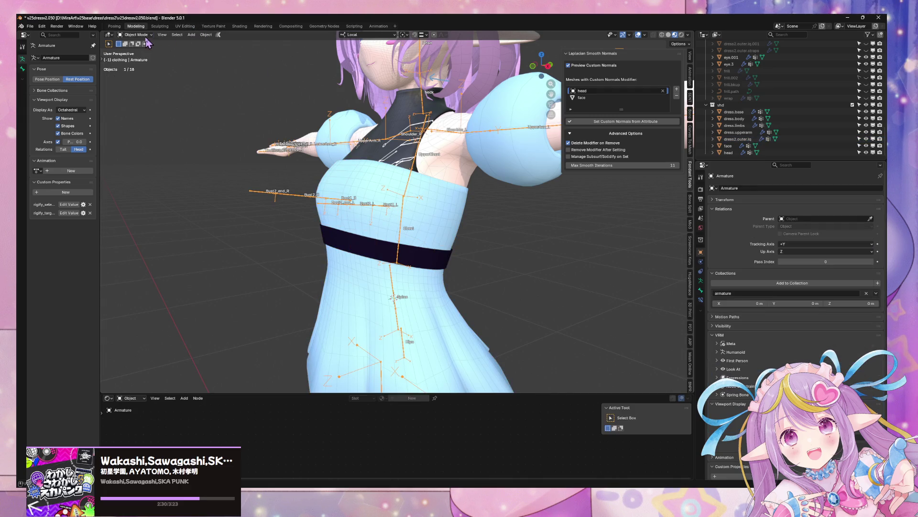
{"action": "key", "text": "ctrl+Tab"}
{"action": "left_click", "coordinate": [404, 234]}
{"action": "key", "text": "Tab"}
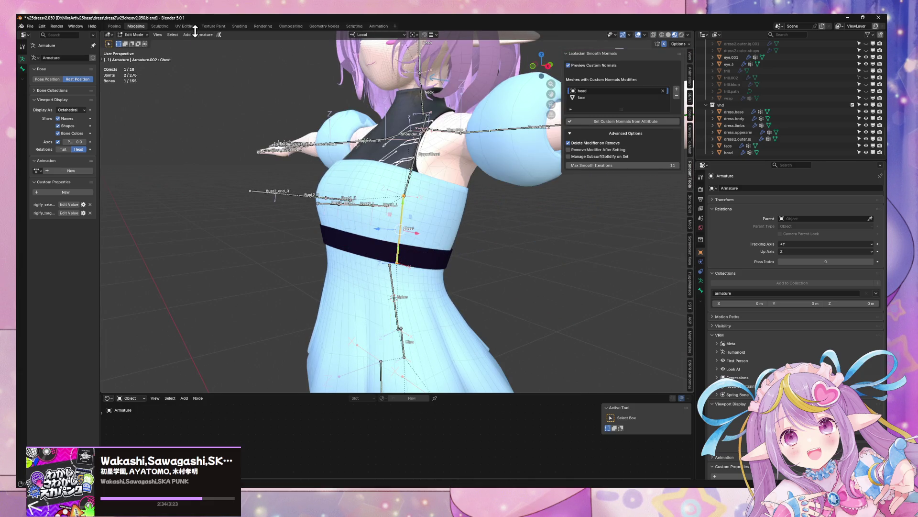
{"action": "key", "text": "Tab"}
{"action": "left_click", "coordinate": [430, 259]}
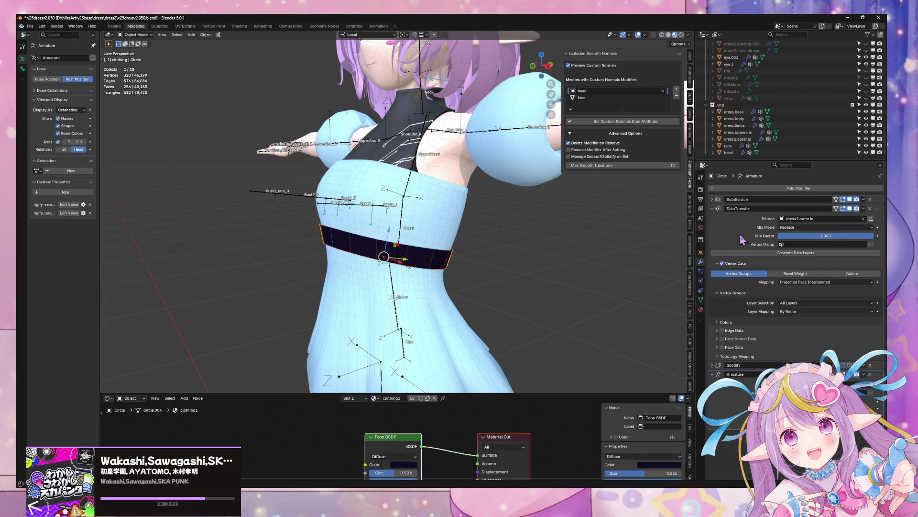
- Reset the belt's DataTransfer source to dress2.outer.lq and apply its Subdivision and DataTransfer modifiers
{"action": "left_click", "coordinate": [864, 219]}
{"action": "left_click", "coordinate": [863, 218]}
{"action": "left_click", "coordinate": [456, 209]}
{"action": "left_click", "coordinate": [863, 199]}
{"action": "left_click", "coordinate": [851, 207]}
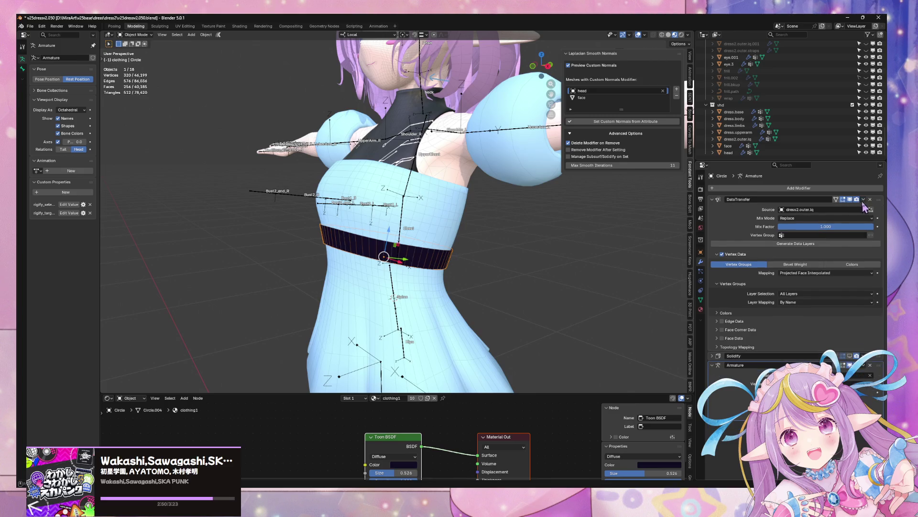
{"action": "left_click", "coordinate": [863, 199]}
{"action": "left_click", "coordinate": [851, 208]}
{"action": "left_click", "coordinate": [403, 224]}
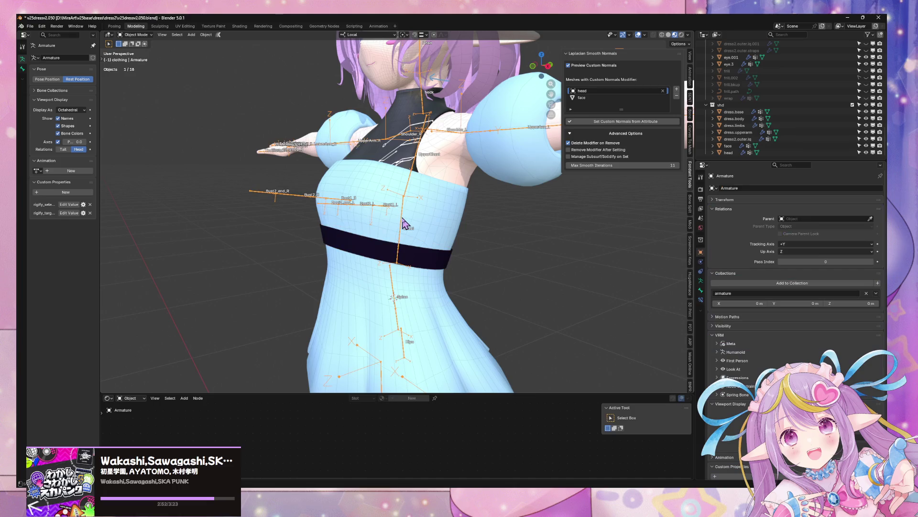
- Cancel a test Chest rotation and undo to restore the belt's Subdivision modifier, using Object Transform
{"action": "left_click", "coordinate": [136, 35]}
{"action": "left_click", "coordinate": [132, 60]}
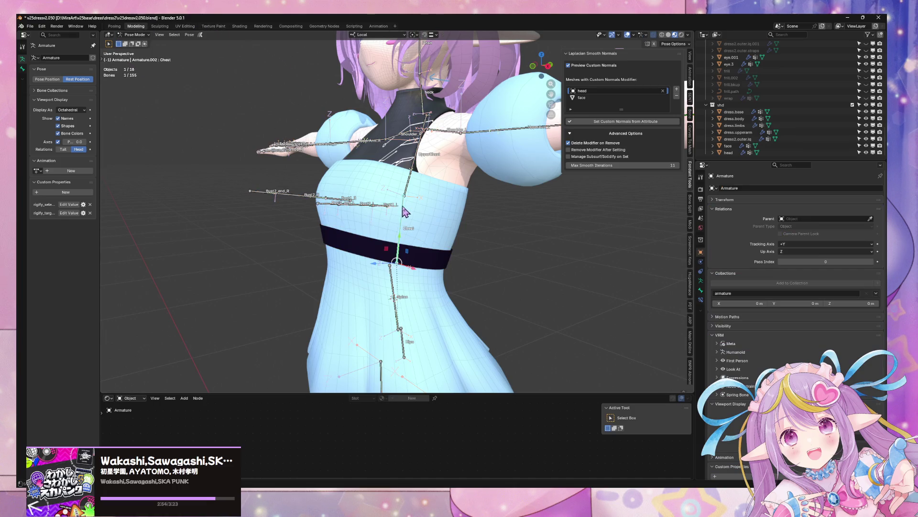
{"action": "left_click", "coordinate": [405, 210]}
{"action": "key", "text": "r"}
{"action": "key", "text": "x"}
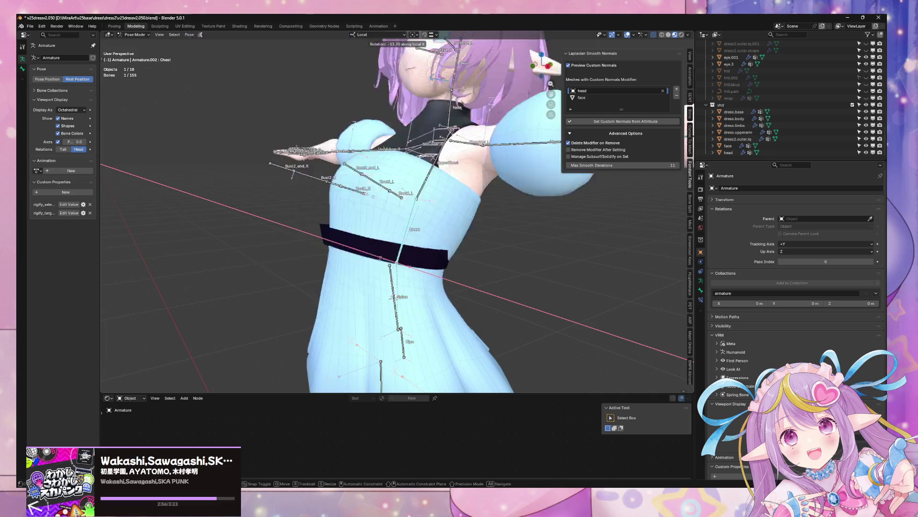
{"action": "key", "text": "Escape"}
{"action": "key", "text": "ctrl+z"}
{"action": "key", "text": "ctrl+z"}
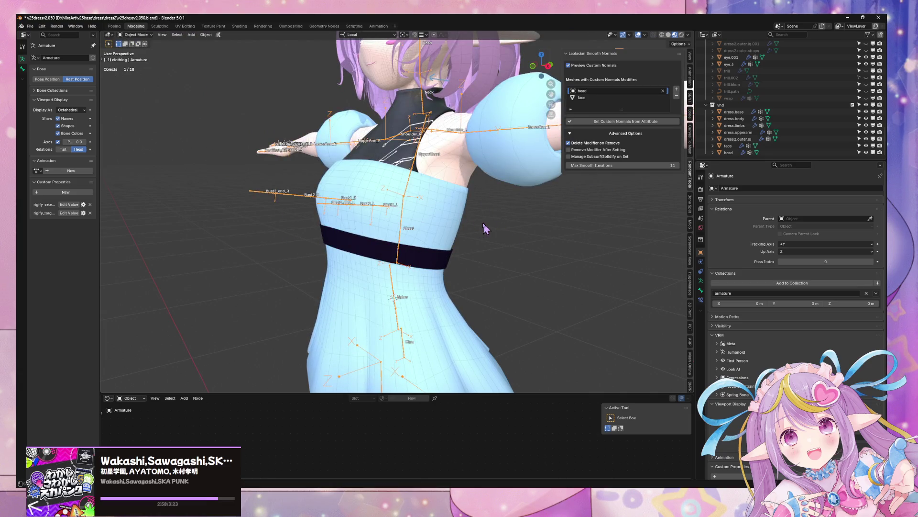
{"action": "key", "text": "ctrl+z"}
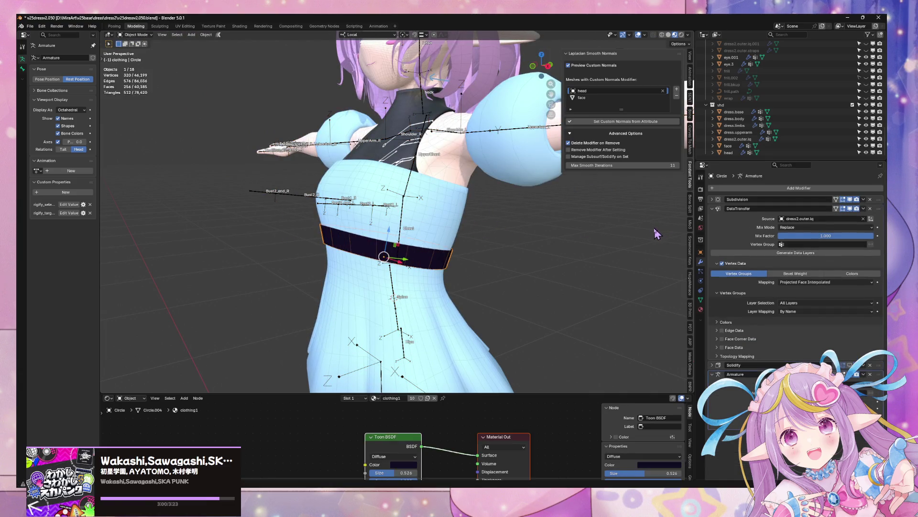
{"action": "left_click", "coordinate": [870, 220]}
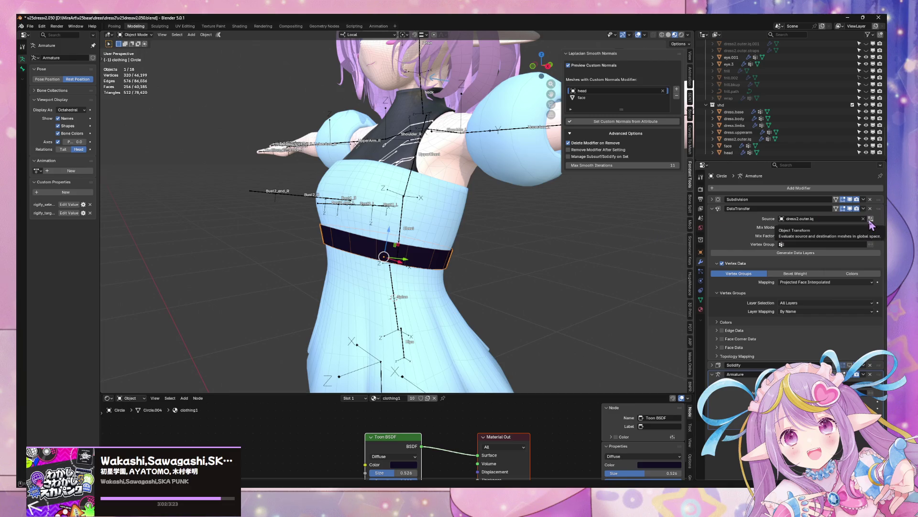
- Try rotating the Chest bone around local X and Z, then cancel to keep it upright
{"action": "left_click", "coordinate": [407, 220]}
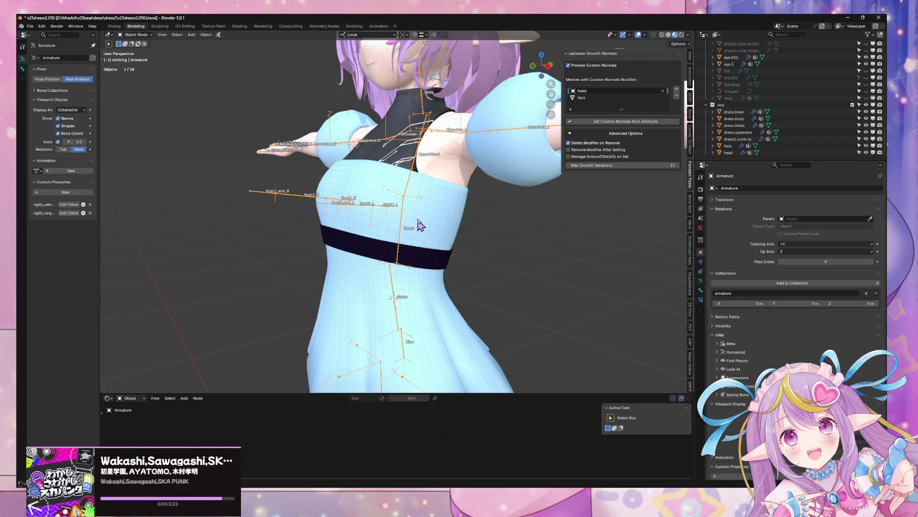
{"action": "key", "text": "ctrl+Tab"}
{"action": "key", "text": "r"}
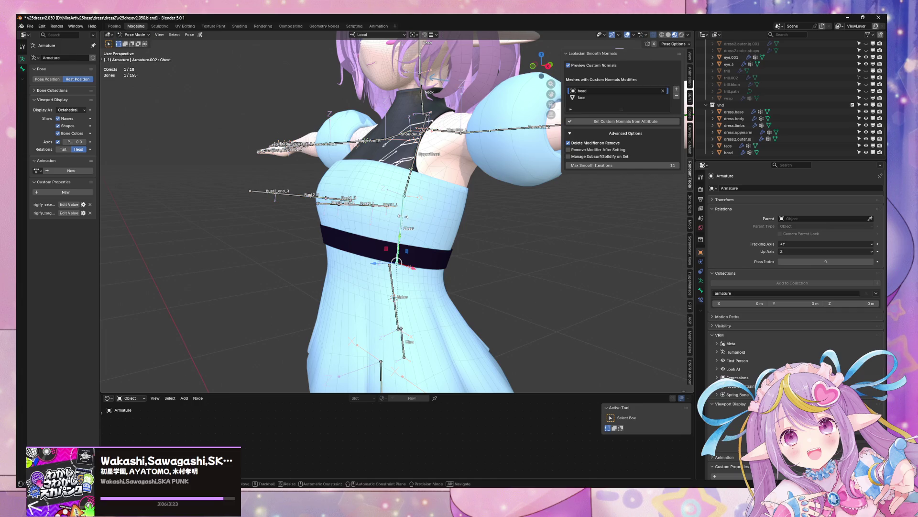
{"action": "key", "text": "x"}
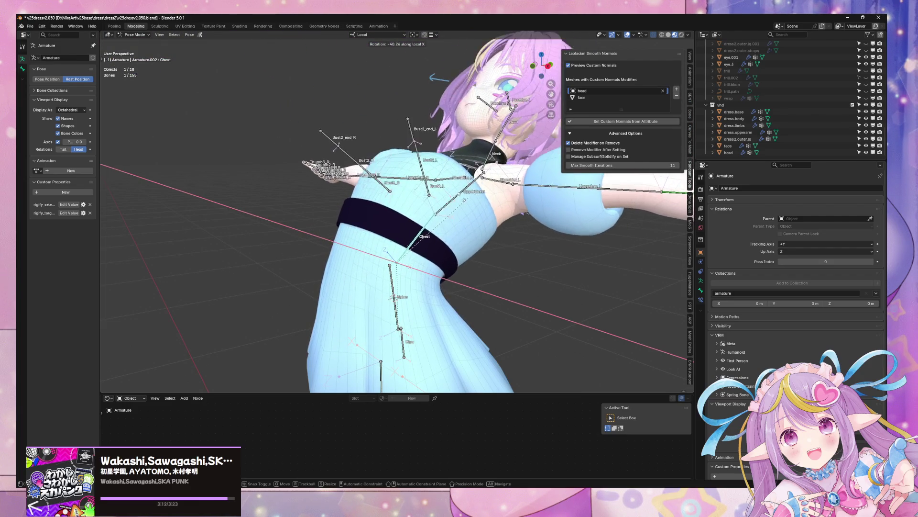
{"action": "key", "text": "z"}
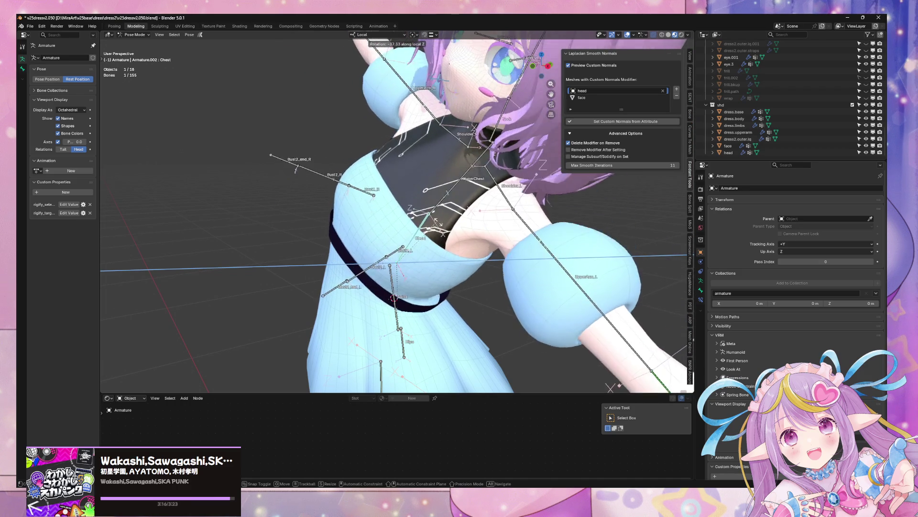
{"action": "key", "text": "Escape"}
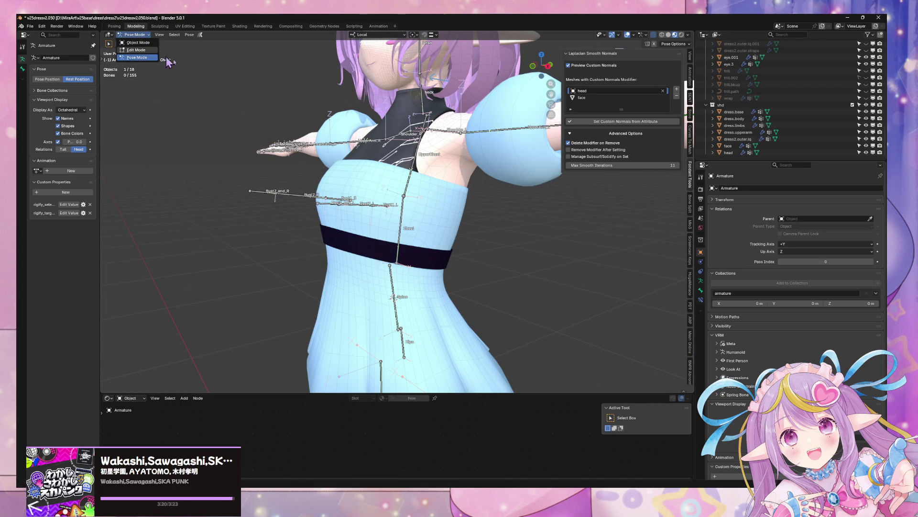
- Twist the Chest bone 31.8° and then a further 2.9° around local Z
{"action": "key", "text": "r"}
{"action": "key", "text": "z"}
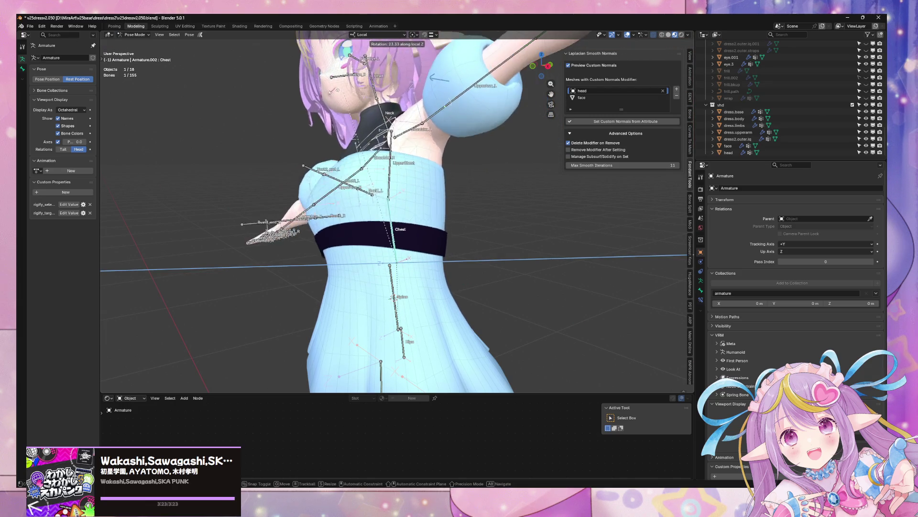
{"action": "left_click", "coordinate": [323, 111]}
{"action": "middle_click_drag", "start_coordinate": [323, 111], "coordinate": [421, 143]}
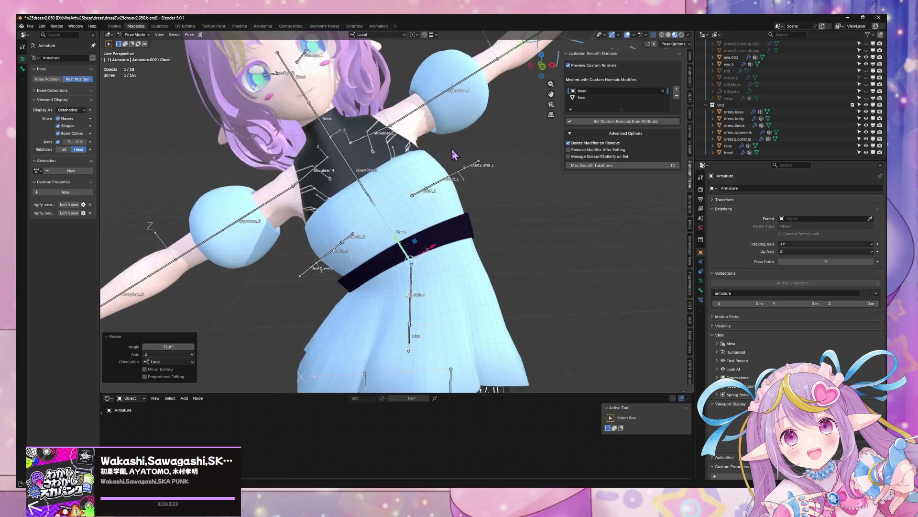
{"action": "key", "text": "r"}
{"action": "key", "text": "z"}
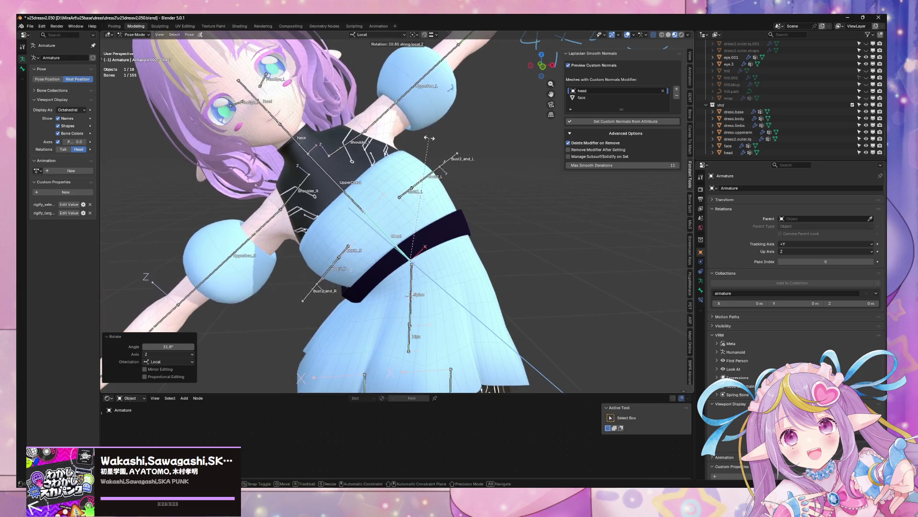
{"action": "left_click", "coordinate": [452, 152]}
{"action": "mouse_move", "coordinate": [452, 152]}
{"action": "middle_mouse_down"}
{"action": "mouse_move", "coordinate": [459, 157]}
{"action": "mouse_move", "coordinate": [442, 162]}
{"action": "middle_mouse_up"}
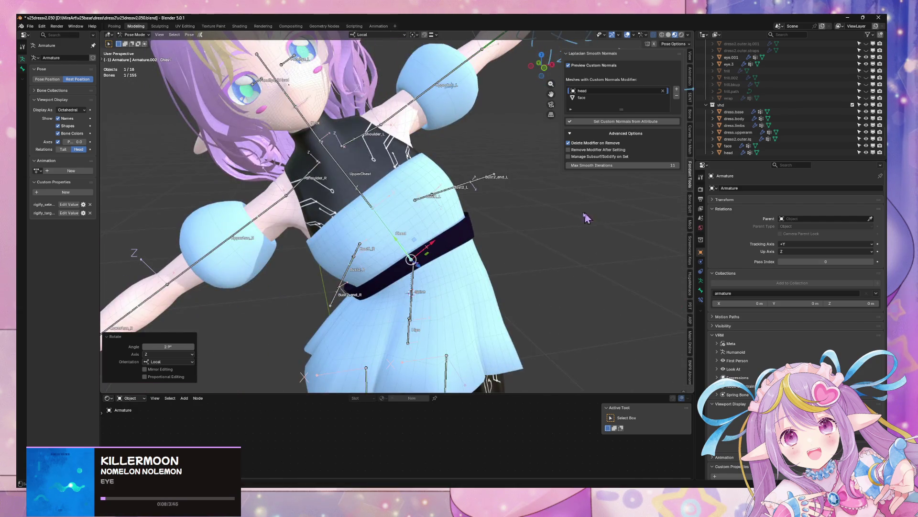
{"action": "middle_click_drag", "start_coordinate": [584, 219], "coordinate": [736, 262]}
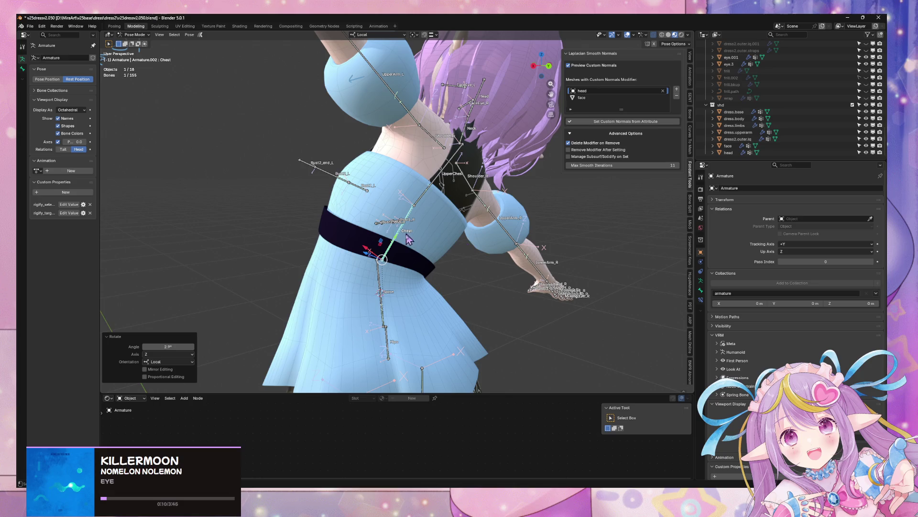
- Deselect the bone, switch to the Modeling workspace in Object Mode and select the waistband
{"action": "left_click", "coordinate": [408, 254]}
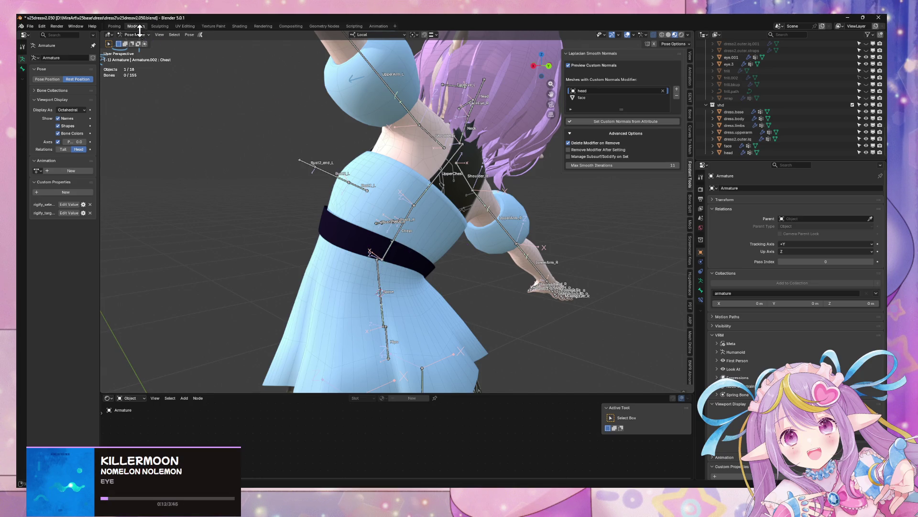
{"action": "left_click", "coordinate": [138, 27]}
{"action": "left_click", "coordinate": [396, 258]}
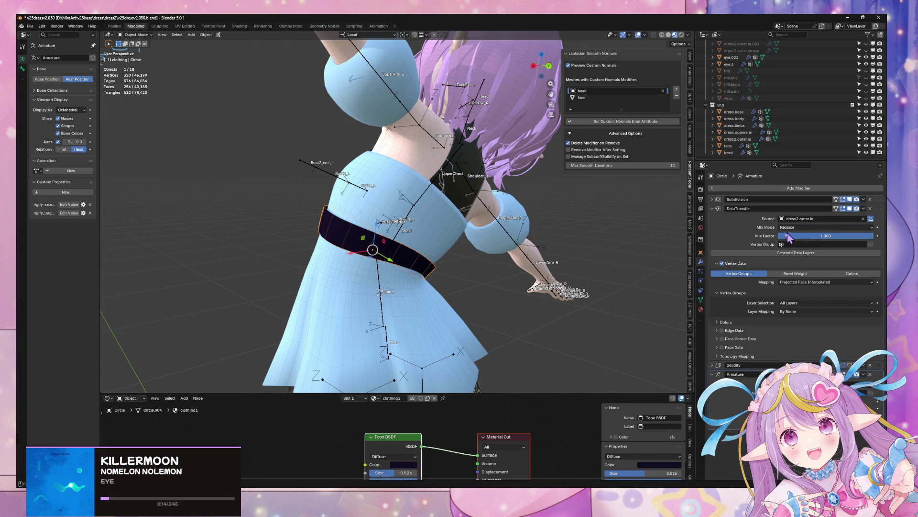
- Try the waistband's vertex mapping as Nearest Face Interpolated, then Nearest Edge Interpolated
{"action": "middle_click_drag", "start_coordinate": [526, 239], "coordinate": [669, 258]}
{"action": "left_click", "coordinate": [838, 282]}
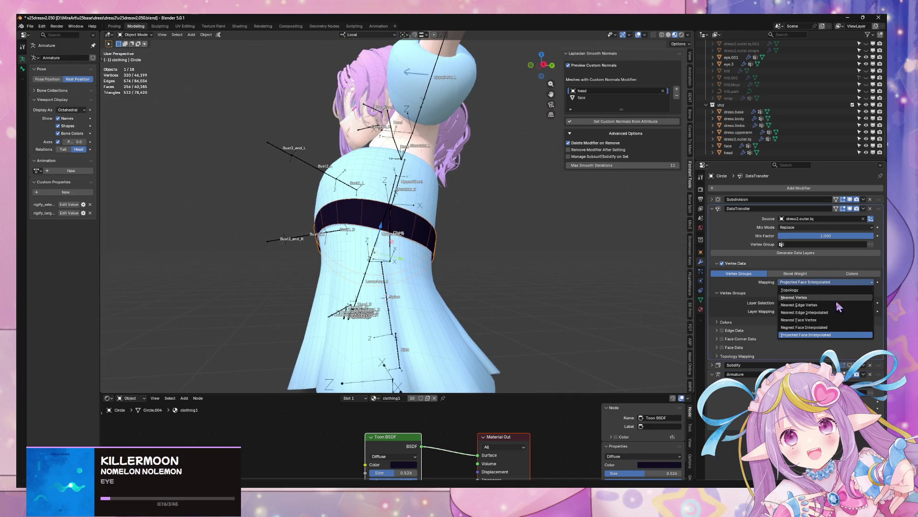
{"action": "left_click", "coordinate": [828, 328]}
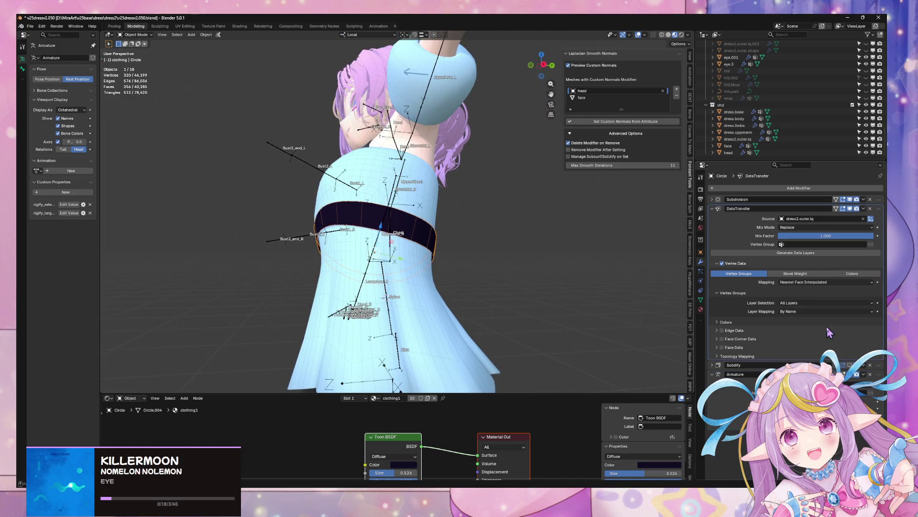
{"action": "mouse_move", "coordinate": [622, 248]}
{"action": "middle_mouse_down"}
{"action": "mouse_move", "coordinate": [537, 196]}
{"action": "mouse_move", "coordinate": [658, 245]}
{"action": "middle_mouse_up"}
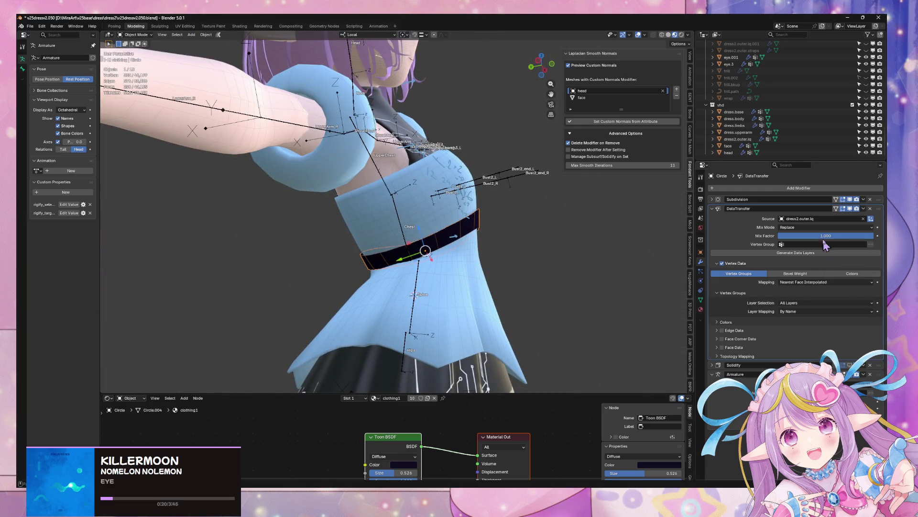
{"action": "left_click", "coordinate": [814, 282]}
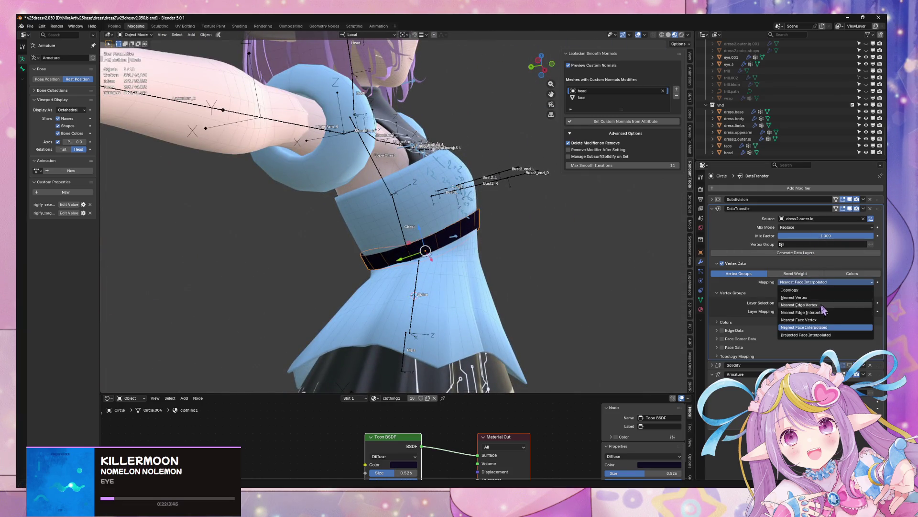
{"action": "left_click", "coordinate": [819, 313]}
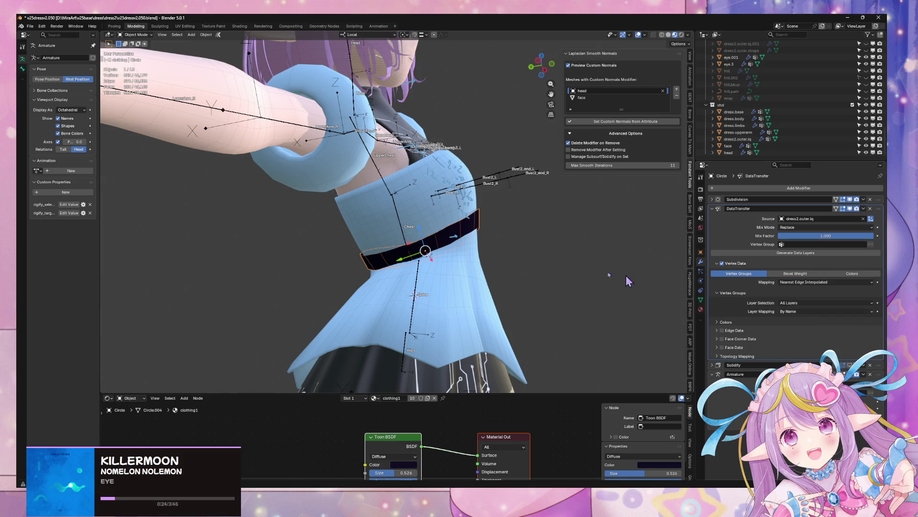
{"action": "key", "text": "KP_Decimal"}
- Compare Nearest Face Vertex and Projected Face Interpolated, settling on Nearest Face Interpolated mapping
{"action": "left_click", "coordinate": [813, 283]}
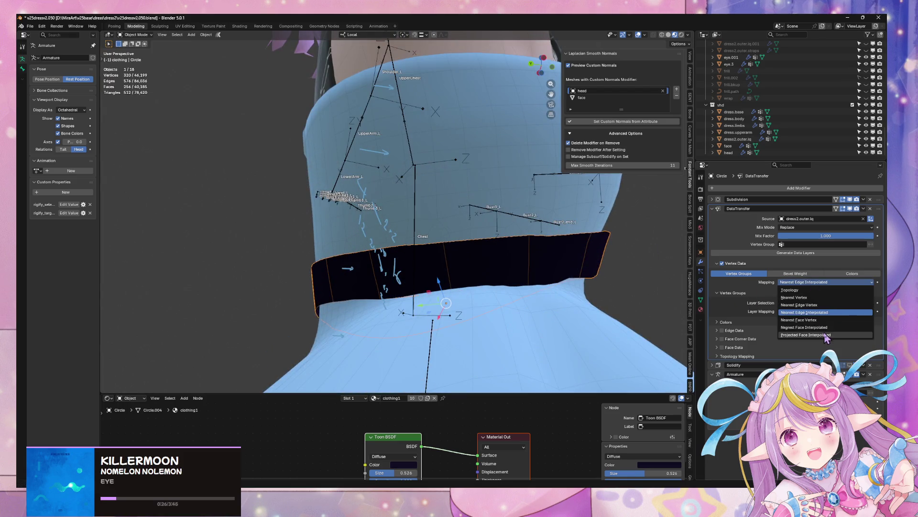
{"action": "left_click", "coordinate": [813, 320]}
{"action": "left_click", "coordinate": [819, 282]}
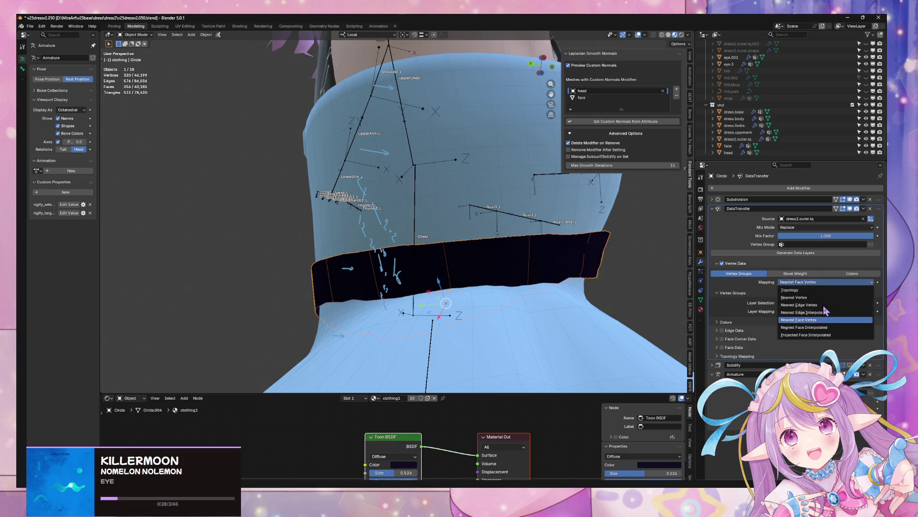
{"action": "left_click", "coordinate": [824, 335]}
{"action": "left_click", "coordinate": [813, 283]}
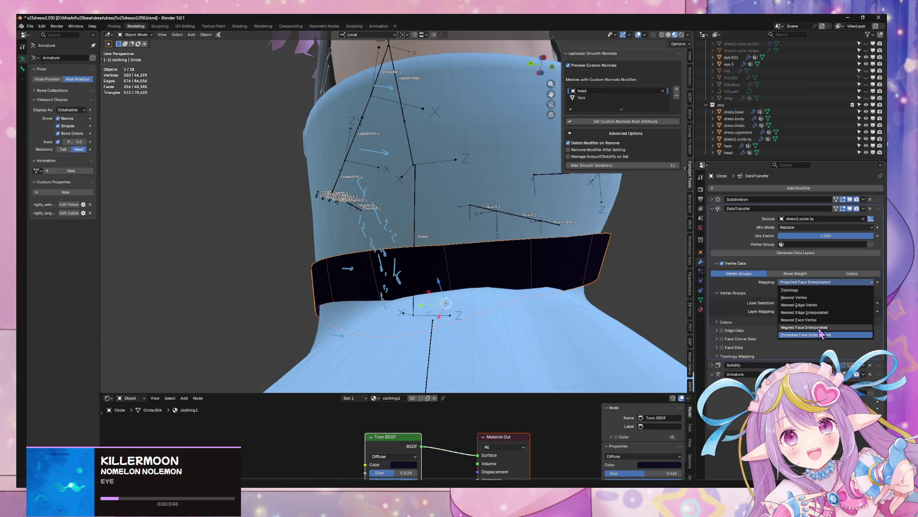
{"action": "left_click", "coordinate": [819, 328]}
{"action": "mouse_move", "coordinate": [648, 264]}
{"action": "middle_mouse_down"}
{"action": "mouse_move", "coordinate": [549, 285]}
{"action": "mouse_move", "coordinate": [436, 285]}
{"action": "mouse_move", "coordinate": [467, 185]}
{"action": "mouse_move", "coordinate": [495, 203]}
{"action": "mouse_move", "coordinate": [411, 189]}
{"action": "mouse_move", "coordinate": [538, 195]}
{"action": "mouse_move", "coordinate": [460, 200]}
{"action": "mouse_move", "coordinate": [469, 197]}
{"action": "middle_mouse_up"}
{"action": "scroll", "coordinate": [454, 229], "scroll_direction": "down", "scroll_amount": 5}
{"action": "scroll", "coordinate": [411, 189], "scroll_direction": "up", "scroll_amount": 5}
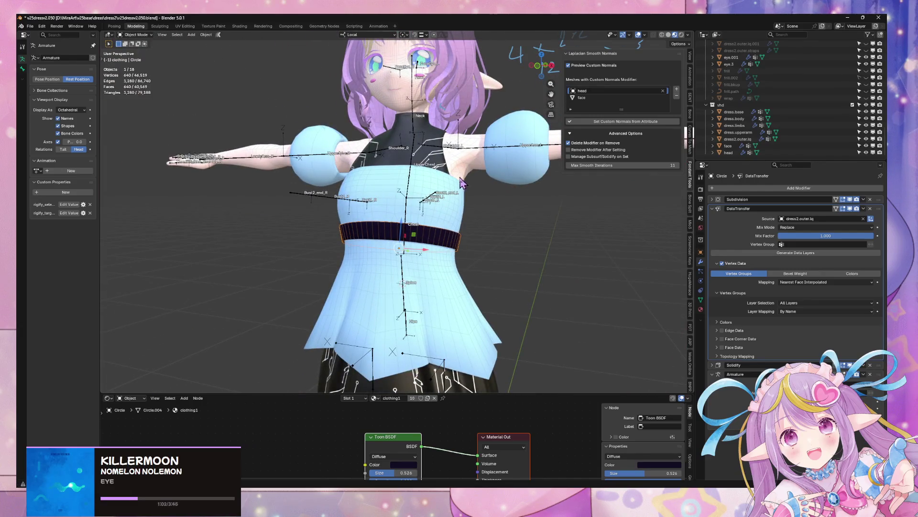
- Save v25dressv2.050.blend with Ctrl+S
{"action": "scroll", "coordinate": [375, 54], "scroll_direction": "down", "scroll_amount": 4}
{"action": "key", "text": "ctrl+s"}
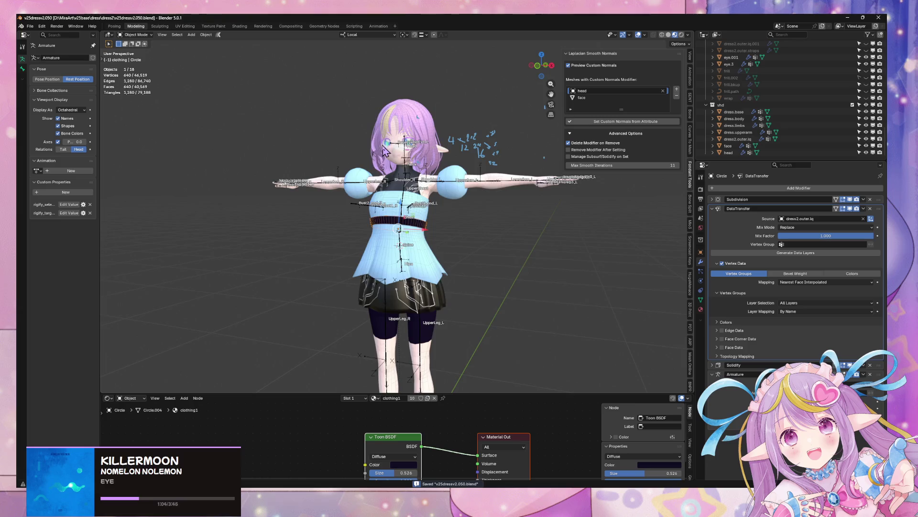
{"action": "scroll", "coordinate": [385, 150], "scroll_direction": "up", "scroll_amount": 5}
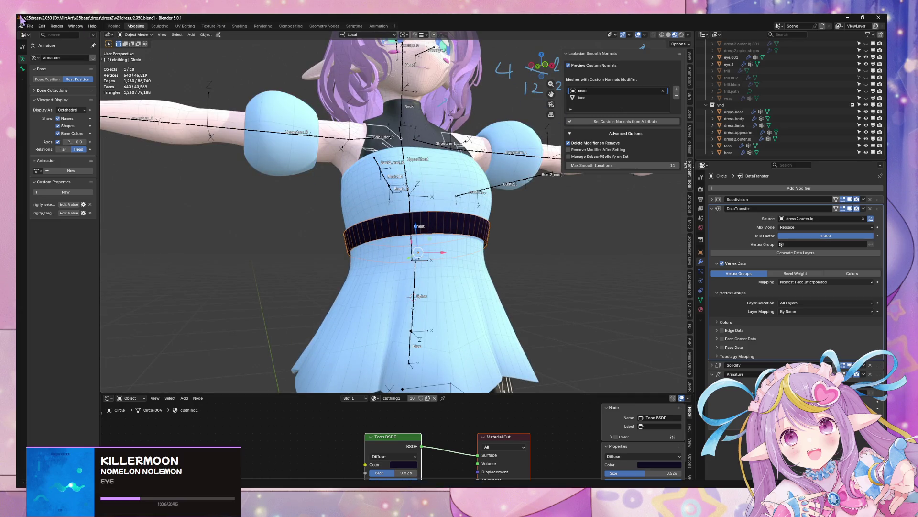
- Export the avatar as FBX over mirav25dress2zfw.fbx and switch to Unity
{"action": "left_click", "coordinate": [30, 26]}
{"action": "mouse_move", "coordinate": [53, 129]}
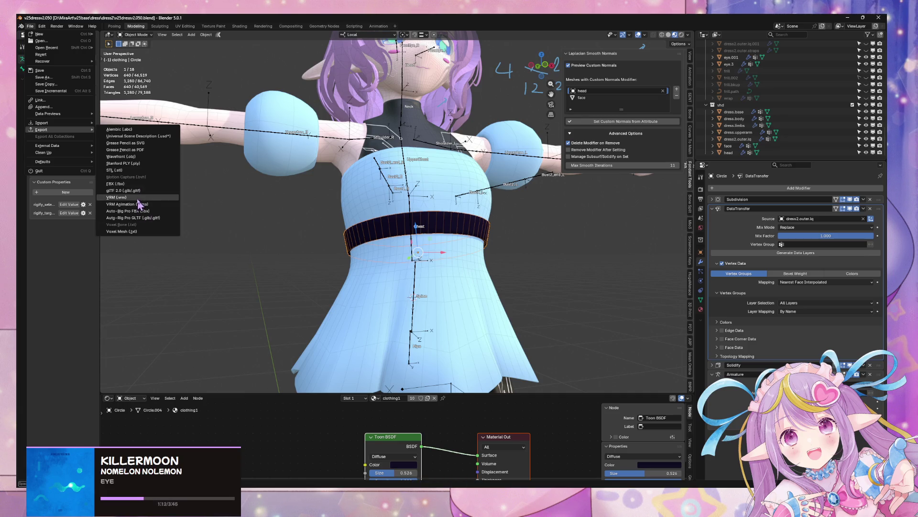
{"action": "left_click", "coordinate": [143, 184]}
{"action": "double_click", "coordinate": [221, 197]}
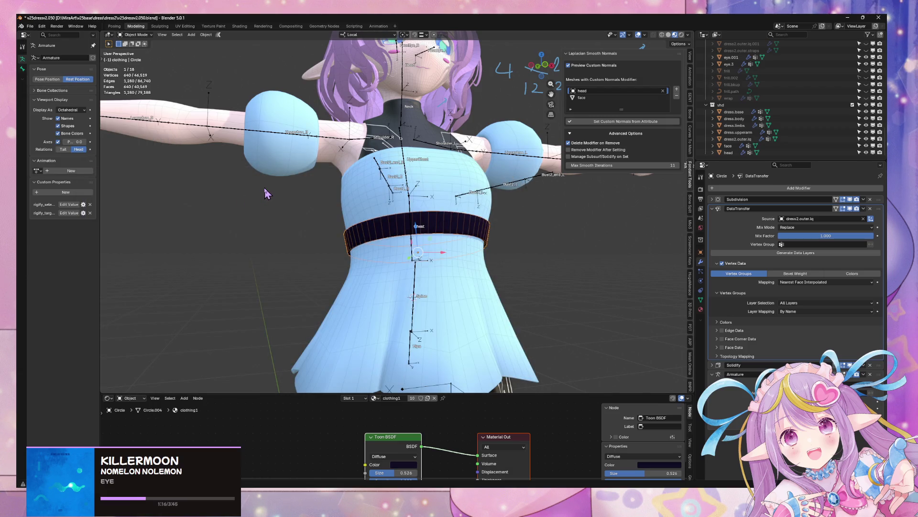
{"action": "scroll", "coordinate": [266, 191], "scroll_direction": "down", "scroll_amount": 5}
{"action": "middle_click_drag", "start_coordinate": [266, 189], "coordinate": [574, 430]}
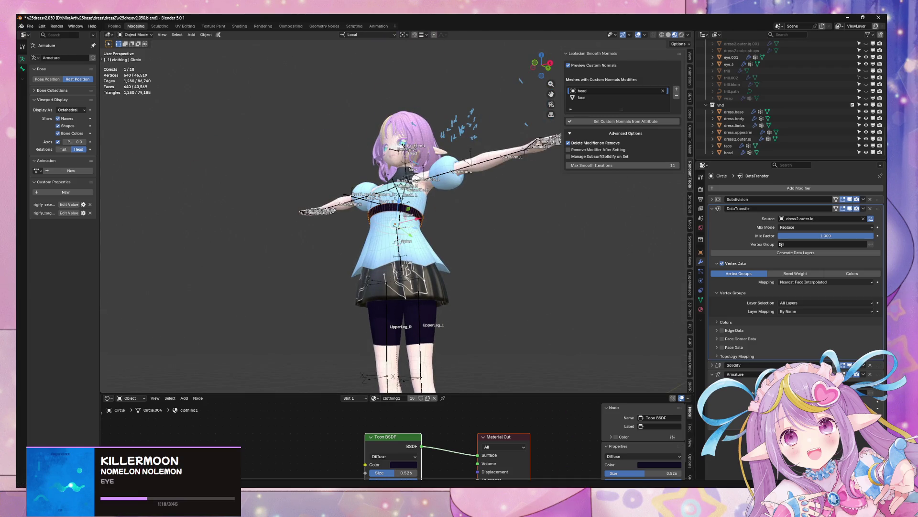
{"action": "key", "text": "alt+Tab"}
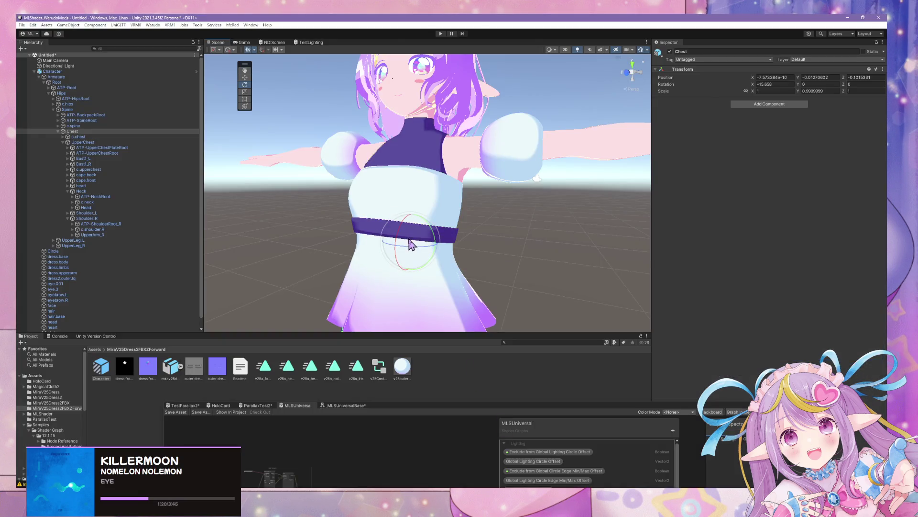
- Frame and inspect the avatar's chest, skirt and leg in Unity's scene view
{"action": "mouse_move", "coordinate": [488, 252]}
{"action": "middle_mouse_down"}
{"action": "mouse_move", "coordinate": [425, 256]}
{"action": "mouse_move", "coordinate": [424, 194]}
{"action": "mouse_move", "coordinate": [415, 200]}
{"action": "middle_mouse_up"}
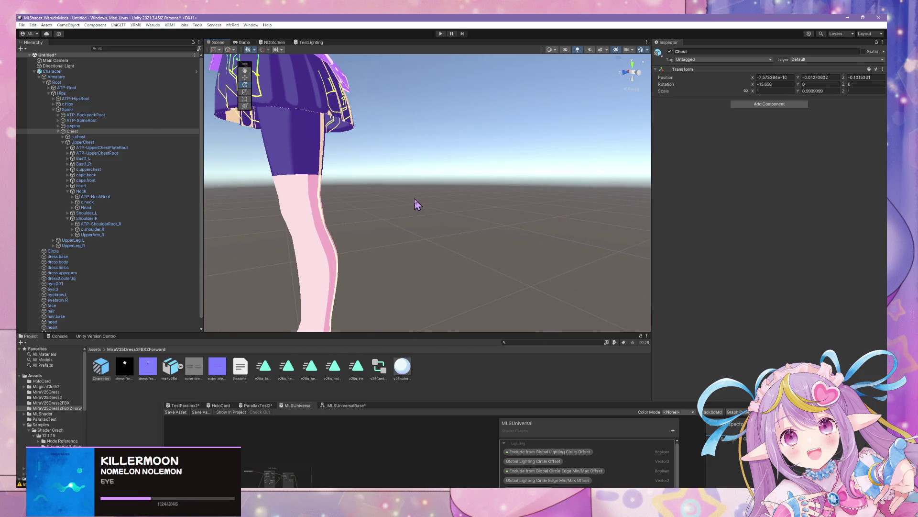
{"action": "key", "text": "f"}
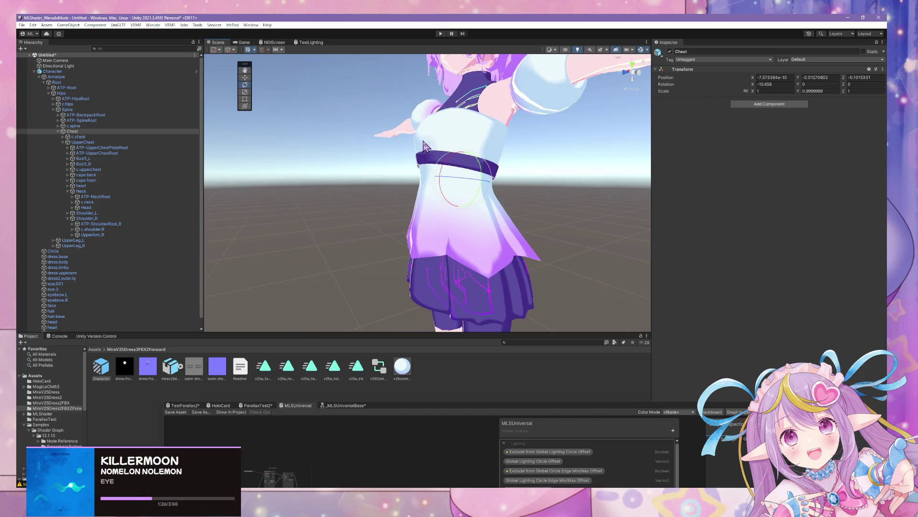
{"action": "mouse_move", "coordinate": [365, 130]}
{"action": "middle_mouse_down"}
{"action": "mouse_move", "coordinate": [476, 156]}
{"action": "mouse_move", "coordinate": [406, 142]}
{"action": "mouse_move", "coordinate": [473, 160]}
{"action": "mouse_move", "coordinate": [441, 138]}
{"action": "mouse_move", "coordinate": [432, 152]}
{"action": "middle_mouse_up"}
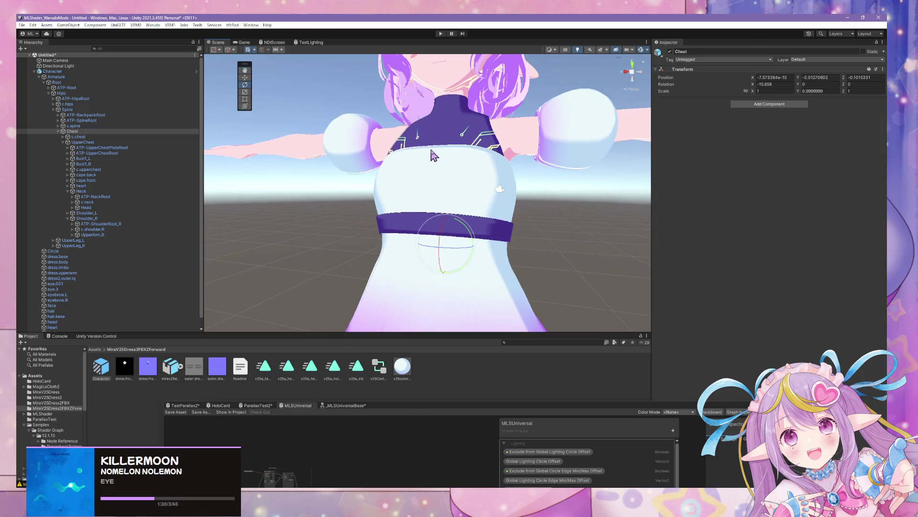
{"action": "scroll", "coordinate": [432, 152], "scroll_direction": "down", "scroll_amount": 5}
{"action": "scroll", "coordinate": [483, 180], "scroll_direction": "down", "scroll_amount": 4}
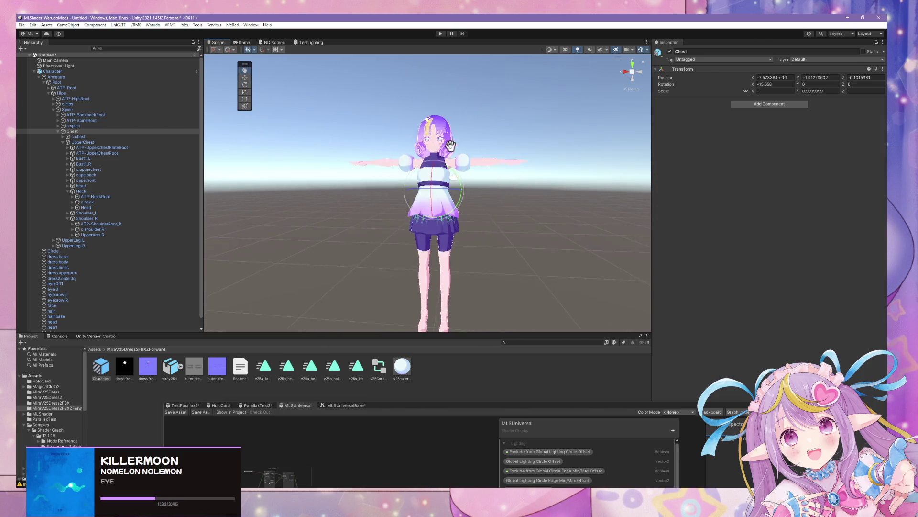
{"action": "scroll", "coordinate": [477, 163], "scroll_direction": "up", "scroll_amount": 6}
- Build the avatar as a Warudo mod and dismiss the Prefab restructure warning
{"action": "left_click", "coordinate": [153, 25]}
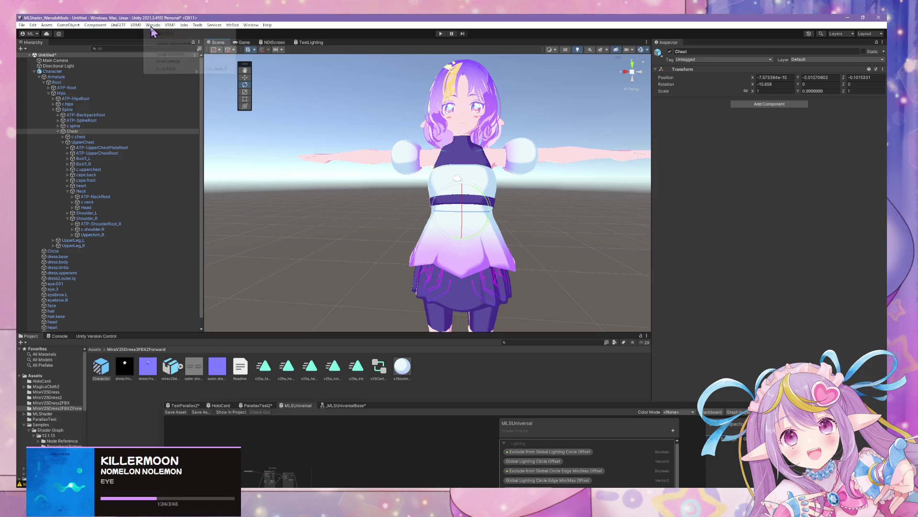
{"action": "left_click", "coordinate": [166, 70]}
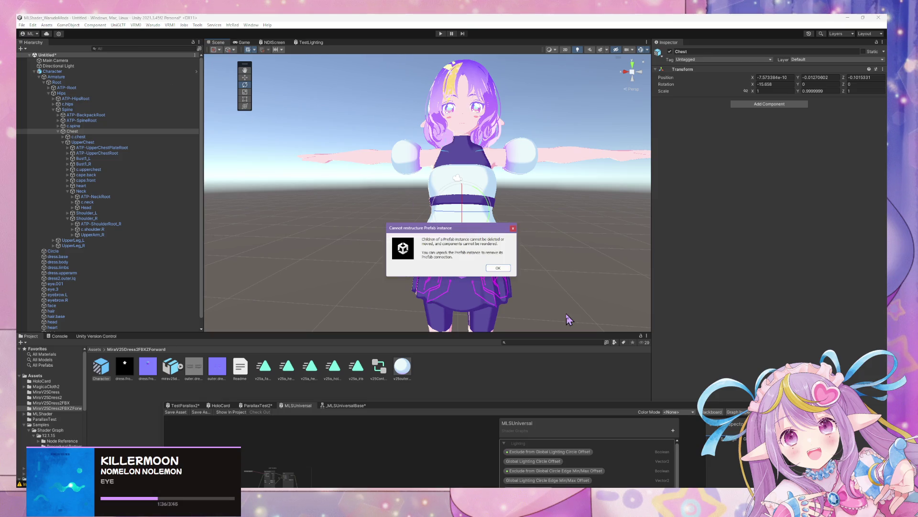
{"action": "left_click", "coordinate": [490, 269]}
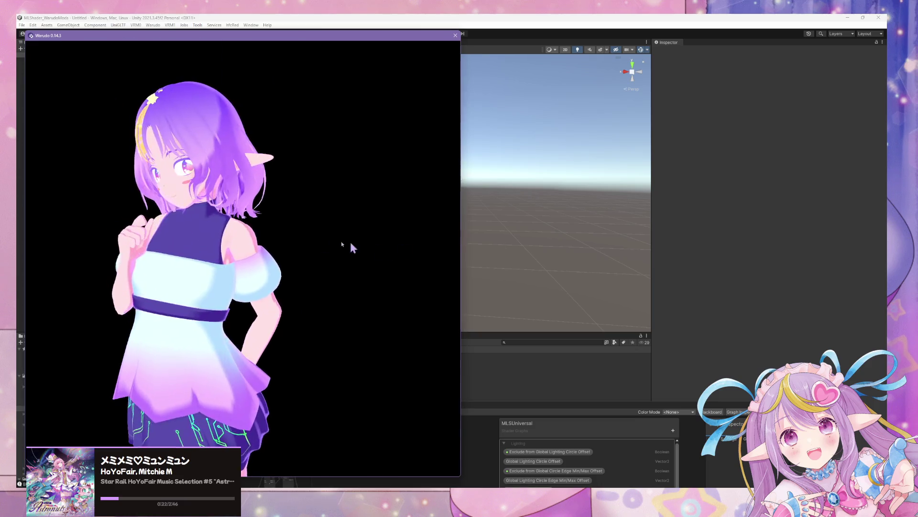
- Save the playing track メミメミ♡ミュンミュン to Spotify's Liked Songs and minimize Spotify
{"action": "key", "text": "alt+Tab"}
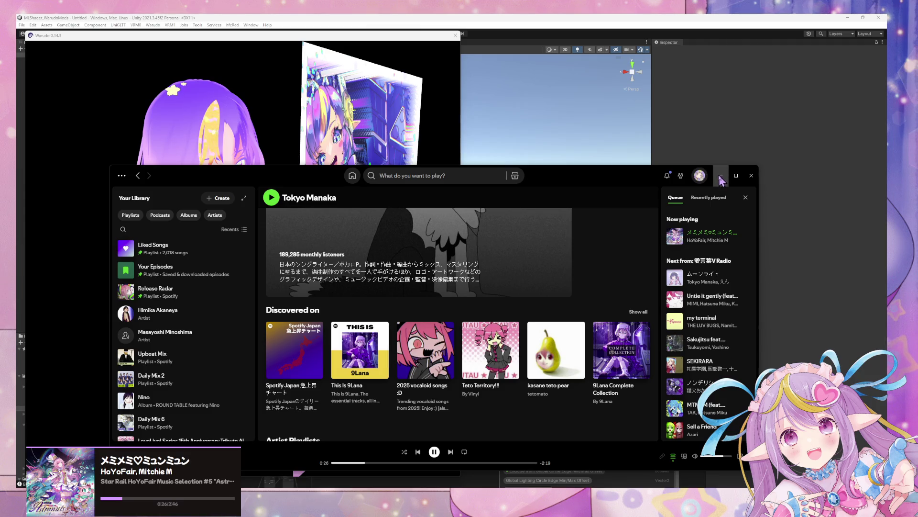
{"action": "key", "text": "alt+shift+r"}
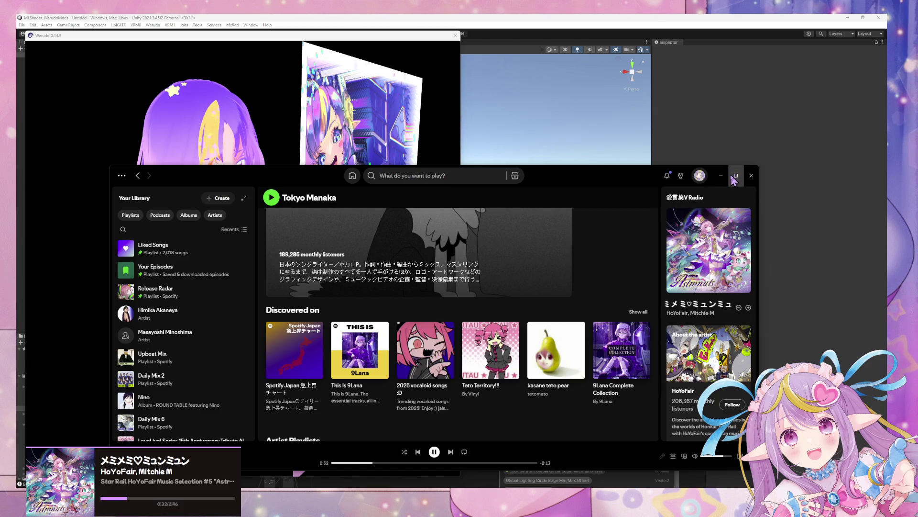
{"action": "left_click", "coordinate": [749, 308]}
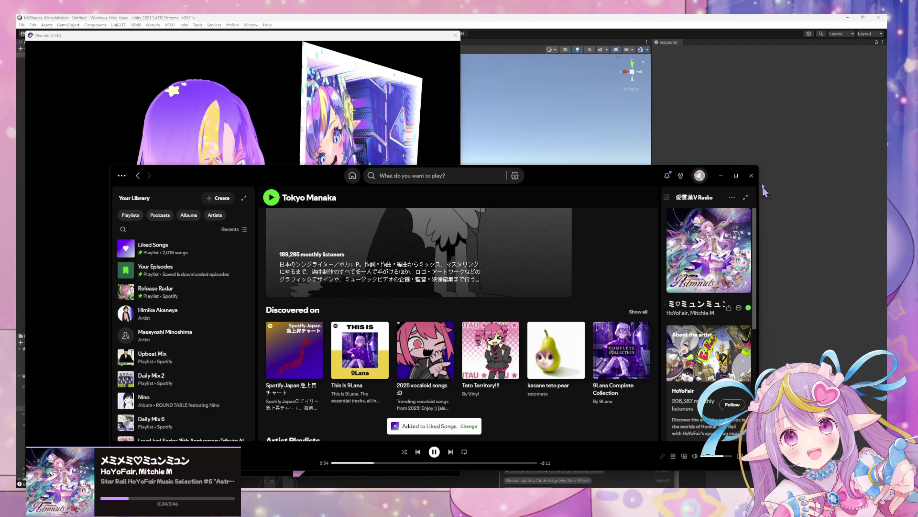
{"action": "left_click", "coordinate": [720, 176]}
{"action": "mouse_move", "coordinate": [422, 179]}
{"action": "right_mouse_down"}
{"action": "mouse_move", "coordinate": [369, 148]}
{"action": "mouse_move", "coordinate": [392, 158]}
{"action": "mouse_move", "coordinate": [410, 152]}
{"action": "right_mouse_up"}
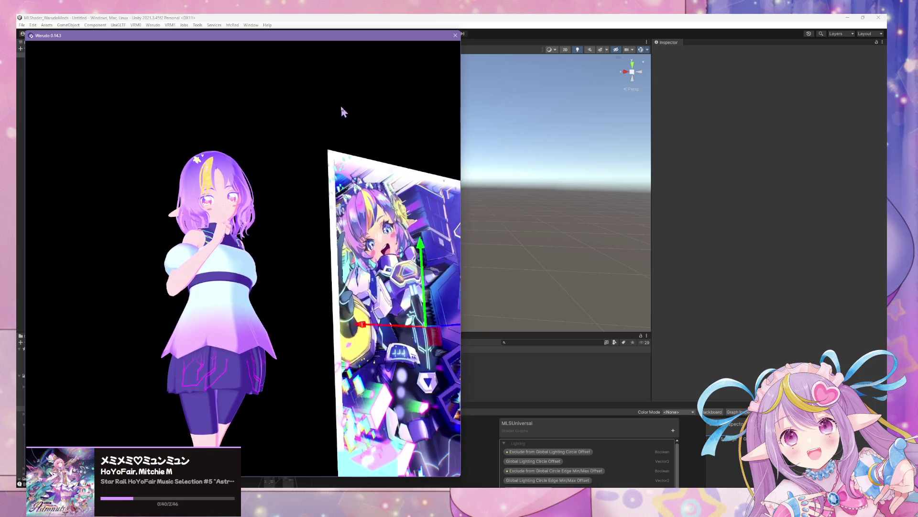
{"action": "scroll", "coordinate": [340, 125], "scroll_direction": "up", "scroll_amount": 3}
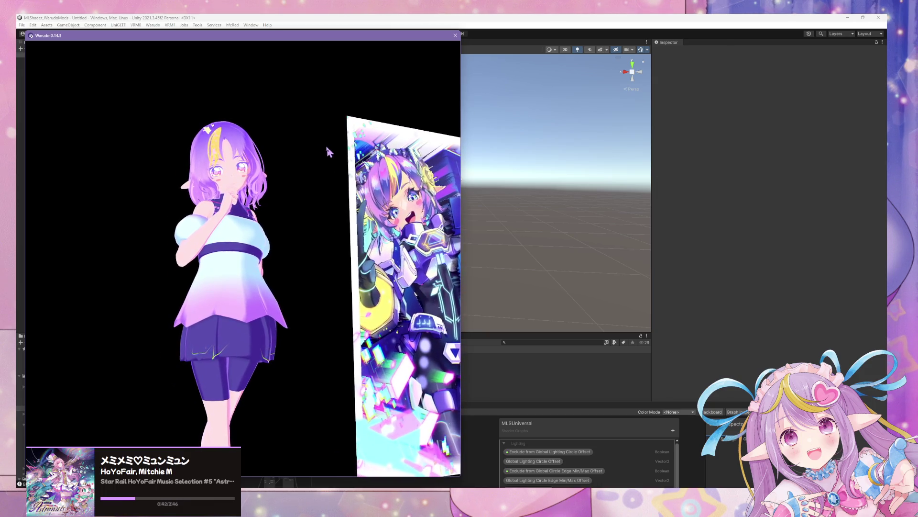
{"action": "scroll", "coordinate": [329, 152], "scroll_direction": "down", "scroll_amount": 3}
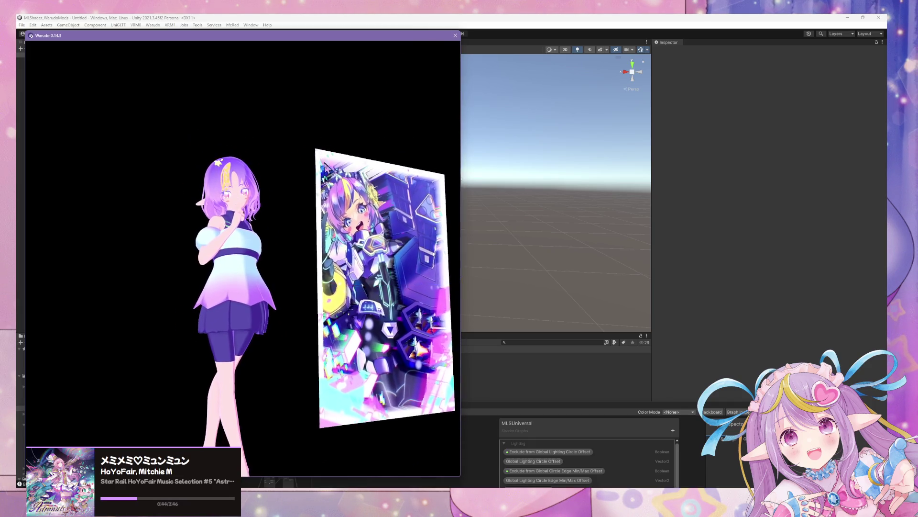
{"action": "scroll", "coordinate": [327, 167], "scroll_direction": "up", "scroll_amount": 3}
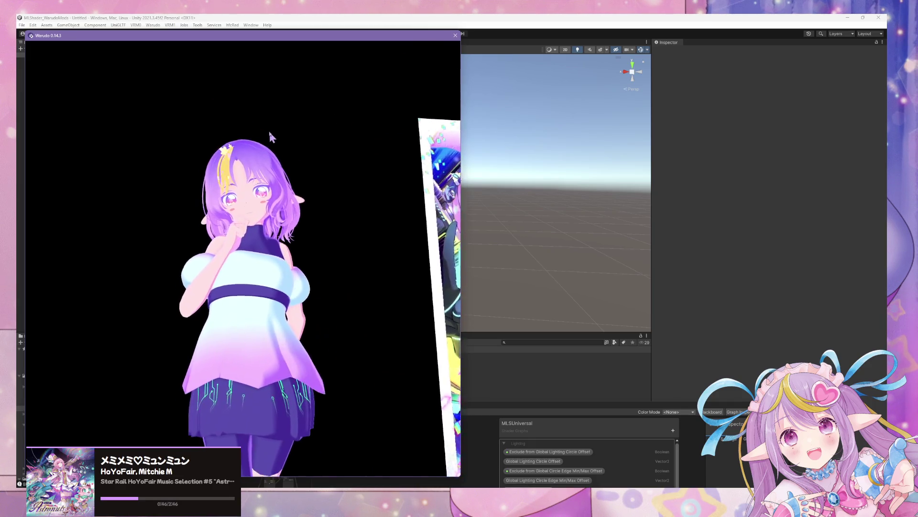
{"action": "mouse_move", "coordinate": [271, 137]}
{"action": "left_mouse_down"}
{"action": "mouse_move", "coordinate": [317, 174]}
{"action": "mouse_move", "coordinate": [286, 130]}
{"action": "mouse_move", "coordinate": [188, 118]}
{"action": "mouse_move", "coordinate": [350, 152]}
{"action": "mouse_move", "coordinate": [354, 172]}
{"action": "mouse_move", "coordinate": [301, 144]}
{"action": "mouse_move", "coordinate": [217, 178]}
{"action": "mouse_move", "coordinate": [344, 186]}
{"action": "mouse_move", "coordinate": [352, 174]}
{"action": "mouse_move", "coordinate": [356, 180]}
{"action": "mouse_move", "coordinate": [279, 186]}
{"action": "mouse_move", "coordinate": [378, 189]}
{"action": "mouse_move", "coordinate": [218, 191]}
{"action": "mouse_move", "coordinate": [390, 188]}
{"action": "mouse_move", "coordinate": [347, 179]}
{"action": "left_mouse_up"}
{"action": "left_click", "coordinate": [348, 180]}
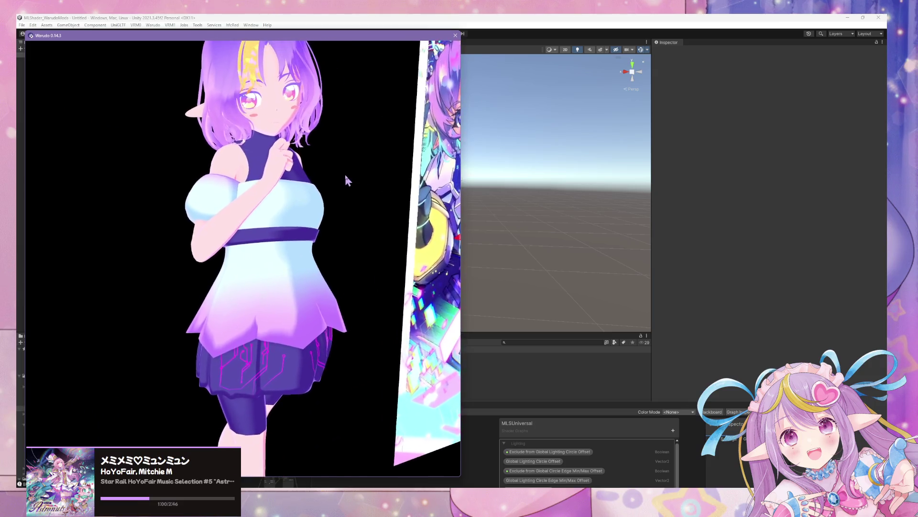
{"action": "scroll", "coordinate": [339, 150], "scroll_direction": "down", "scroll_amount": 5}
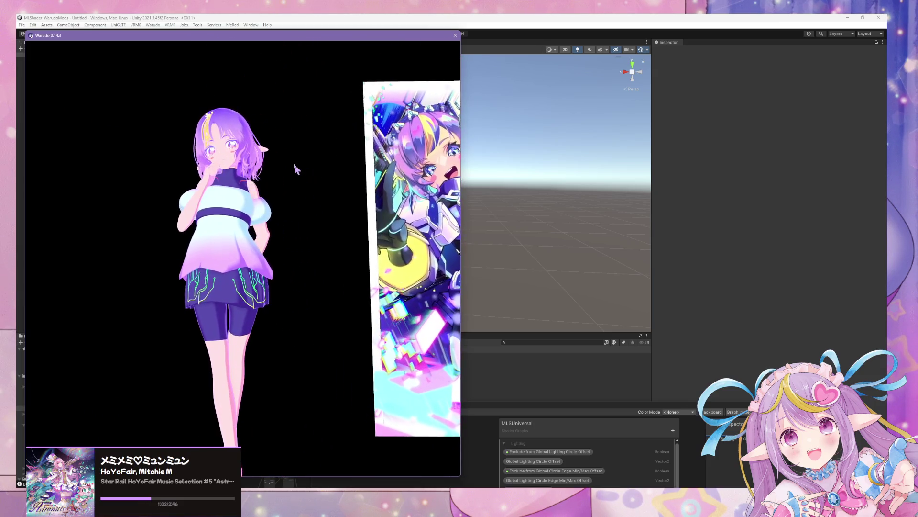
{"action": "mouse_move", "coordinate": [297, 168]}
{"action": "left_mouse_down"}
{"action": "mouse_move", "coordinate": [340, 182]}
{"action": "mouse_move", "coordinate": [342, 258]}
{"action": "mouse_move", "coordinate": [295, 244]}
{"action": "mouse_move", "coordinate": [360, 222]}
{"action": "mouse_move", "coordinate": [344, 174]}
{"action": "mouse_move", "coordinate": [330, 171]}
{"action": "mouse_move", "coordinate": [449, 205]}
{"action": "mouse_move", "coordinate": [312, 191]}
{"action": "mouse_move", "coordinate": [350, 192]}
{"action": "left_mouse_up"}
{"action": "scroll", "coordinate": [349, 182], "scroll_direction": "up", "scroll_amount": 5}
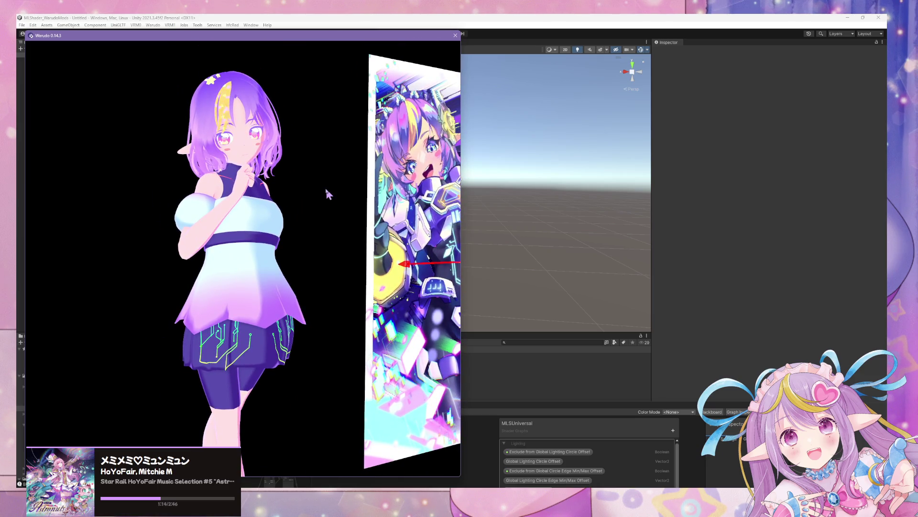
{"action": "scroll", "coordinate": [327, 189], "scroll_direction": "down", "scroll_amount": 3}
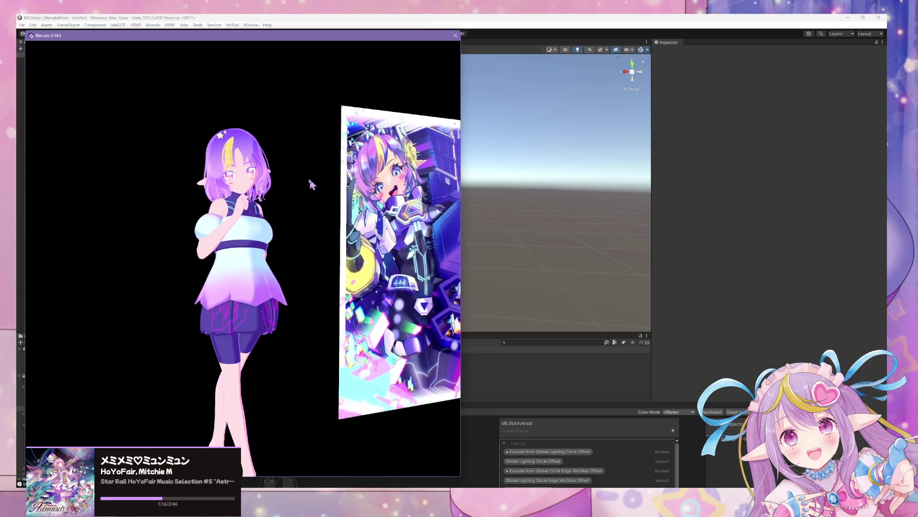
{"action": "scroll", "coordinate": [301, 180], "scroll_direction": "down", "scroll_amount": 3}
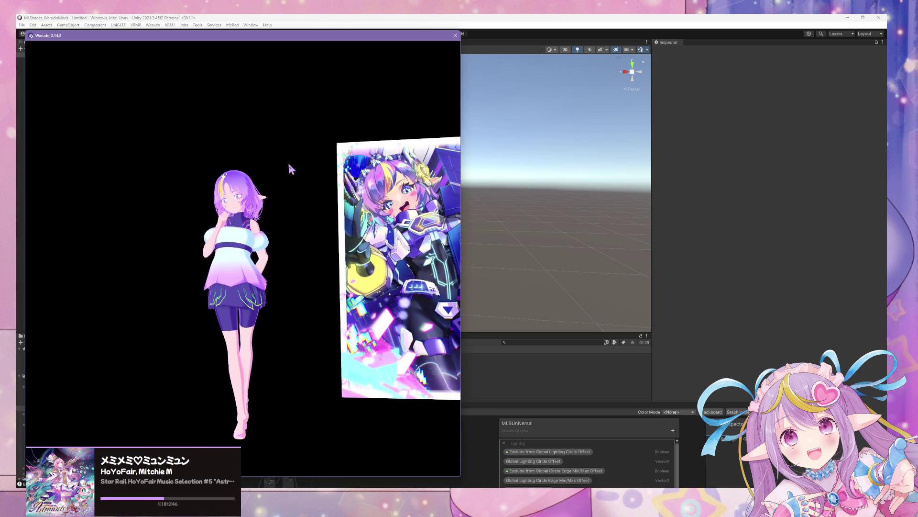
{"action": "scroll", "coordinate": [291, 168], "scroll_direction": "up", "scroll_amount": 3}
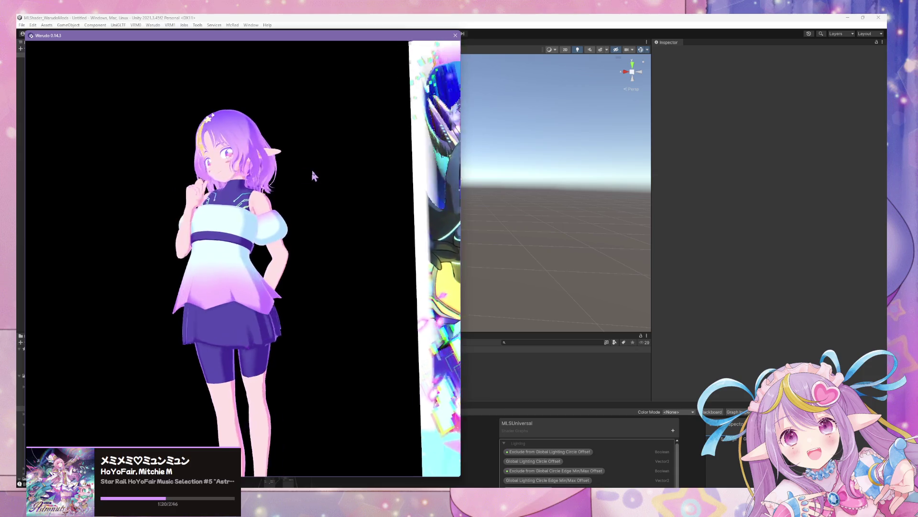
{"action": "scroll", "coordinate": [314, 176], "scroll_direction": "down", "scroll_amount": 1}
{"action": "scroll", "coordinate": [334, 176], "scroll_direction": "down", "scroll_amount": 2}
{"action": "scroll", "coordinate": [314, 176], "scroll_direction": "up", "scroll_amount": 6}
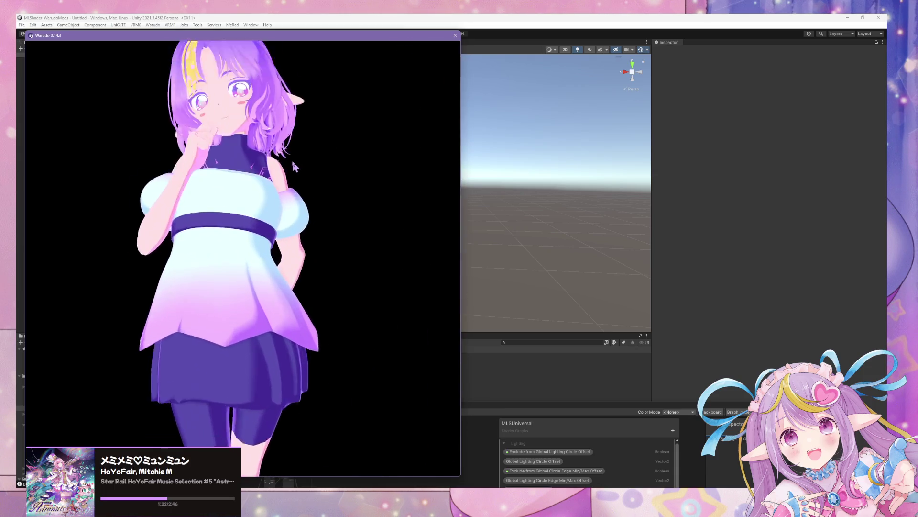
{"action": "mouse_move", "coordinate": [322, 227]}
{"action": "left_mouse_down"}
{"action": "mouse_move", "coordinate": [360, 260]}
{"action": "mouse_move", "coordinate": [517, 181]}
{"action": "mouse_move", "coordinate": [392, 164]}
{"action": "mouse_move", "coordinate": [468, 172]}
{"action": "mouse_move", "coordinate": [486, 199]}
{"action": "mouse_move", "coordinate": [606, 483]}
{"action": "left_mouse_up"}
- Open Character 1's idle animation picker in Warudo's scene editor
{"action": "left_click", "coordinate": [606, 484]}
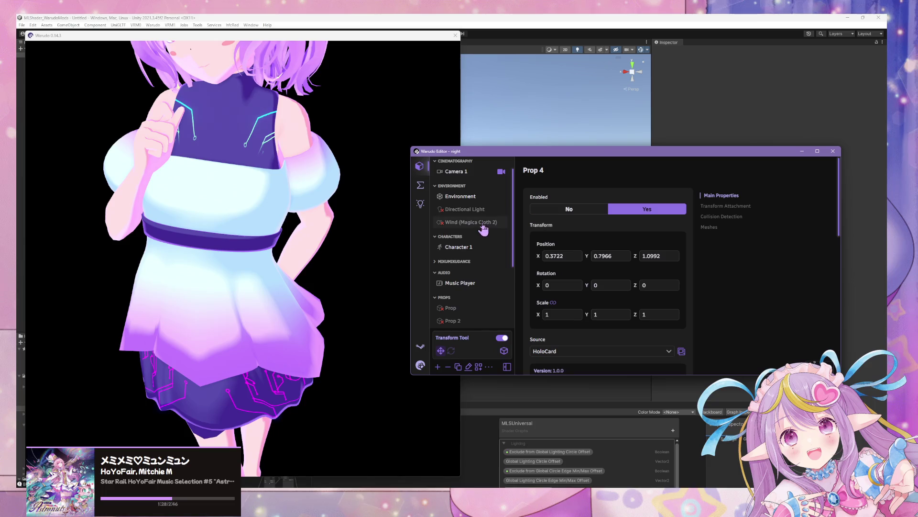
{"action": "scroll", "coordinate": [483, 228], "scroll_direction": "up", "scroll_amount": 1}
{"action": "left_click", "coordinate": [467, 266]}
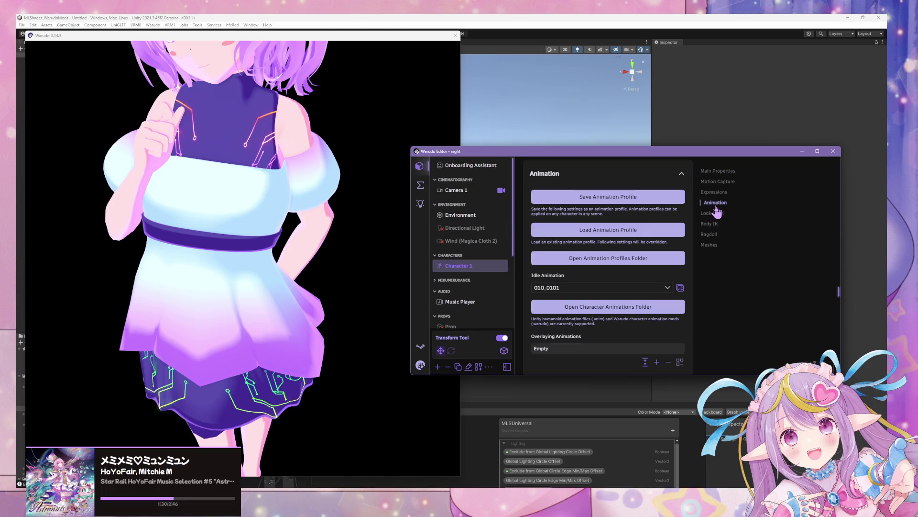
{"action": "left_click", "coordinate": [681, 287]}
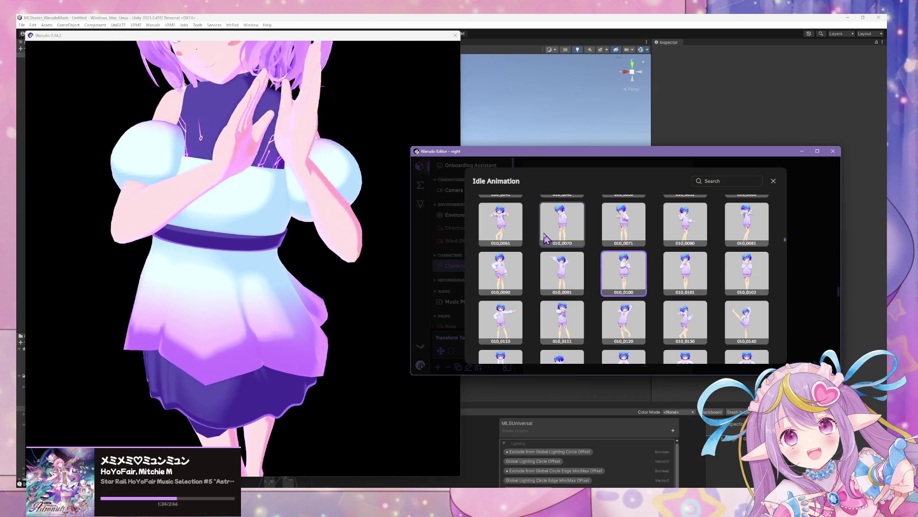
- Preview idle animations 010_0080, 010_0070, 010_0110, 010_0120, 010_0100 and 010_0090 on the avatar
{"action": "left_click_drag", "start_coordinate": [385, 252], "coordinate": [215, 199]}
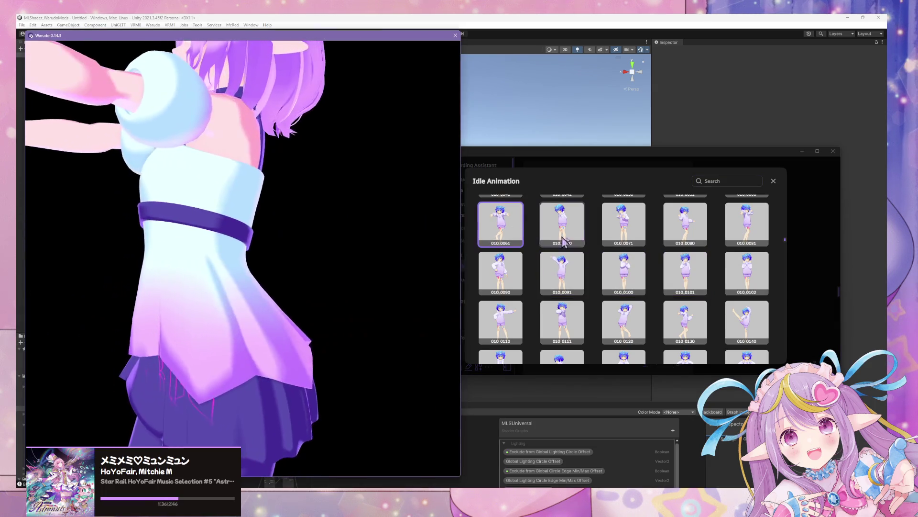
{"action": "left_click", "coordinate": [684, 231]}
{"action": "left_click", "coordinate": [308, 277]}
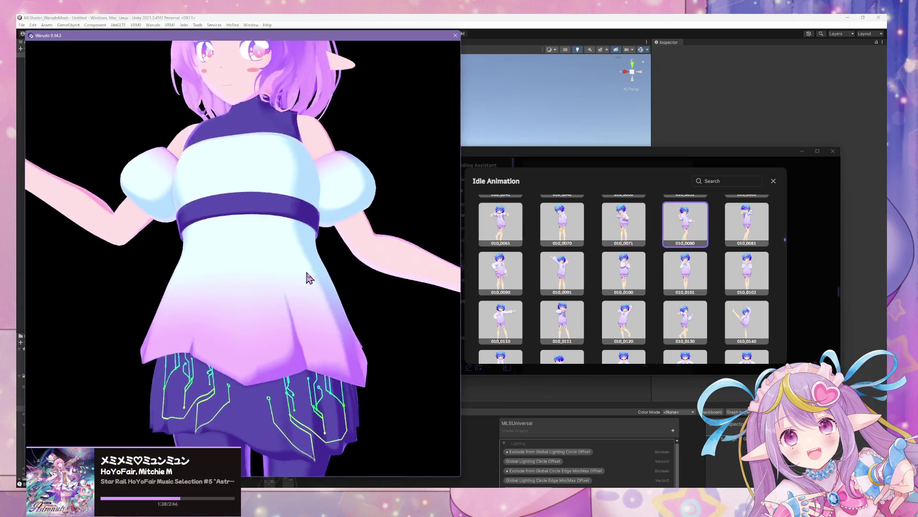
{"action": "left_click", "coordinate": [501, 272]}
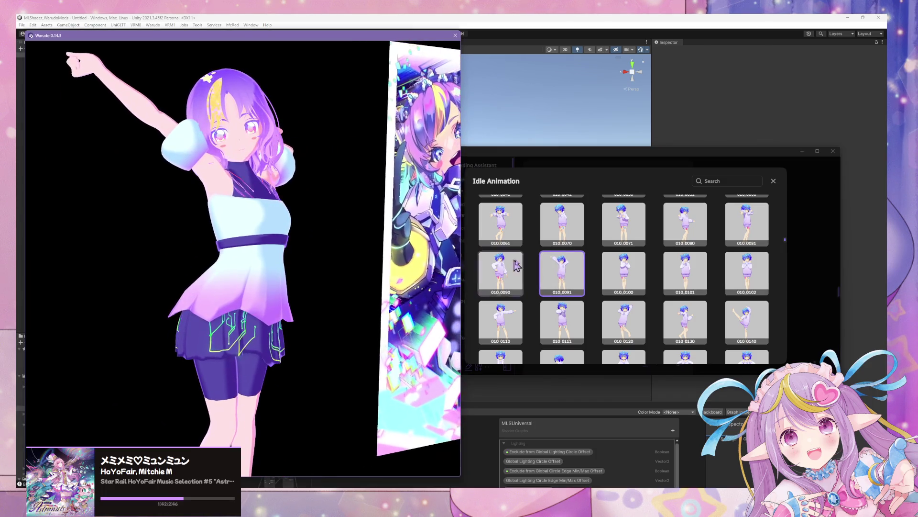
{"action": "left_click", "coordinate": [538, 231]}
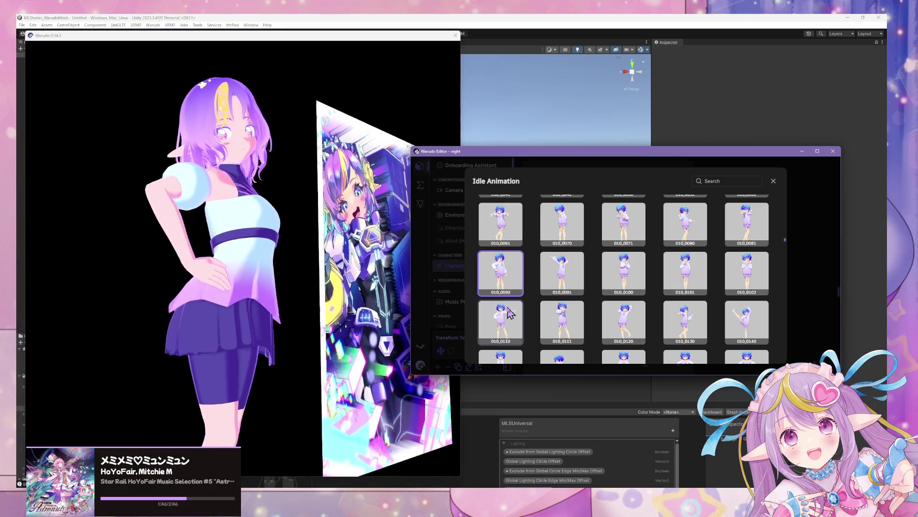
{"action": "left_click", "coordinate": [457, 318]}
{"action": "left_click", "coordinate": [495, 321]}
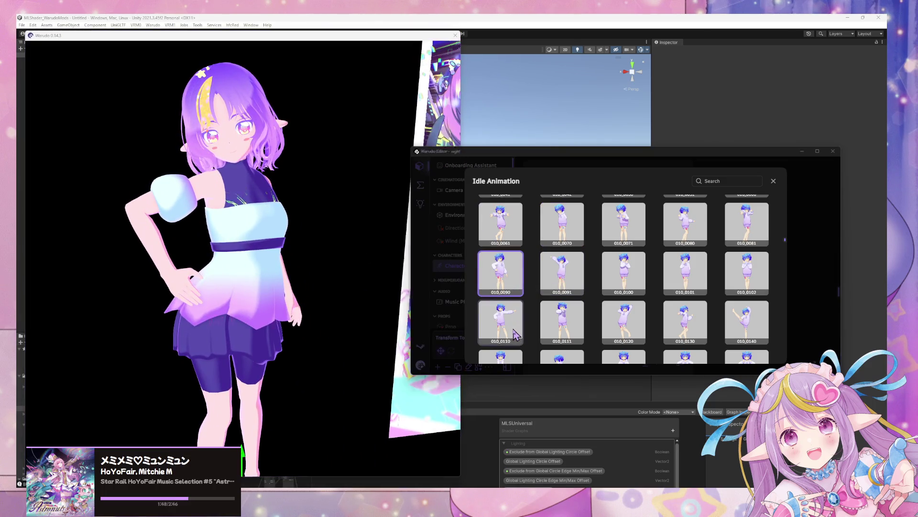
{"action": "left_click", "coordinate": [616, 313]}
{"action": "left_click", "coordinate": [275, 262]}
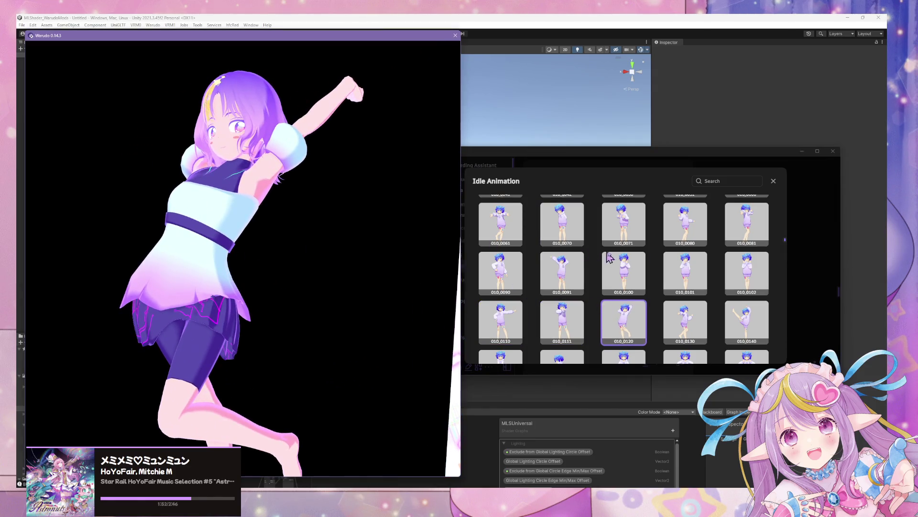
{"action": "left_click", "coordinate": [610, 259]}
{"action": "left_click", "coordinate": [500, 270]}
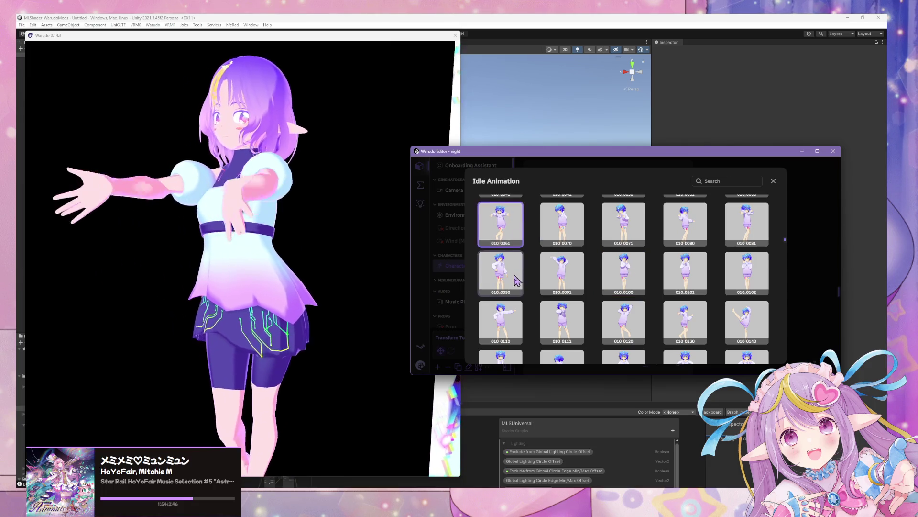
{"action": "left_click", "coordinate": [406, 284]}
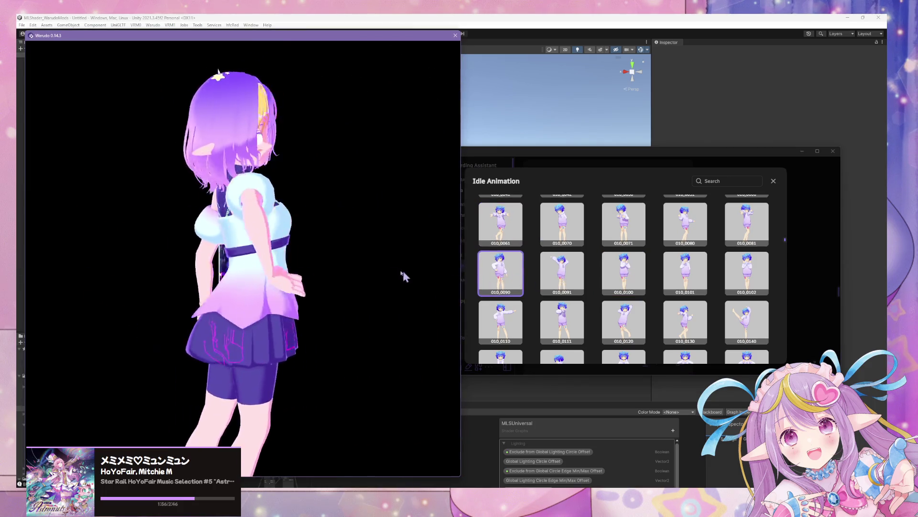
{"action": "left_click_drag", "start_coordinate": [404, 272], "coordinate": [300, 266]}
{"action": "left_click", "coordinate": [668, 245]}
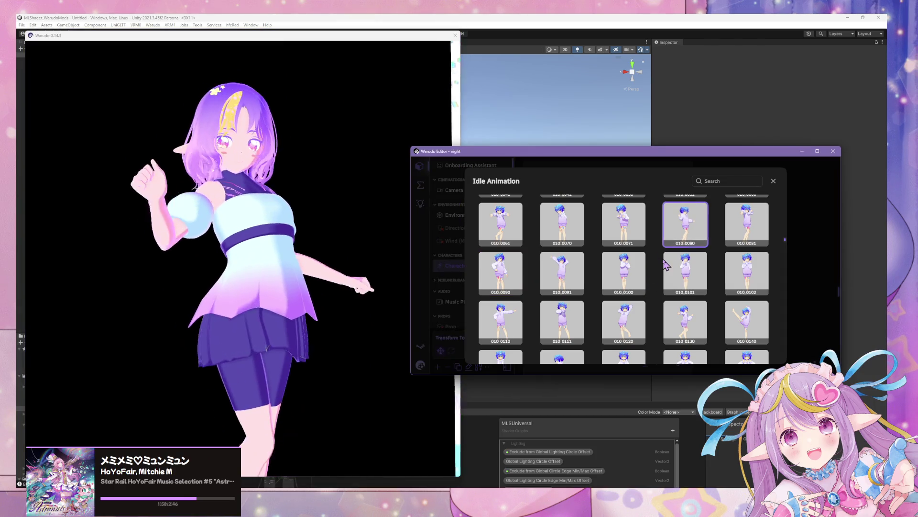
{"action": "left_click", "coordinate": [574, 233]}
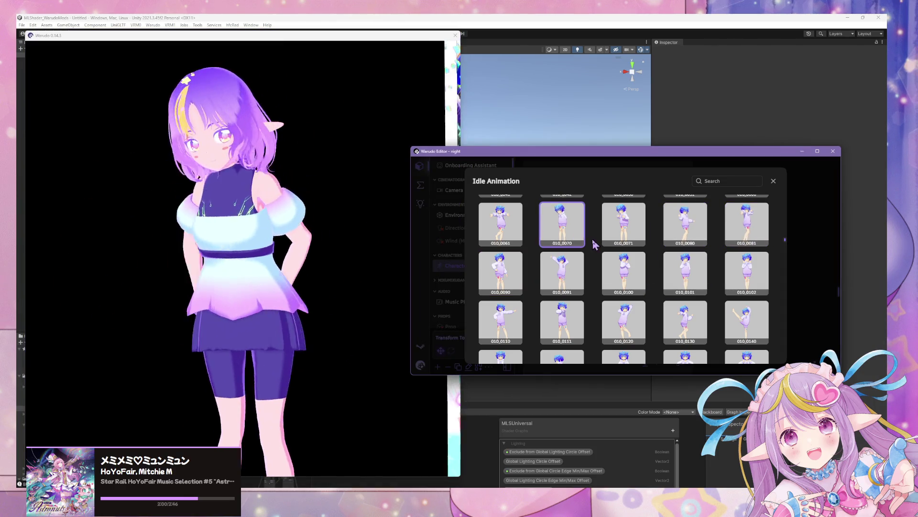
- Preview idle animations 010_0022, 010_0040, 010_0021, 010_0120 and 010_0150
{"action": "scroll", "coordinate": [596, 263], "scroll_direction": "up", "scroll_amount": 2}
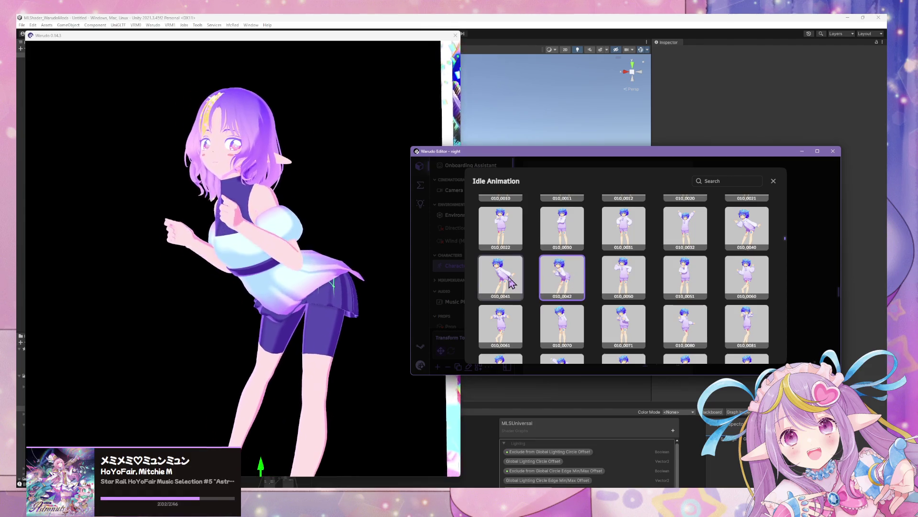
{"action": "left_click", "coordinate": [501, 229]}
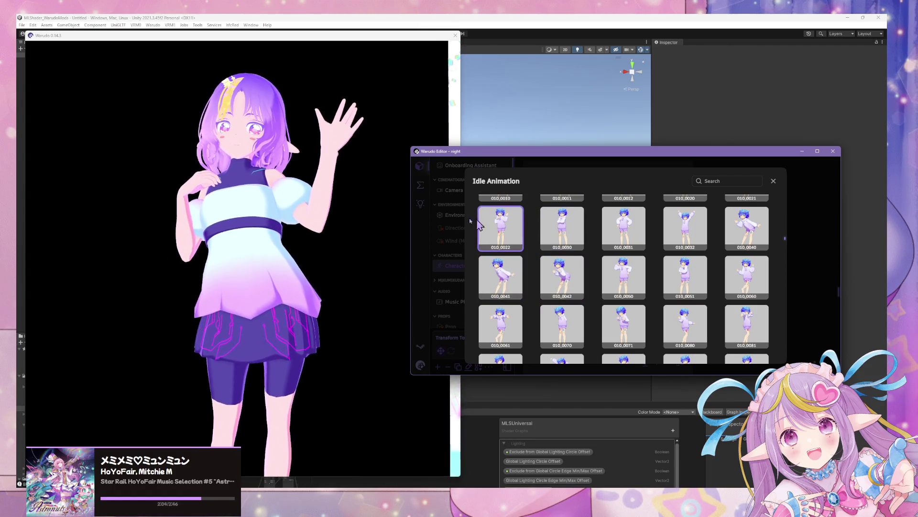
{"action": "mouse_move", "coordinate": [395, 238]}
{"action": "left_mouse_down"}
{"action": "mouse_move", "coordinate": [406, 229]}
{"action": "mouse_move", "coordinate": [344, 225]}
{"action": "mouse_move", "coordinate": [381, 213]}
{"action": "left_mouse_up"}
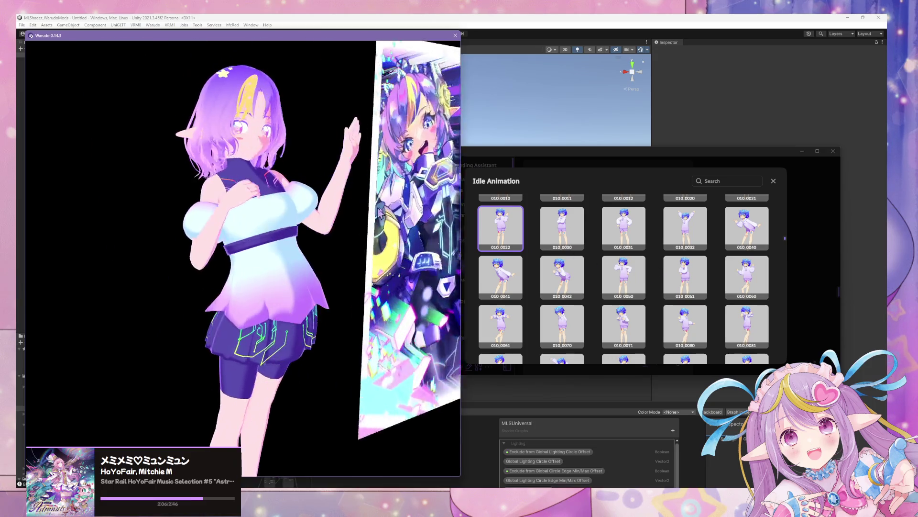
{"action": "left_click", "coordinate": [746, 229]}
{"action": "scroll", "coordinate": [742, 273], "scroll_direction": "up", "scroll_amount": 2}
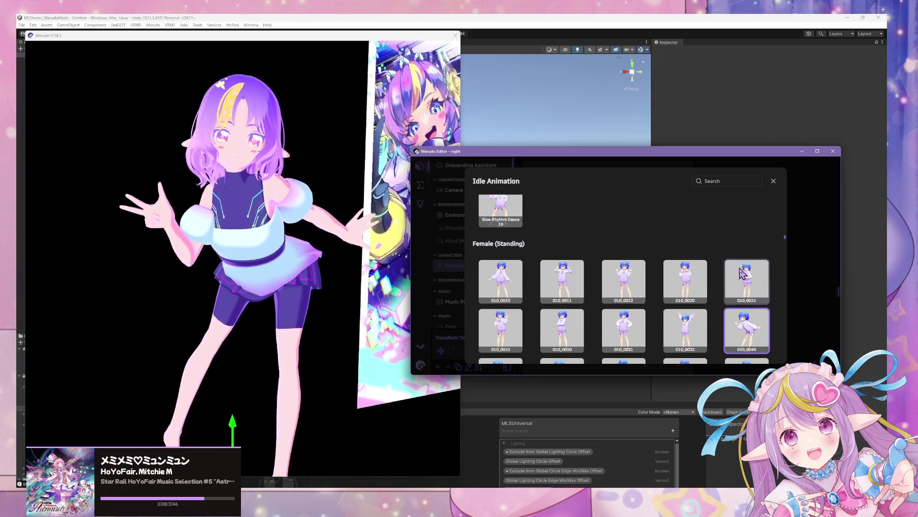
{"action": "left_click", "coordinate": [742, 273]}
{"action": "left_click_drag", "start_coordinate": [330, 237], "coordinate": [389, 250]}
{"action": "scroll", "coordinate": [669, 336], "scroll_direction": "down", "scroll_amount": 4}
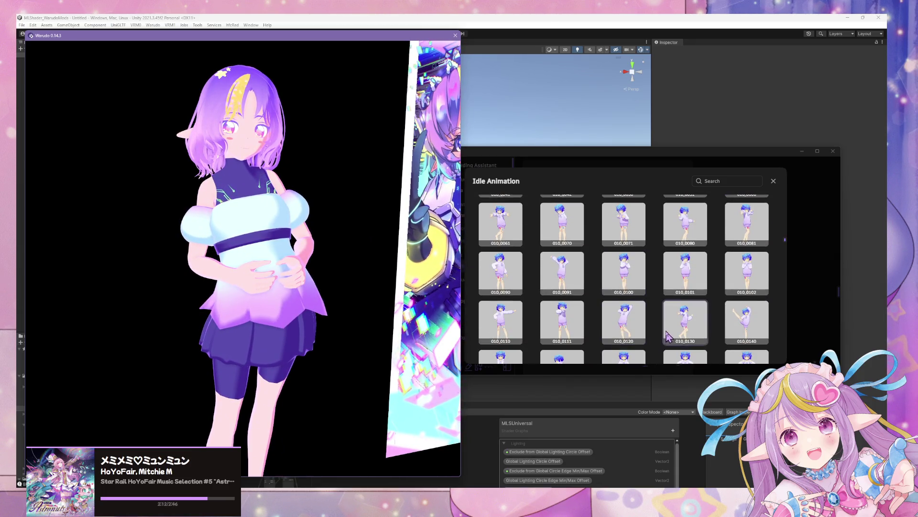
{"action": "left_click", "coordinate": [642, 326]}
{"action": "scroll", "coordinate": [569, 298], "scroll_direction": "down", "scroll_amount": 2}
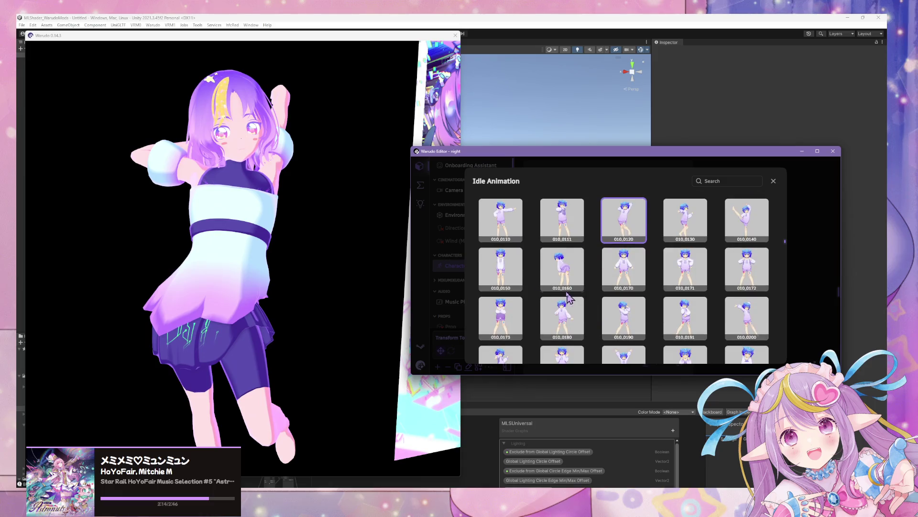
{"action": "left_click", "coordinate": [514, 285]}
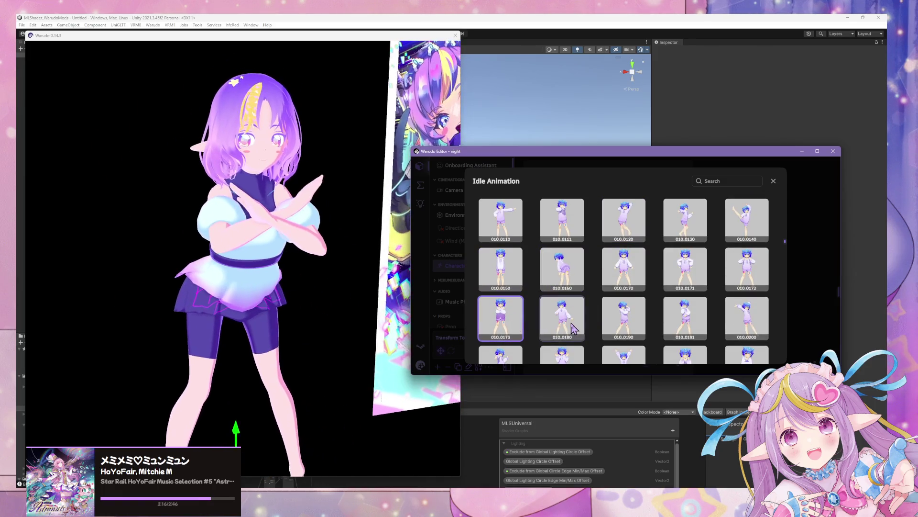
- Try 010_0173, 010_0190, 010_0172, 010_0250 and 010_0280, ending on 010_0270
{"action": "left_click", "coordinate": [297, 267]}
{"action": "left_click", "coordinate": [625, 322]}
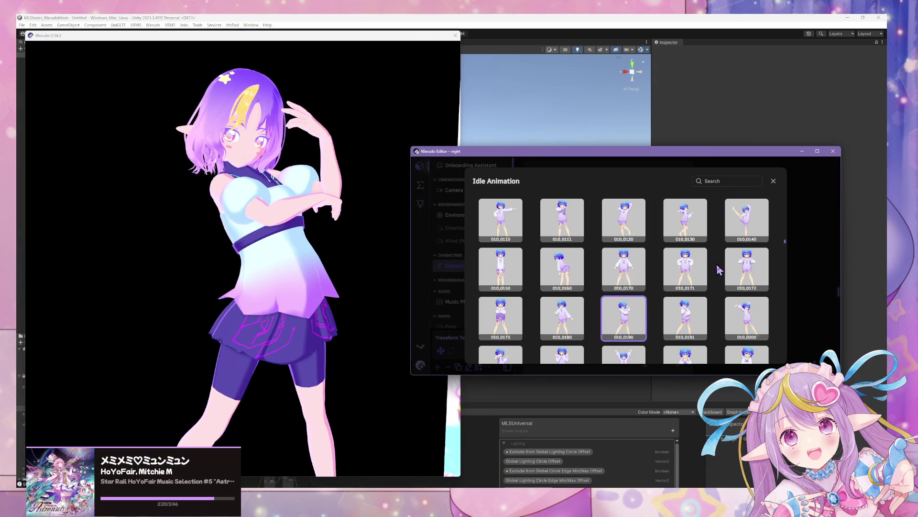
{"action": "left_click", "coordinate": [272, 260]}
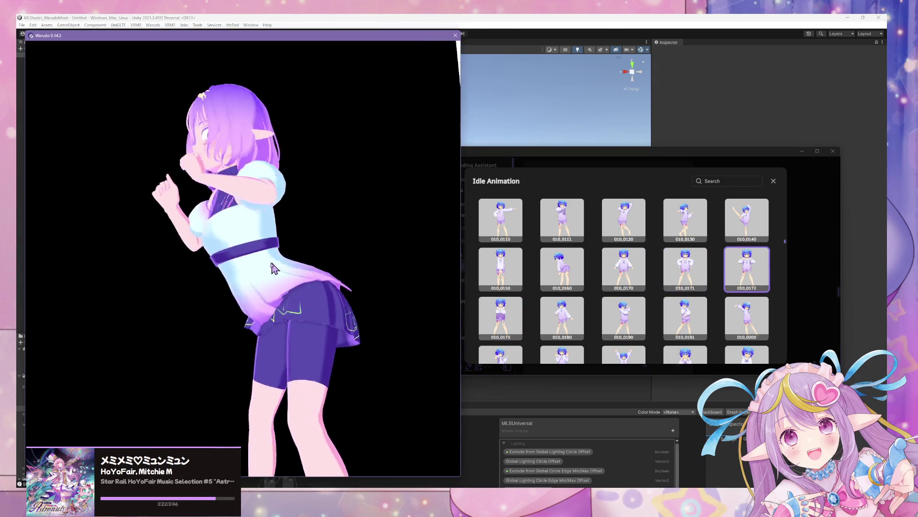
{"action": "scroll", "coordinate": [562, 285], "scroll_direction": "down", "scroll_amount": 3}
{"action": "left_click", "coordinate": [562, 285]}
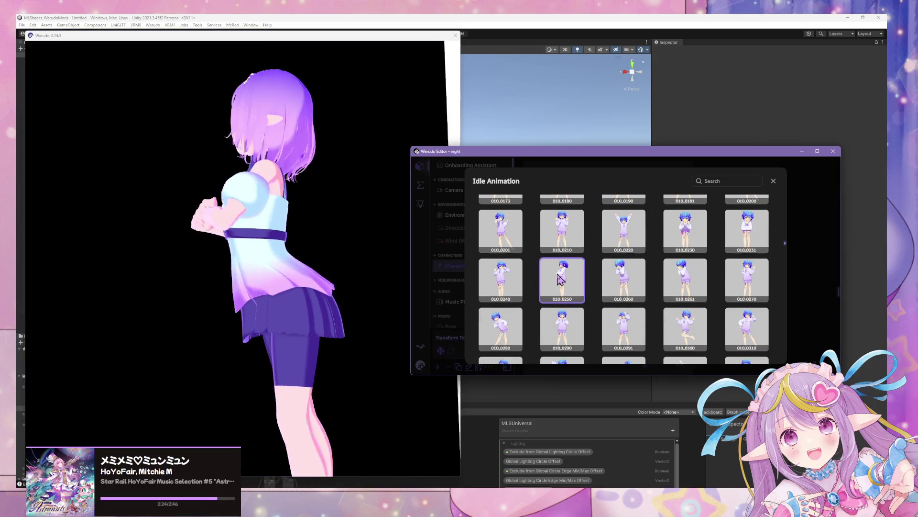
{"action": "left_click", "coordinate": [396, 287]}
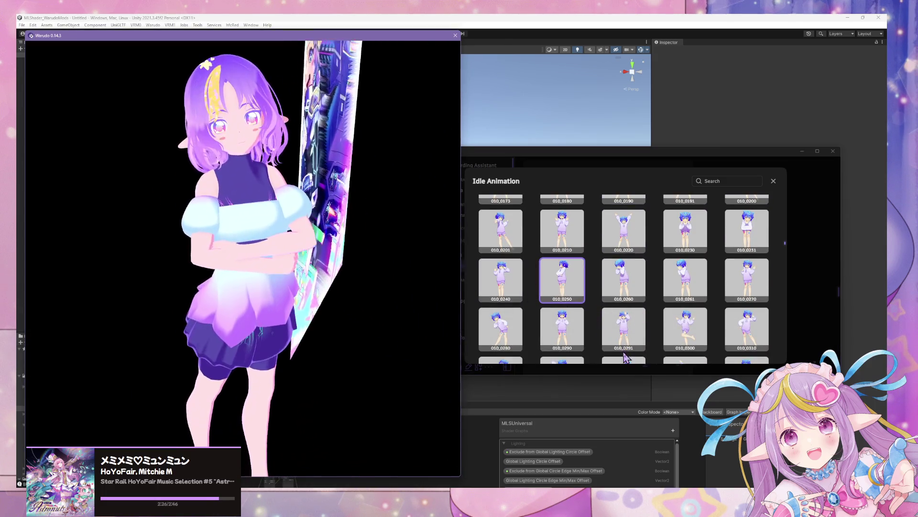
{"action": "left_click", "coordinate": [502, 329]}
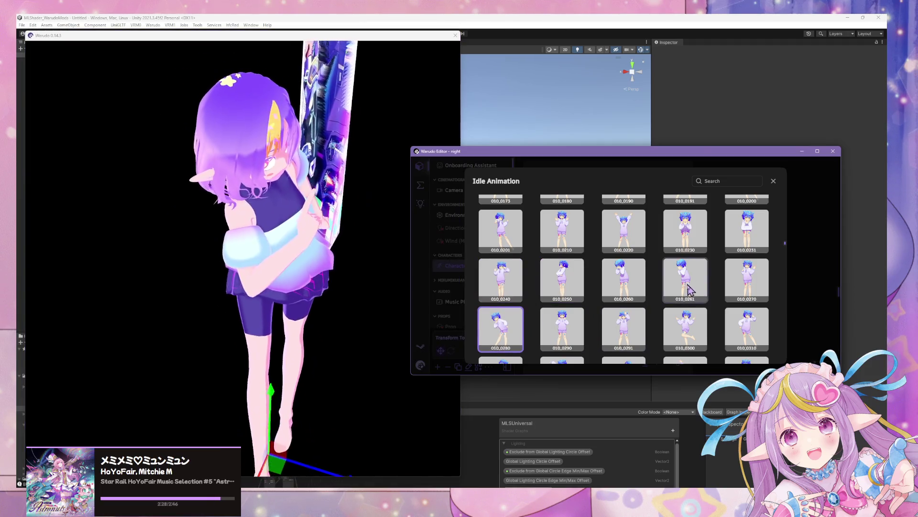
{"action": "scroll", "coordinate": [684, 287], "scroll_direction": "up", "scroll_amount": 1}
{"action": "left_click", "coordinate": [749, 323]}
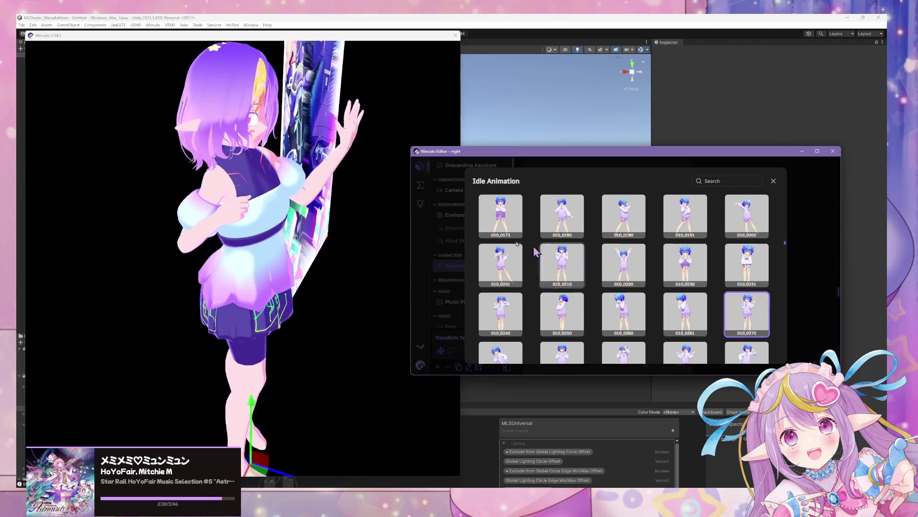
- Preview several idle animations from the picker's next row on the avatar
{"action": "left_click", "coordinate": [338, 188]}
{"action": "mouse_move", "coordinate": [337, 188]}
{"action": "left_mouse_down"}
{"action": "mouse_move", "coordinate": [536, 188]}
{"action": "mouse_move", "coordinate": [294, 174]}
{"action": "mouse_move", "coordinate": [312, 151]}
{"action": "left_mouse_up"}
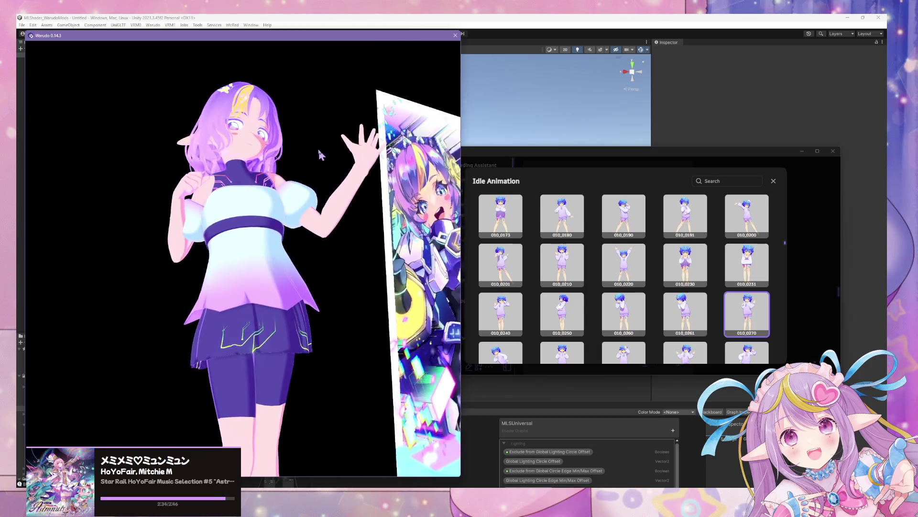
{"action": "left_click", "coordinate": [501, 353]}
{"action": "left_click", "coordinate": [562, 352]}
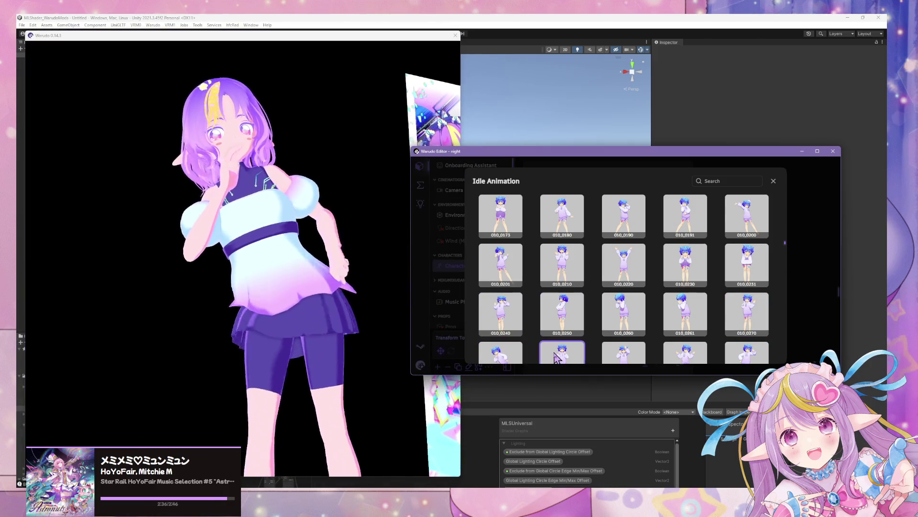
{"action": "left_click", "coordinate": [328, 293]}
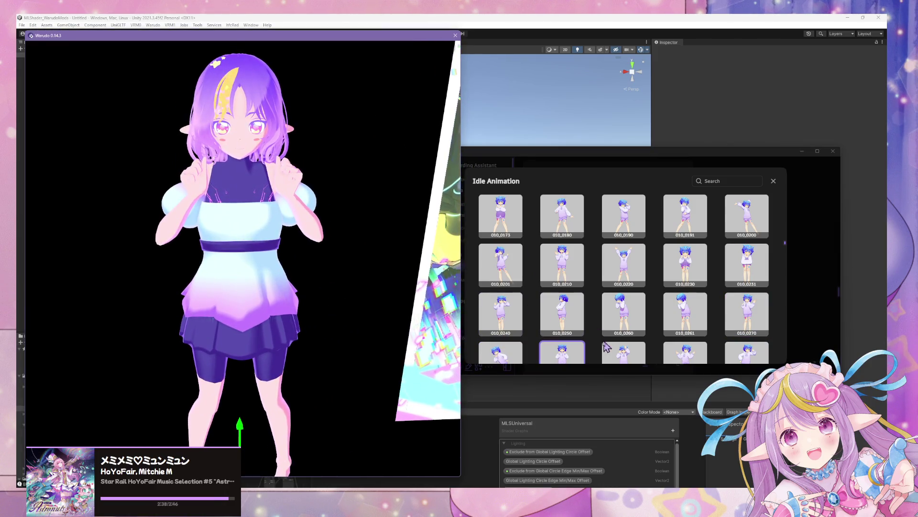
{"action": "left_click", "coordinate": [610, 354]}
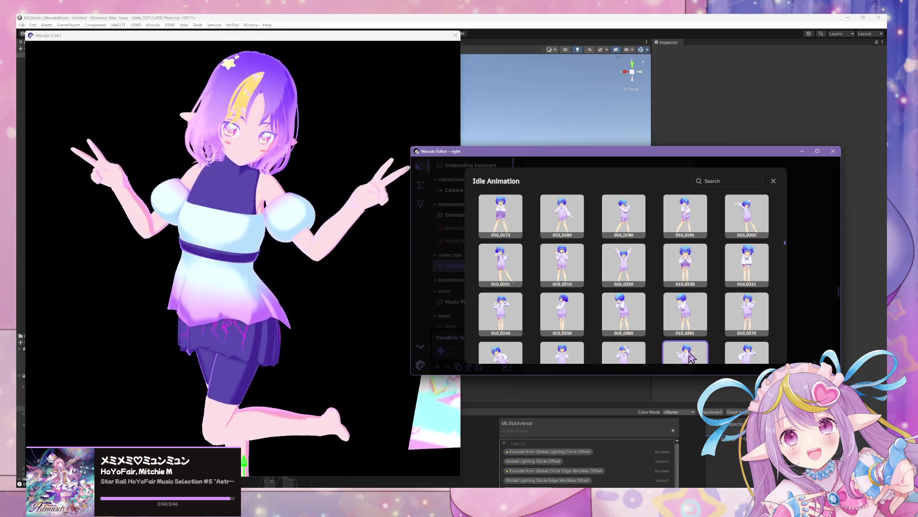
{"action": "left_click", "coordinate": [746, 352]}
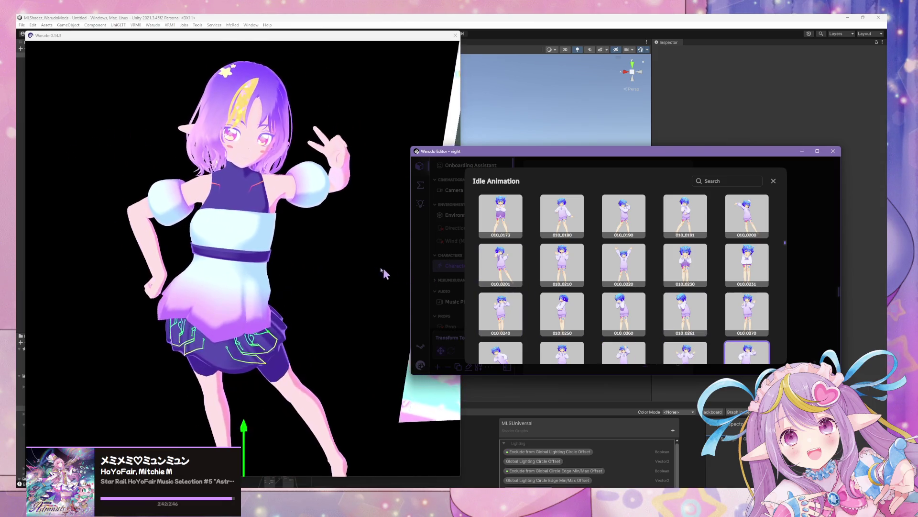
{"action": "left_click", "coordinate": [349, 252]}
{"action": "left_click", "coordinate": [515, 351]}
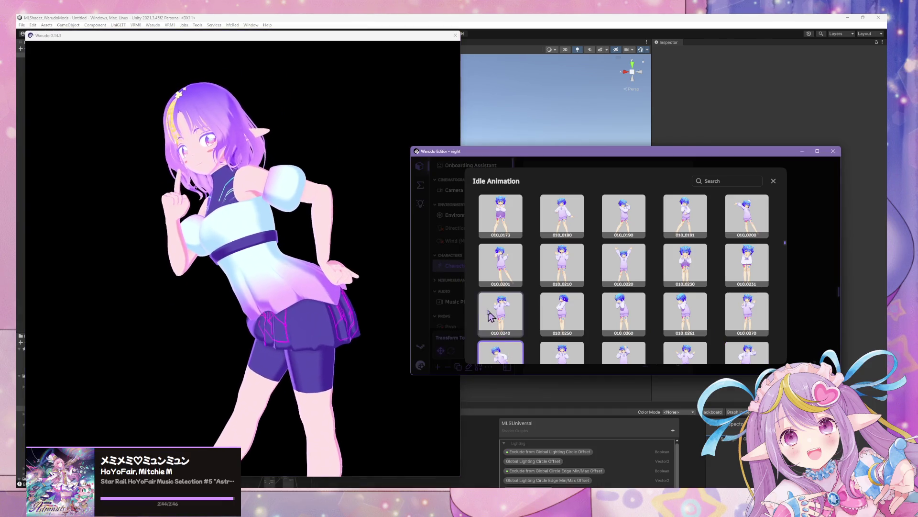
{"action": "left_click", "coordinate": [390, 274]}
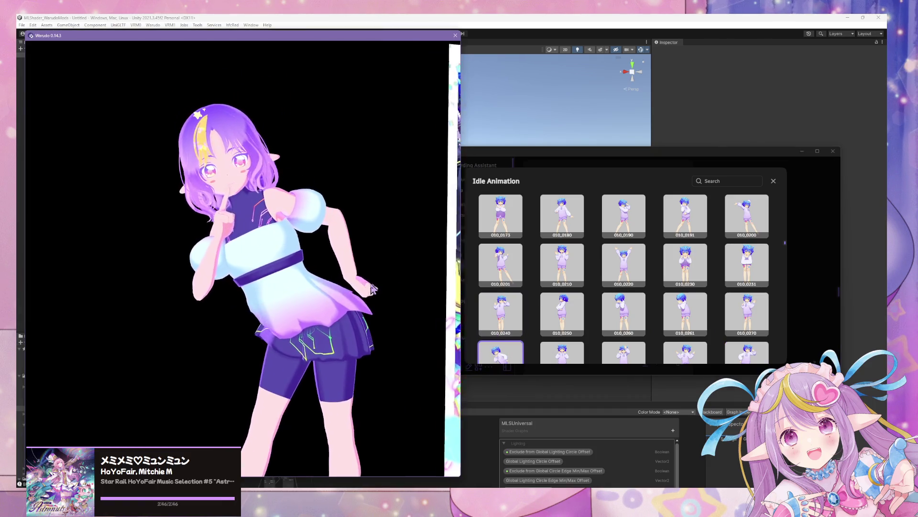
- Preview idle animations 010_0201, 010_0173, 010_0190 and 010_0250
{"action": "left_click", "coordinate": [512, 309]}
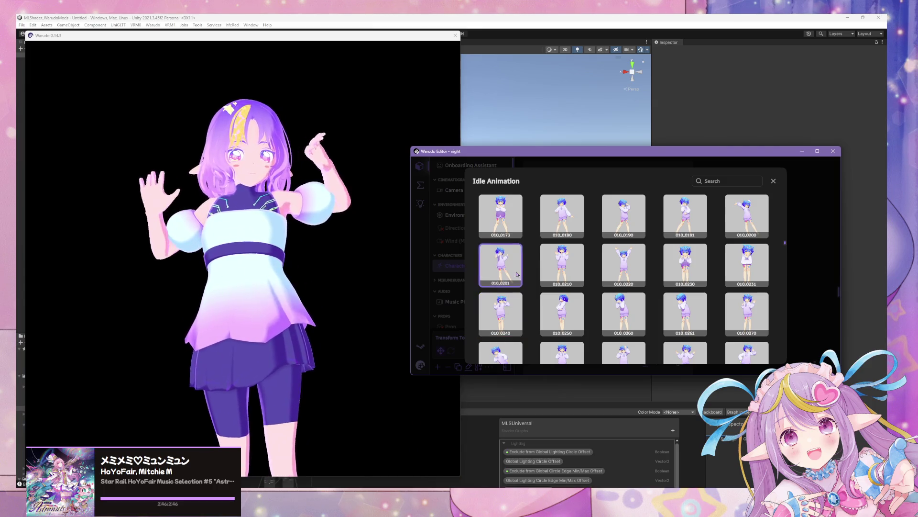
{"action": "left_click", "coordinate": [483, 232]}
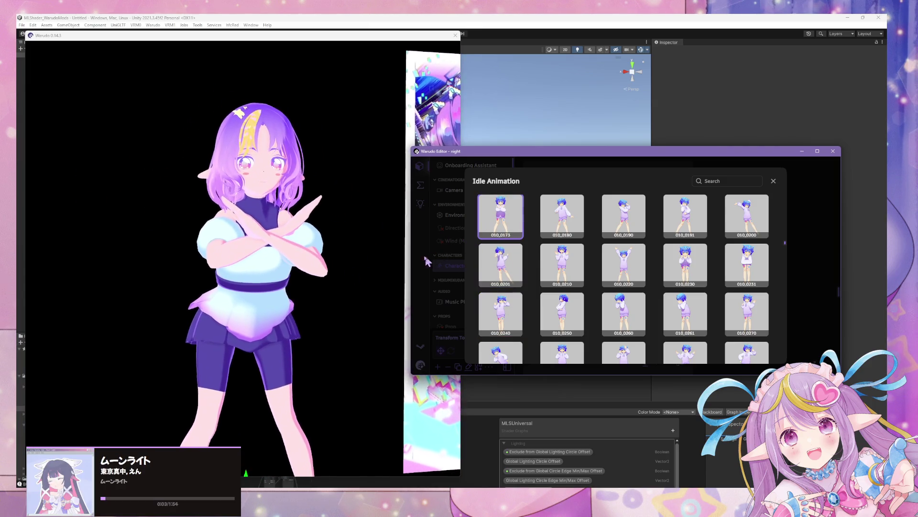
{"action": "left_click", "coordinate": [322, 283]}
{"action": "left_click", "coordinate": [624, 215]}
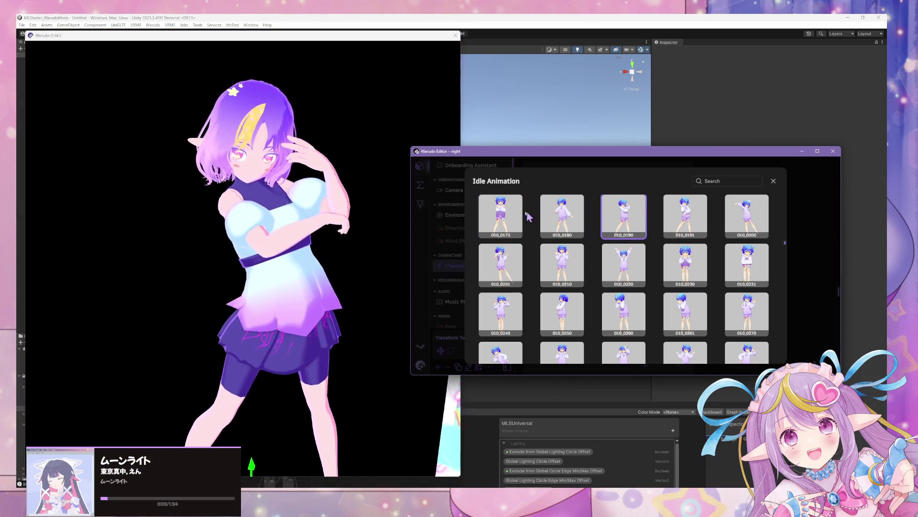
{"action": "left_click", "coordinate": [398, 246]}
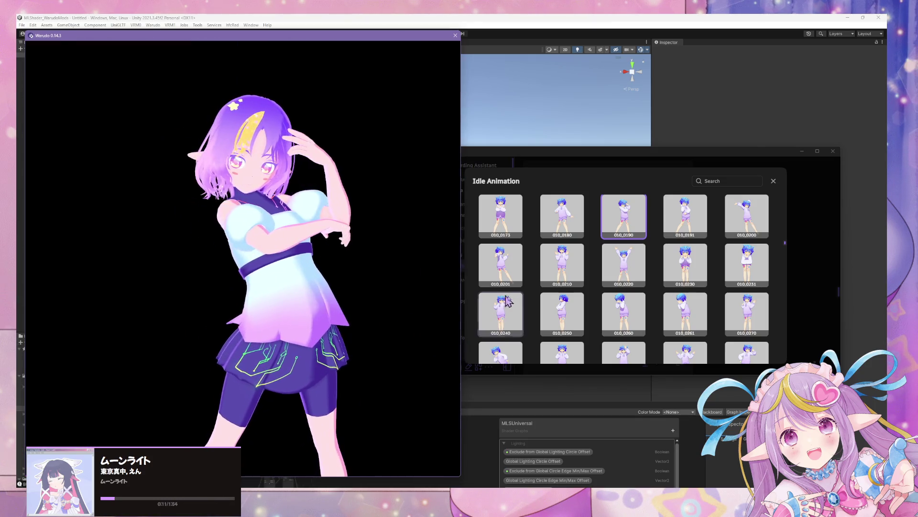
{"action": "left_click", "coordinate": [574, 304]}
{"action": "left_click", "coordinate": [375, 312]}
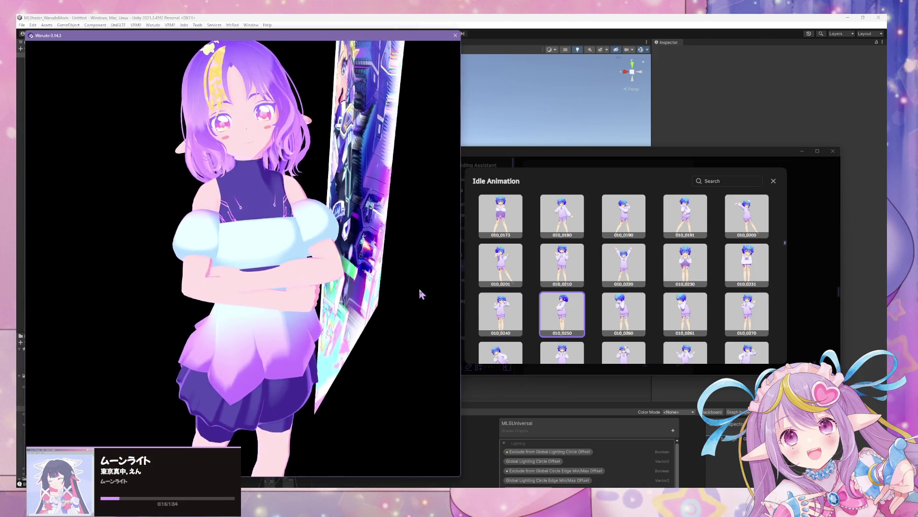
{"action": "left_click", "coordinate": [602, 325]}
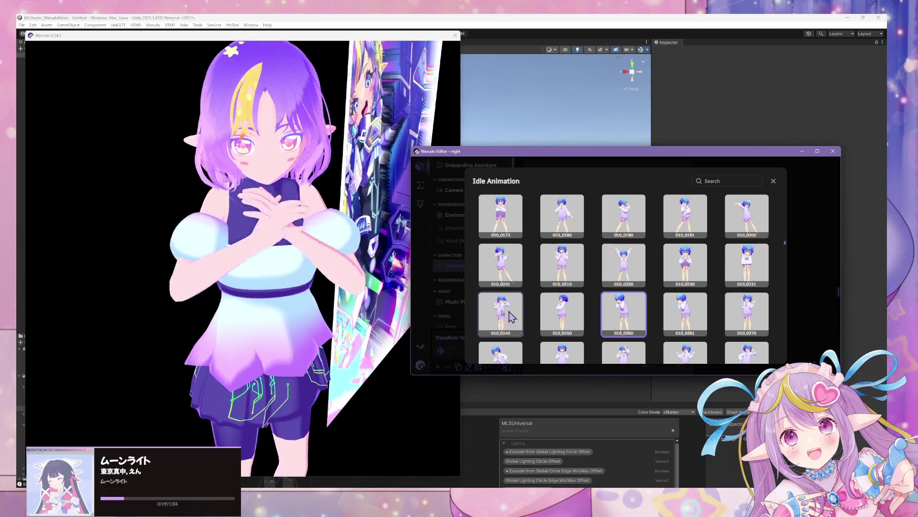
{"action": "left_click", "coordinate": [276, 245]}
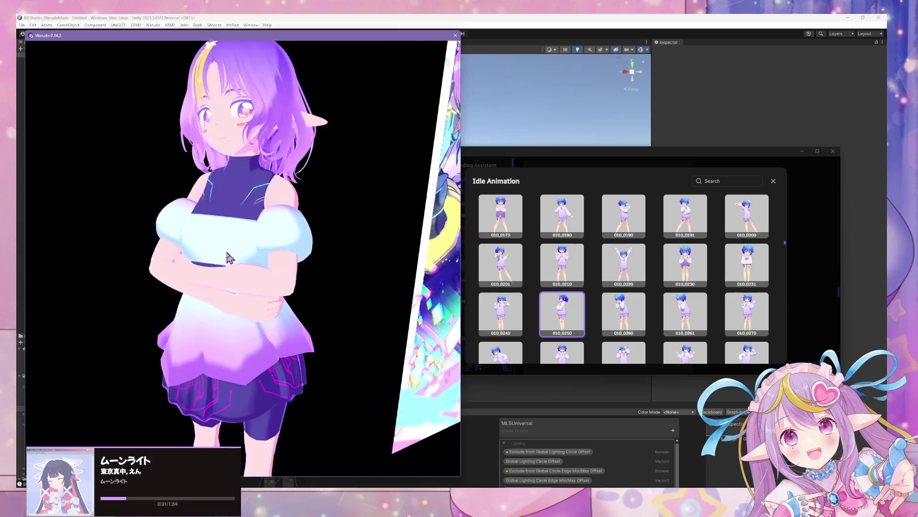
{"action": "scroll", "coordinate": [408, 287], "scroll_direction": "down", "scroll_amount": 5}
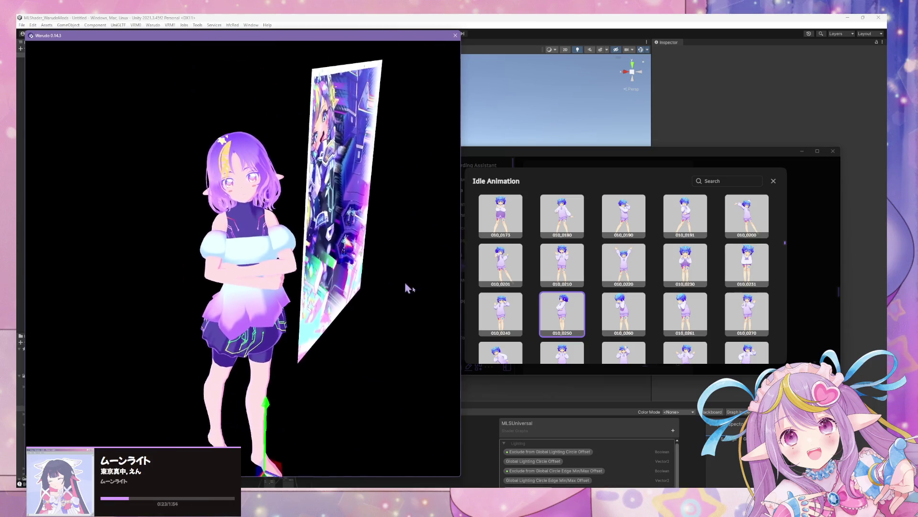
{"action": "left_click_drag", "start_coordinate": [408, 287], "coordinate": [424, 240]}
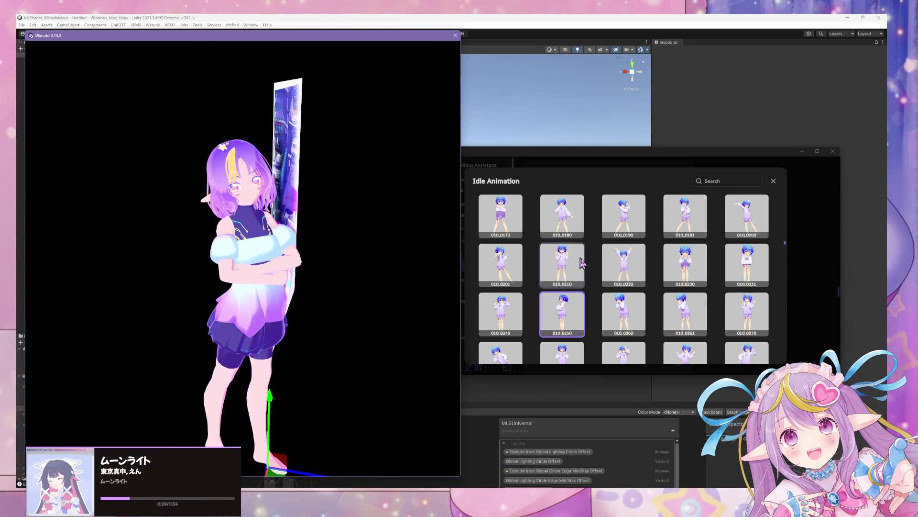
- Try idle animations 010_0220, 010_0201, 010_0191, 010_0240 and 010_0210
{"action": "left_click", "coordinate": [632, 277]}
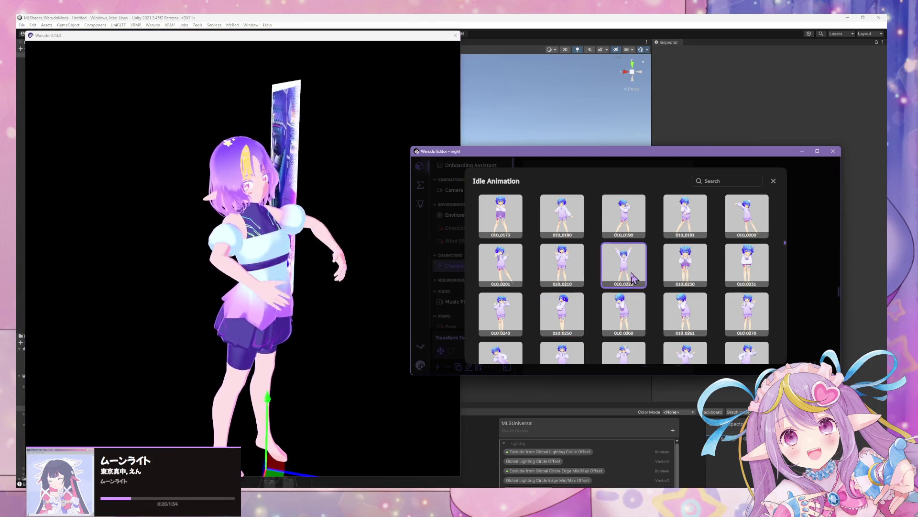
{"action": "left_click_drag", "start_coordinate": [366, 232], "coordinate": [421, 236]}
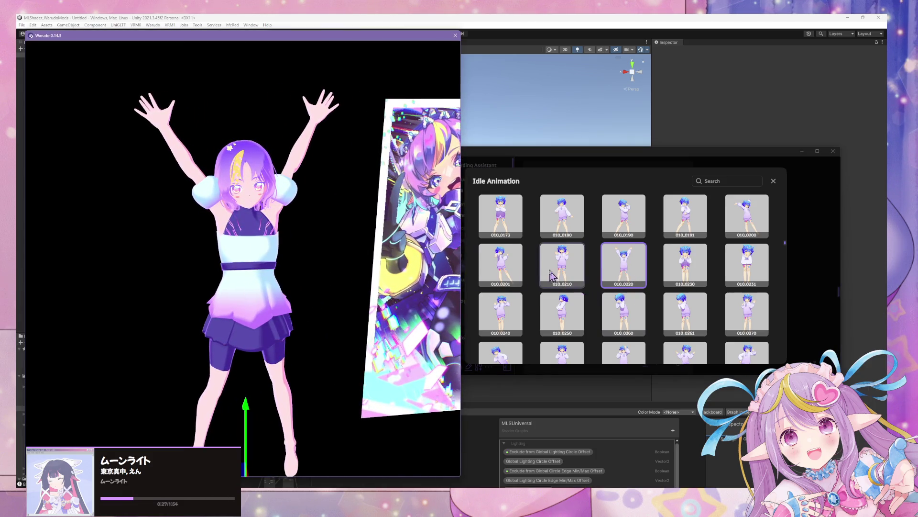
{"action": "left_click", "coordinate": [507, 266]}
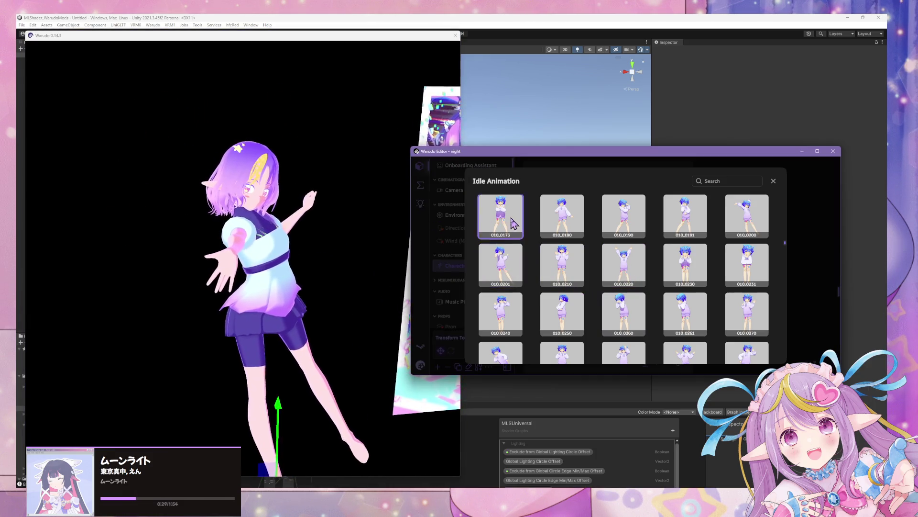
{"action": "left_click", "coordinate": [379, 273]}
{"action": "left_click", "coordinate": [616, 269]}
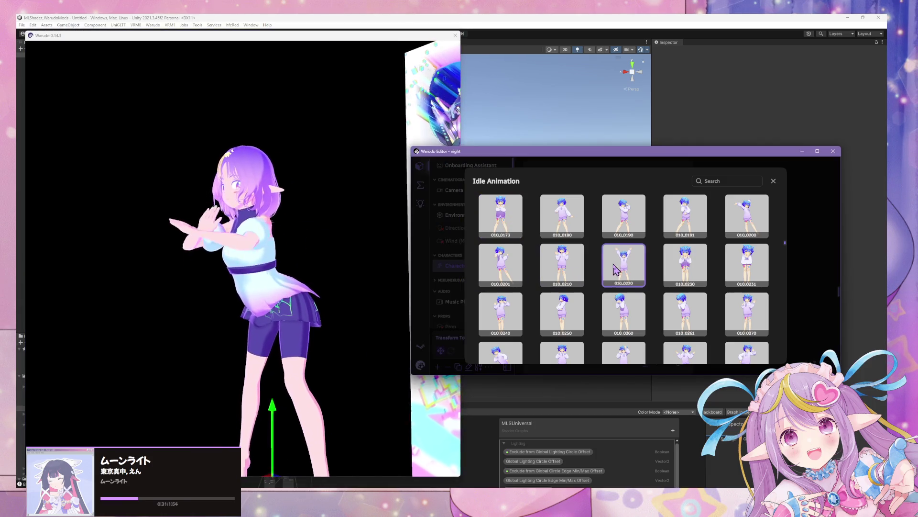
{"action": "left_click", "coordinate": [685, 216]}
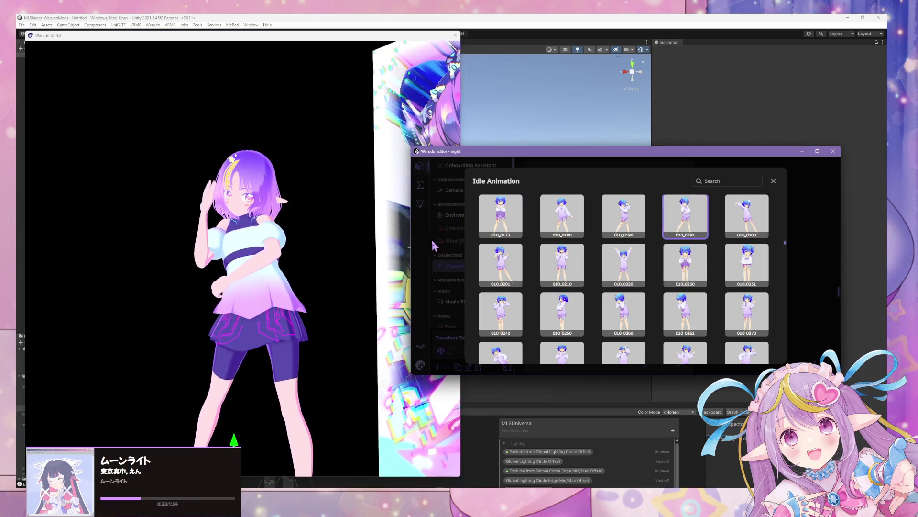
{"action": "left_click", "coordinate": [406, 256]}
{"action": "scroll", "coordinate": [421, 239], "scroll_direction": "up", "scroll_amount": 5}
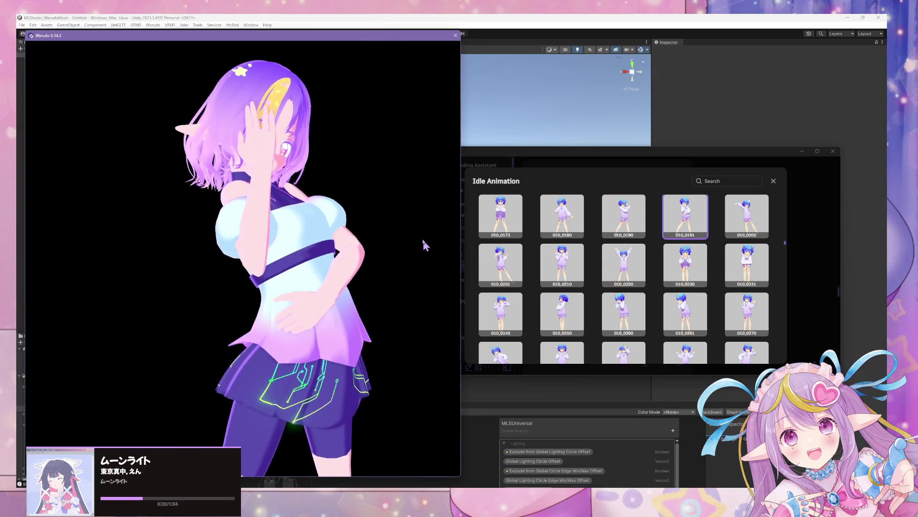
{"action": "left_click", "coordinate": [497, 265]}
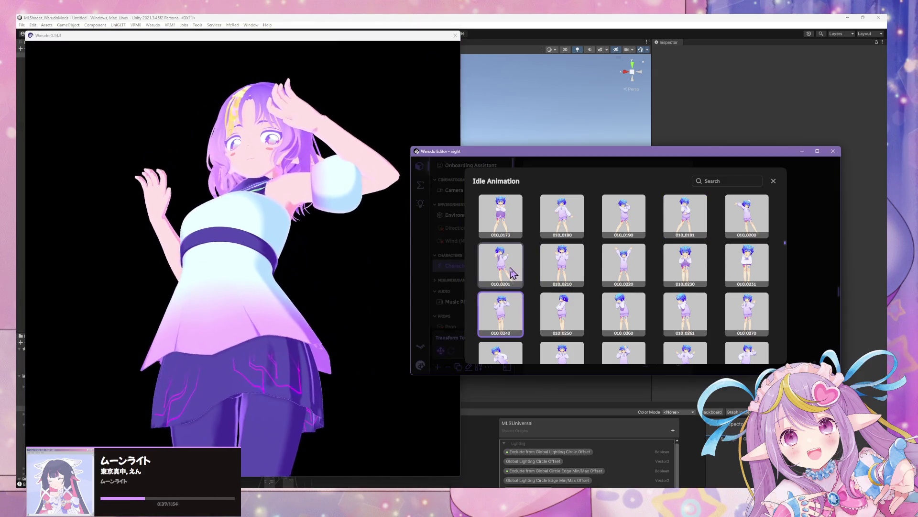
{"action": "left_click", "coordinate": [334, 279]}
{"action": "scroll", "coordinate": [334, 278], "scroll_direction": "down", "scroll_amount": 5}
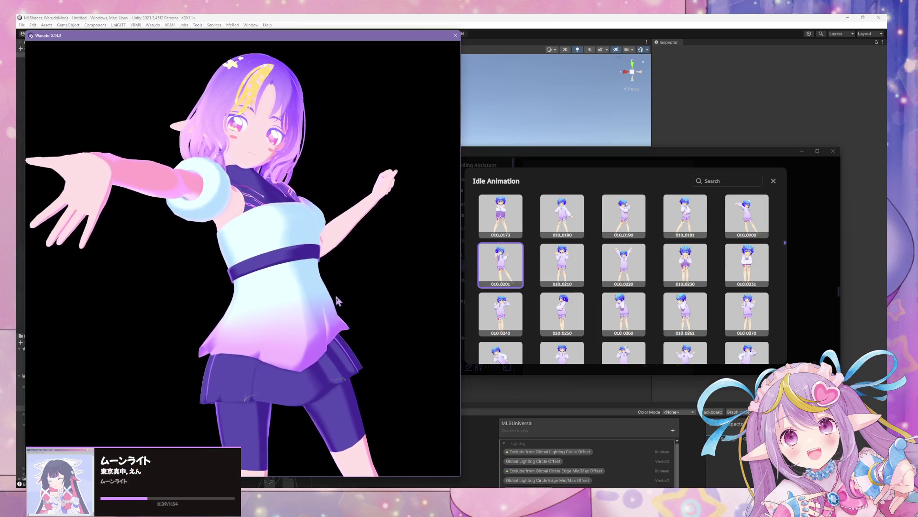
{"action": "left_click", "coordinate": [495, 316]}
{"action": "left_click", "coordinate": [555, 286]}
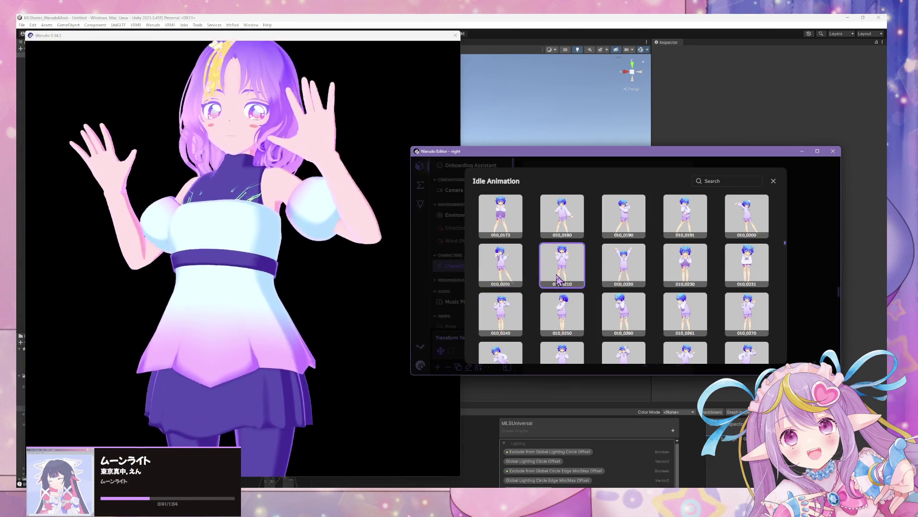
{"action": "left_click", "coordinate": [307, 296]}
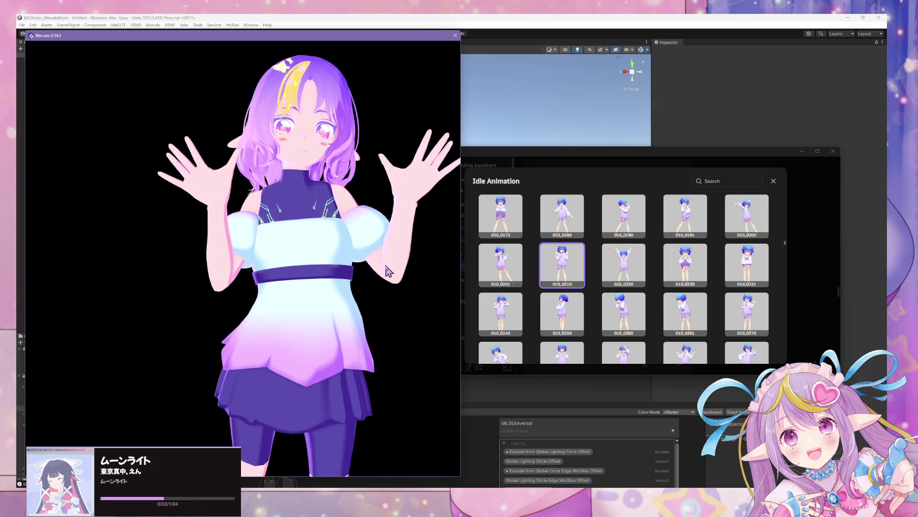
- Compare 010_0240 with 010_0210, then settle on idle animation 010_0240
{"action": "left_click", "coordinate": [504, 264]}
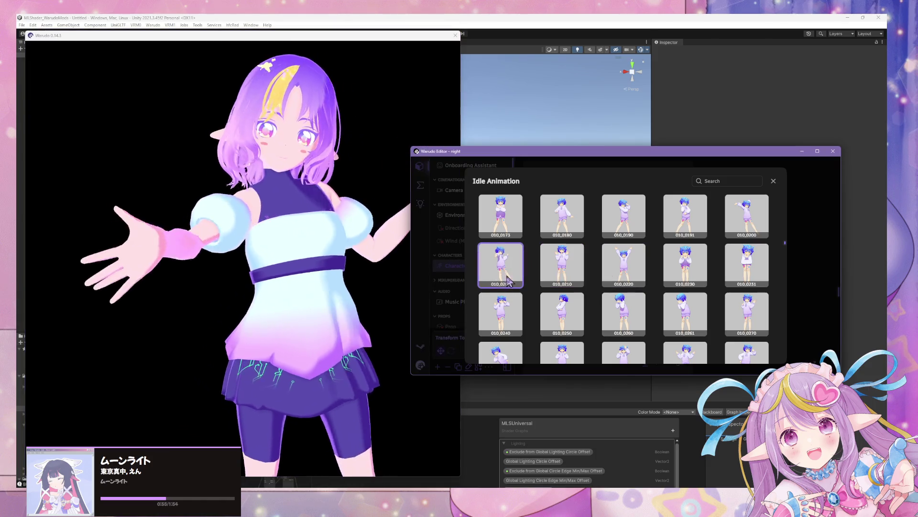
{"action": "key", "text": "Down"}
{"action": "left_click", "coordinate": [565, 267]}
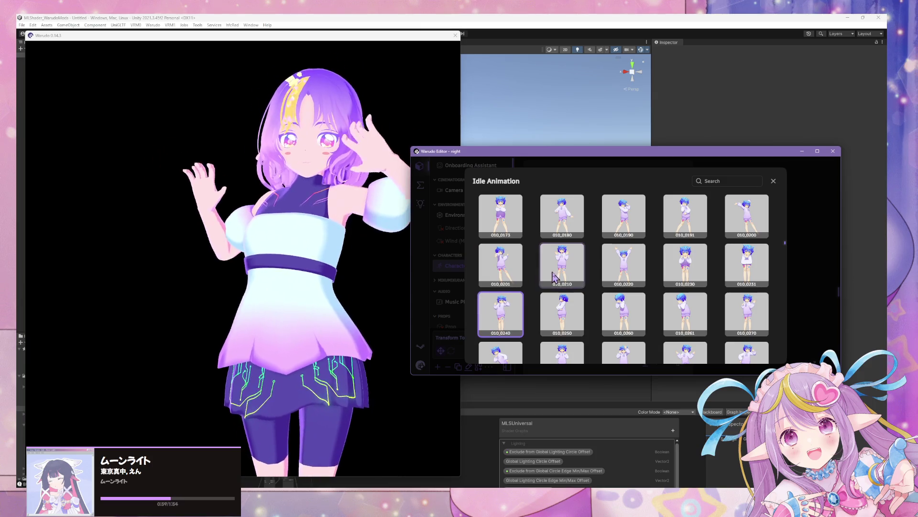
{"action": "left_click", "coordinate": [499, 308]}
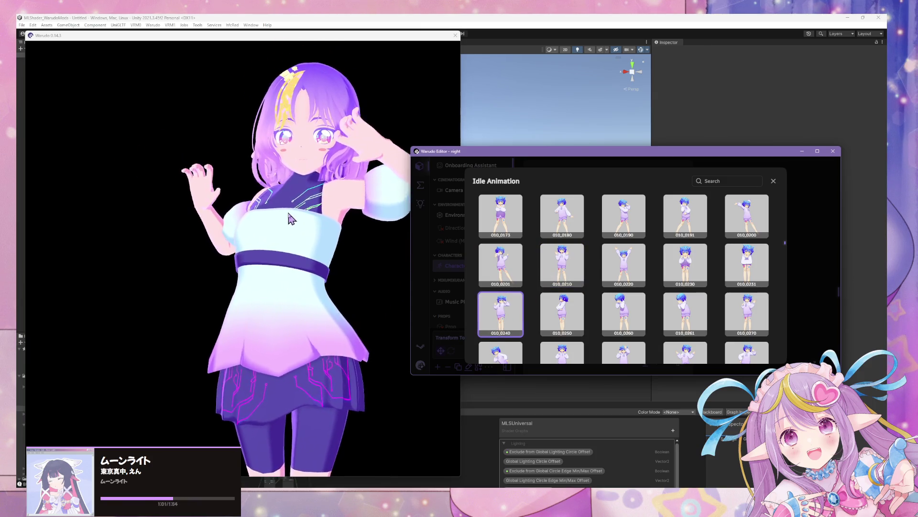
{"action": "left_click", "coordinate": [261, 230]}
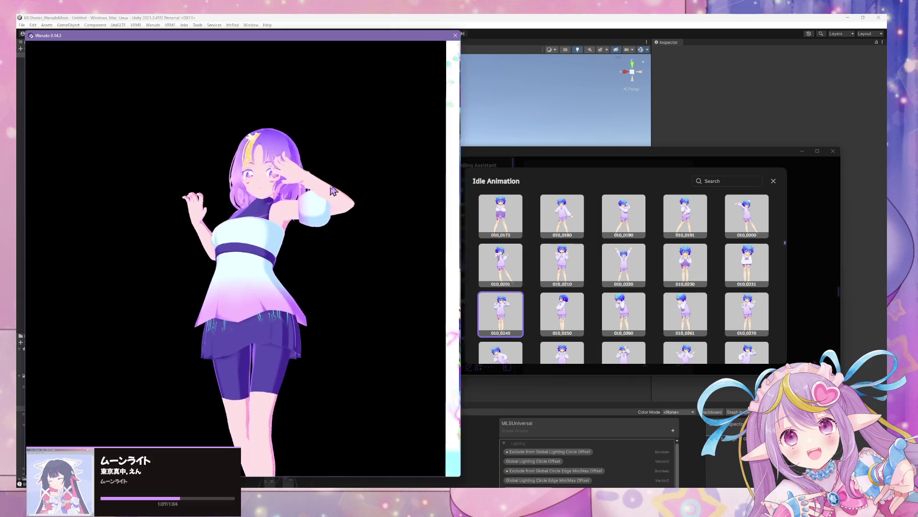
{"action": "scroll", "coordinate": [340, 229], "scroll_direction": "down", "scroll_amount": 3}
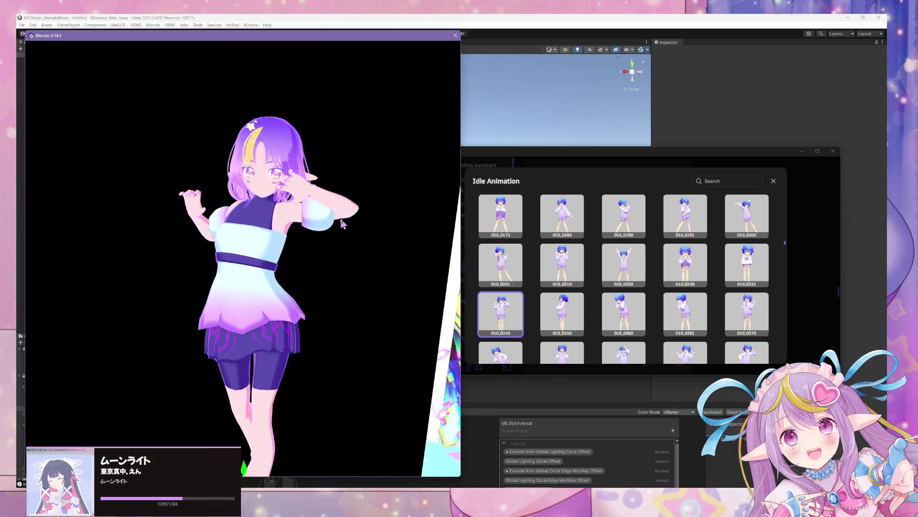
{"action": "scroll", "coordinate": [423, 346], "scroll_direction": "up", "scroll_amount": 3}
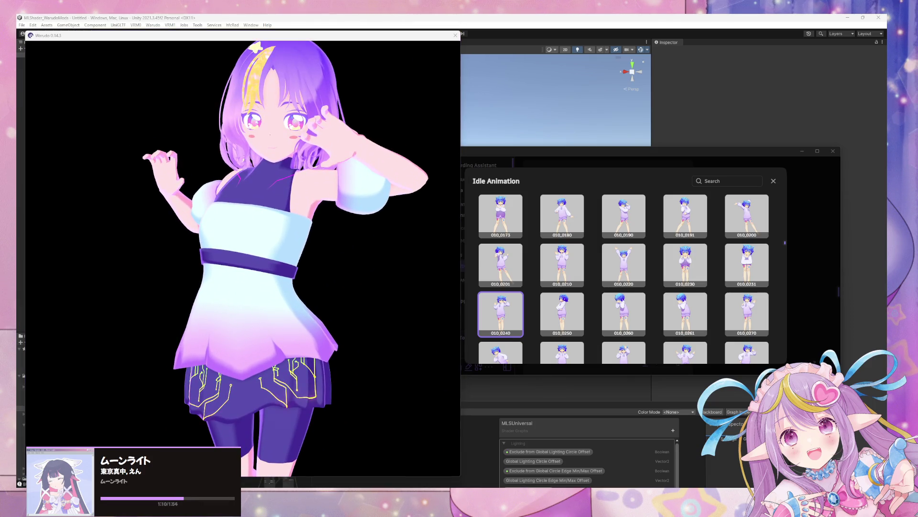
- Switch to Blender and make the dress.body shorts object active
{"action": "key", "text": "alt+Tab"}
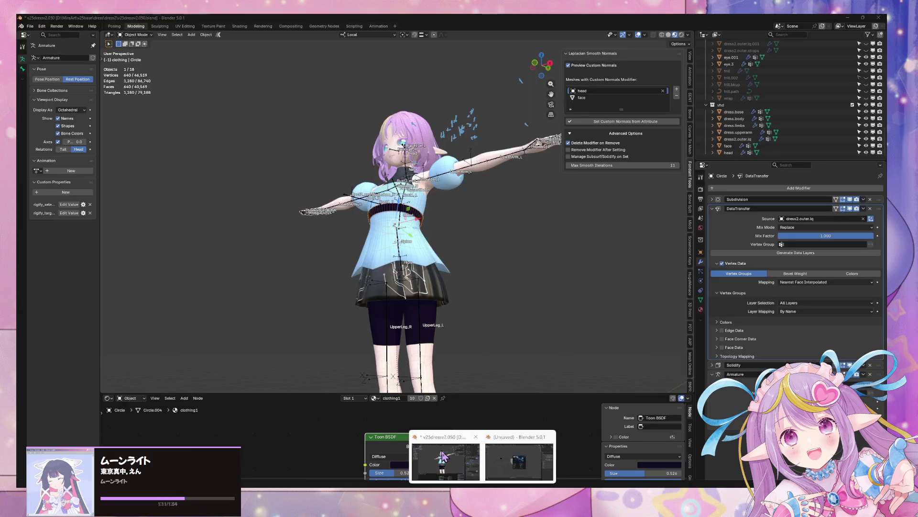
{"action": "mouse_move", "coordinate": [433, 306]}
{"action": "middle_mouse_down"}
{"action": "mouse_move", "coordinate": [435, 343]}
{"action": "mouse_move", "coordinate": [445, 258]}
{"action": "middle_mouse_up"}
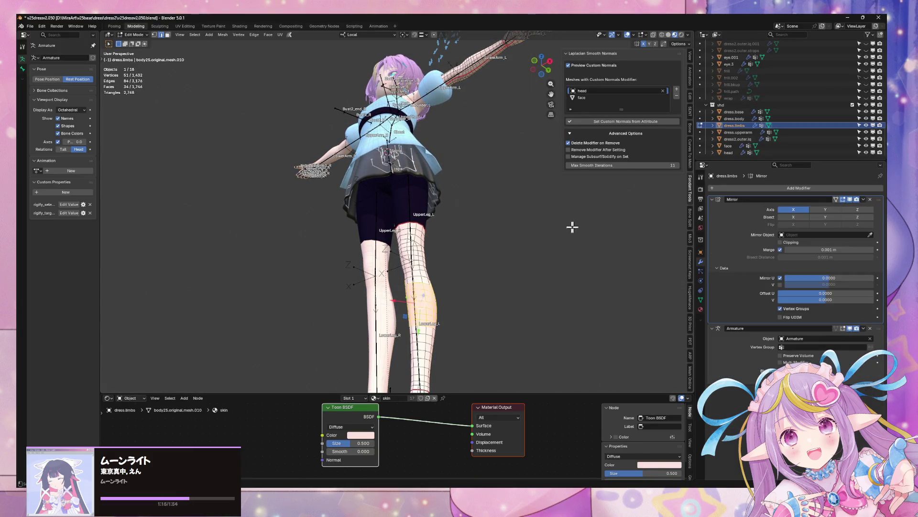
{"action": "left_click", "coordinate": [420, 201]}
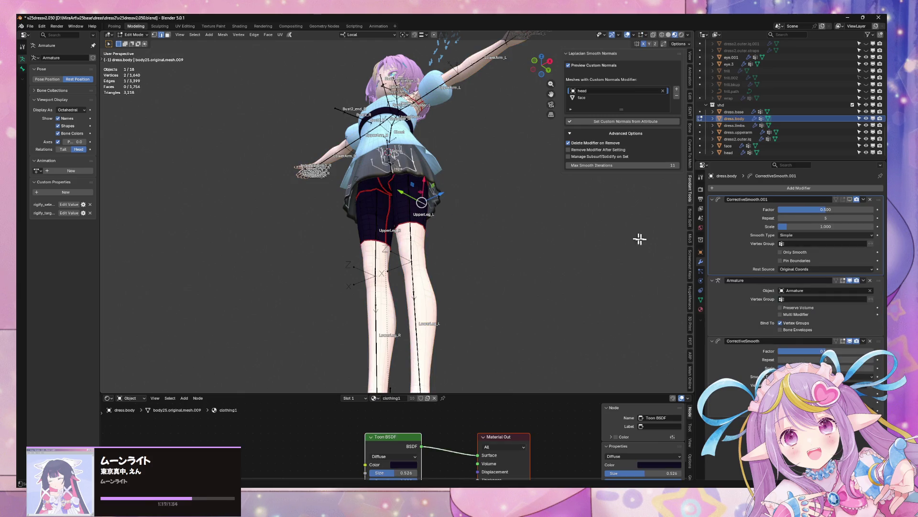
- Assign the clothing1 material to the whole left leg island of dress.limbs
{"action": "left_click", "coordinate": [701, 310]}
{"action": "left_click", "coordinate": [424, 278]}
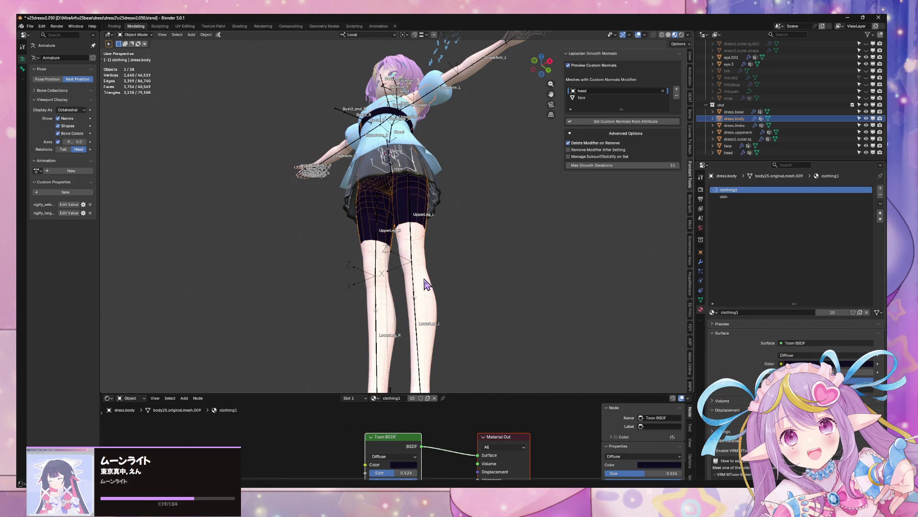
{"action": "key", "text": "ctrl+l"}
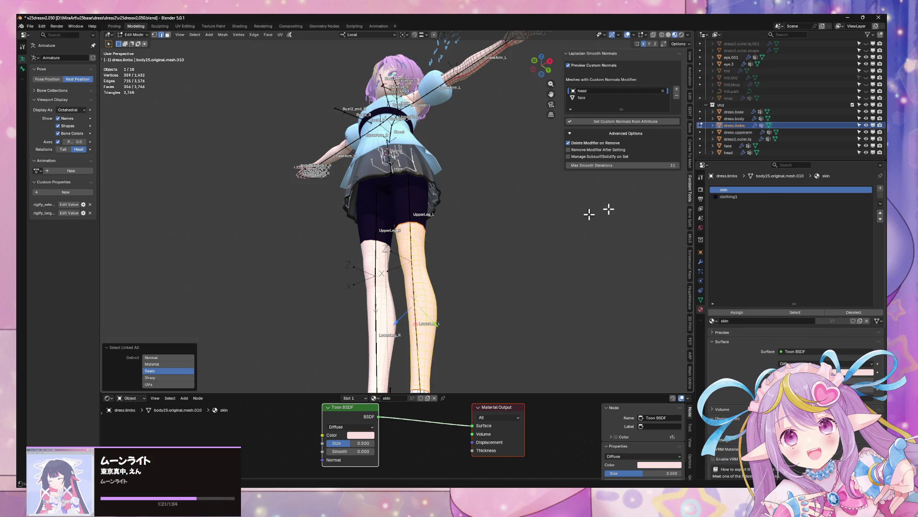
{"action": "left_click", "coordinate": [773, 196]}
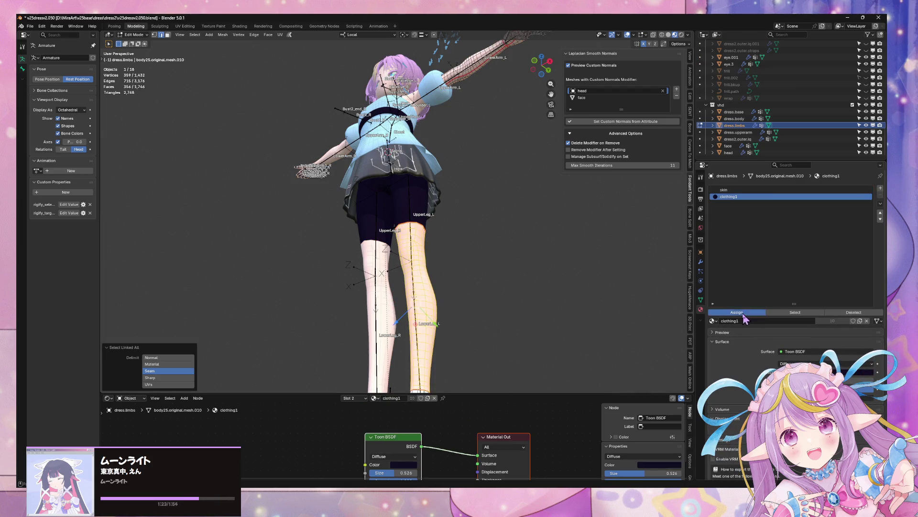
{"action": "left_click", "coordinate": [737, 313]}
{"action": "key", "text": "Tab"}
{"action": "mouse_move", "coordinate": [479, 229]}
{"action": "middle_mouse_down"}
{"action": "mouse_move", "coordinate": [485, 220]}
{"action": "mouse_move", "coordinate": [517, 265]}
{"action": "mouse_move", "coordinate": [547, 268]}
{"action": "mouse_move", "coordinate": [519, 253]}
{"action": "mouse_move", "coordinate": [512, 228]}
{"action": "mouse_move", "coordinate": [472, 303]}
{"action": "mouse_move", "coordinate": [403, 341]}
{"action": "middle_mouse_up"}
{"action": "scroll", "coordinate": [534, 241], "scroll_direction": "down", "scroll_amount": 2}
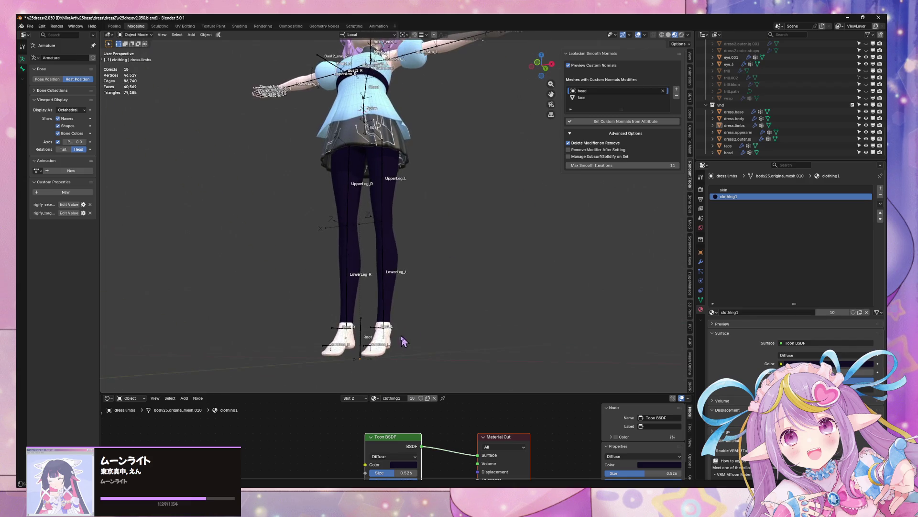
{"action": "key", "text": "Tab"}
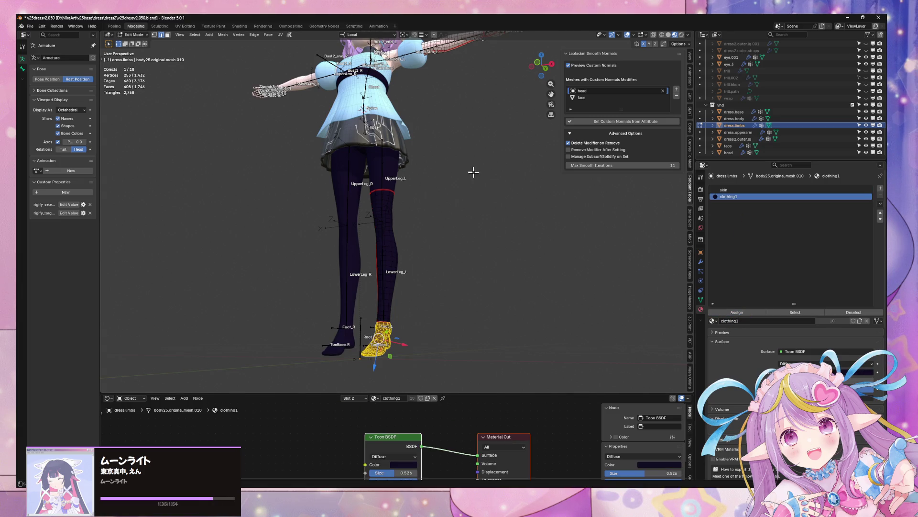
- Give the lower leg faces a new third slot with clothing2, then open UV Editing
{"action": "middle_click_drag", "start_coordinate": [474, 173], "coordinate": [572, 127]}
{"action": "left_click", "coordinate": [550, 70]}
{"action": "scroll", "coordinate": [493, 172], "scroll_direction": "down", "scroll_amount": 5, "text": "shift"}
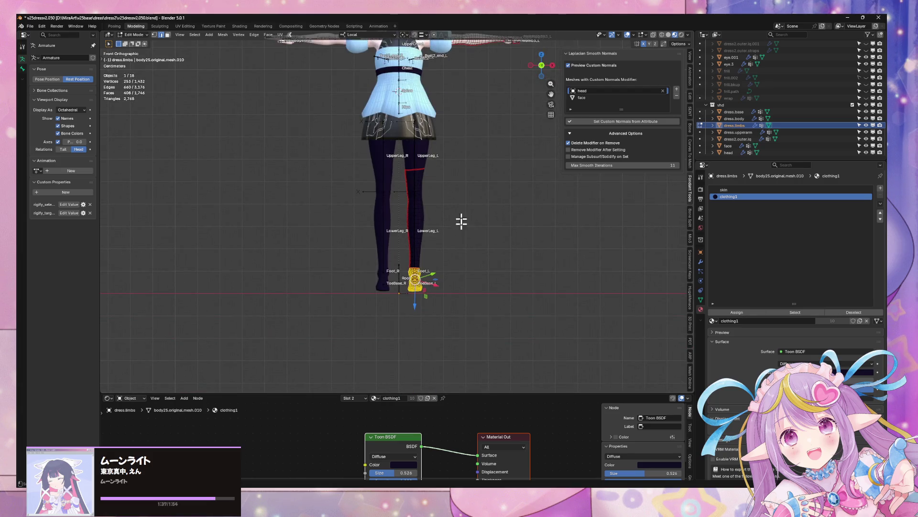
{"action": "left_click_drag", "start_coordinate": [475, 313], "coordinate": [372, 216]}
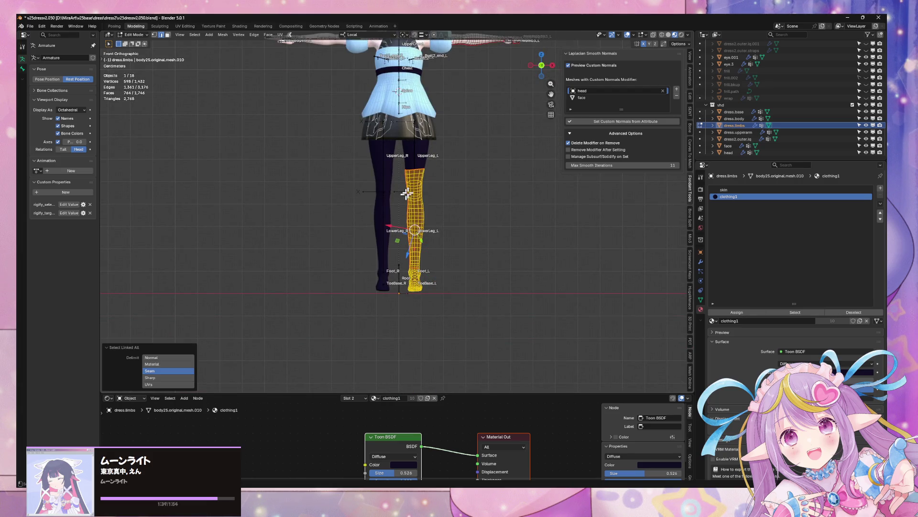
{"action": "scroll", "coordinate": [475, 179], "scroll_direction": "up", "scroll_amount": 2}
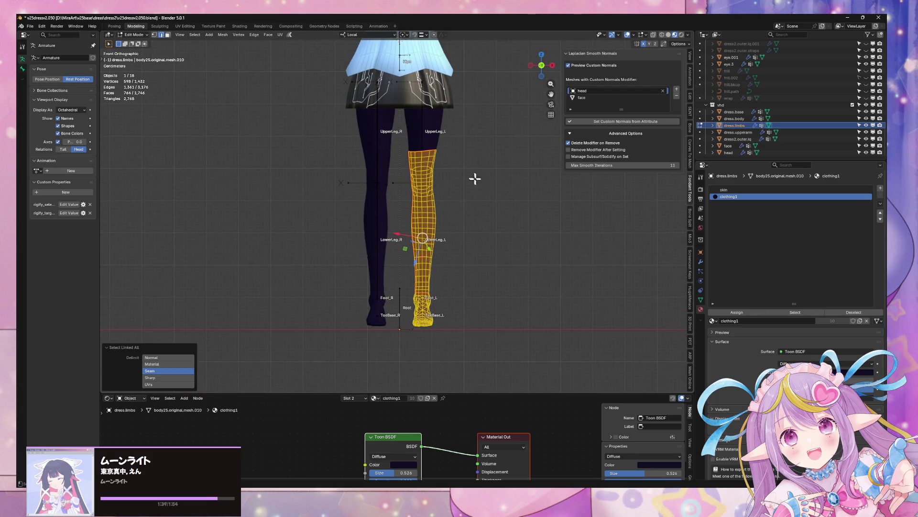
{"action": "left_click", "coordinate": [881, 189]}
{"action": "type", "text": "c"}
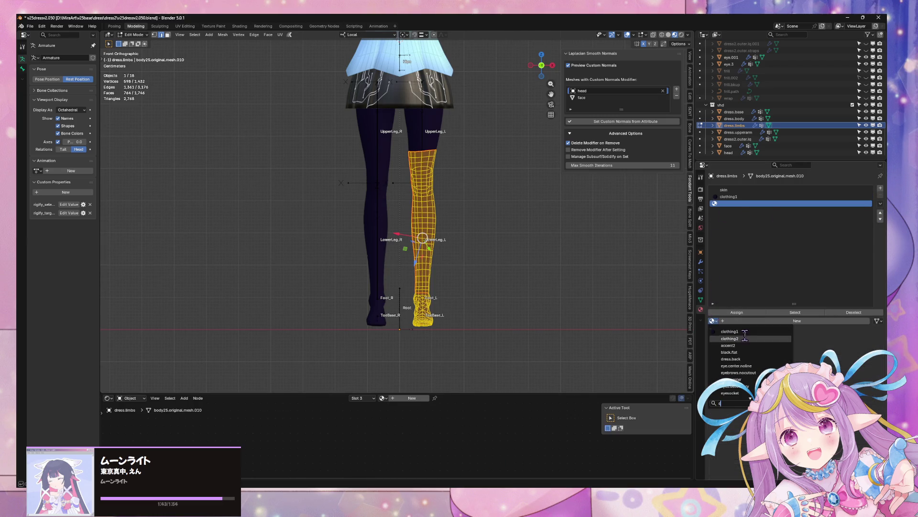
{"action": "left_click", "coordinate": [736, 338]}
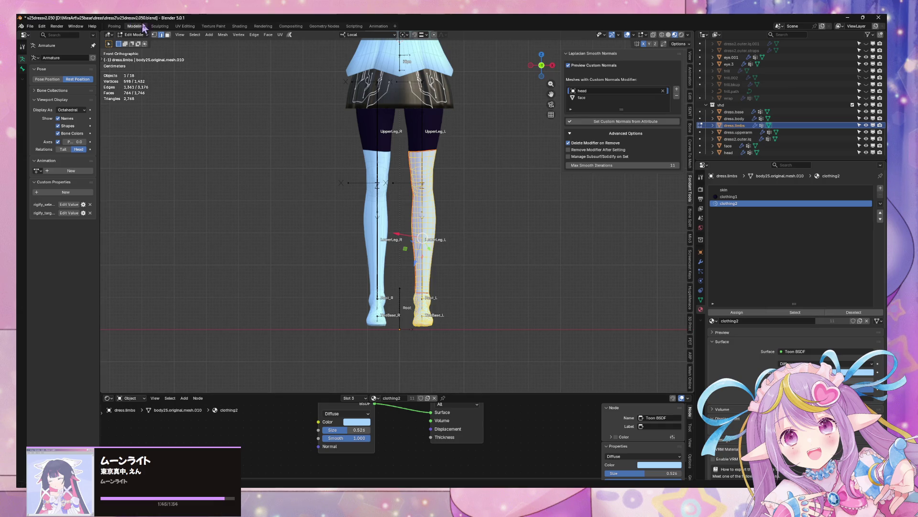
{"action": "left_click", "coordinate": [185, 26]}
{"action": "key", "text": "Tab"}
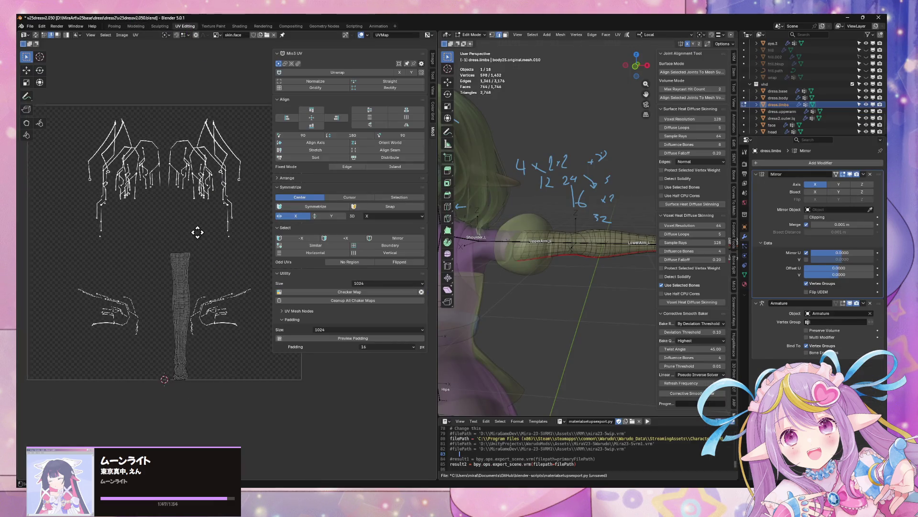
- Scale the leg UV island narrower along X and shift it to the right
{"action": "scroll", "coordinate": [219, 169], "scroll_direction": "up", "scroll_amount": 2}
{"action": "key", "text": "Tab"}
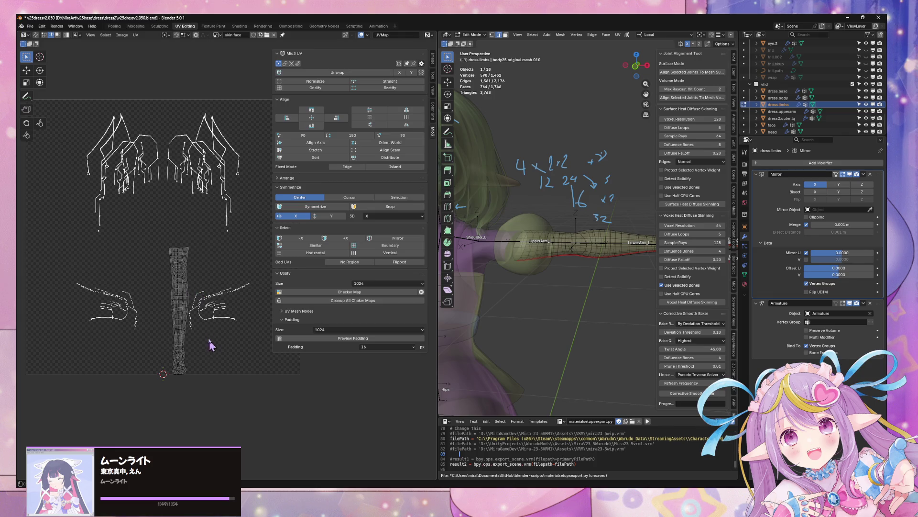
{"action": "left_click", "coordinate": [321, 86]}
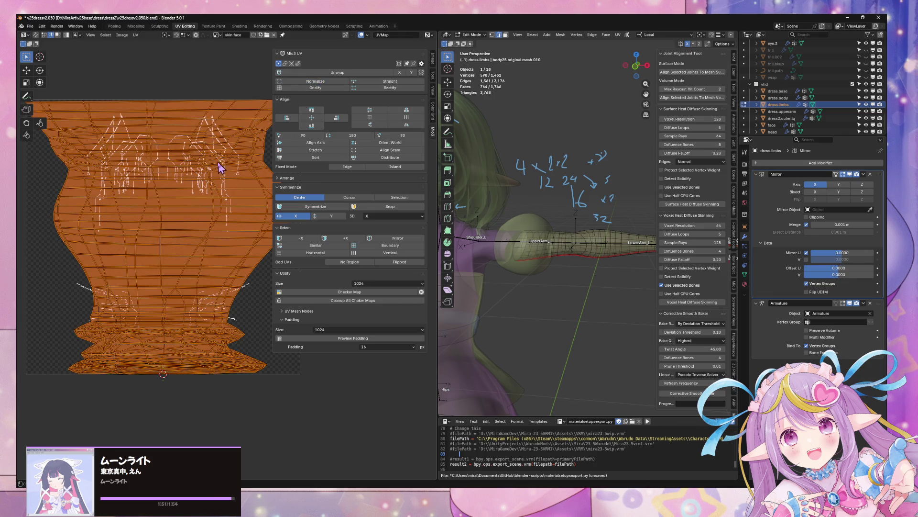
{"action": "key", "text": "s"}
{"action": "key", "text": "x"}
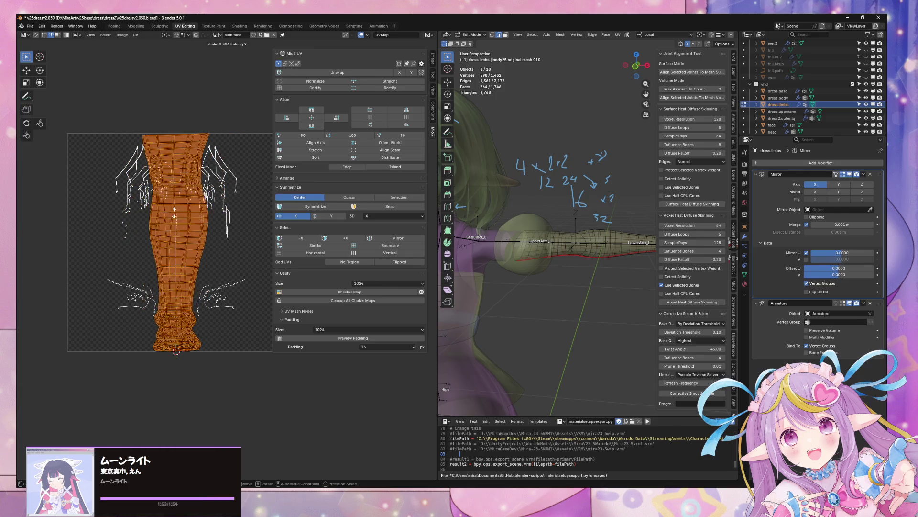
{"action": "key", "text": "x"}
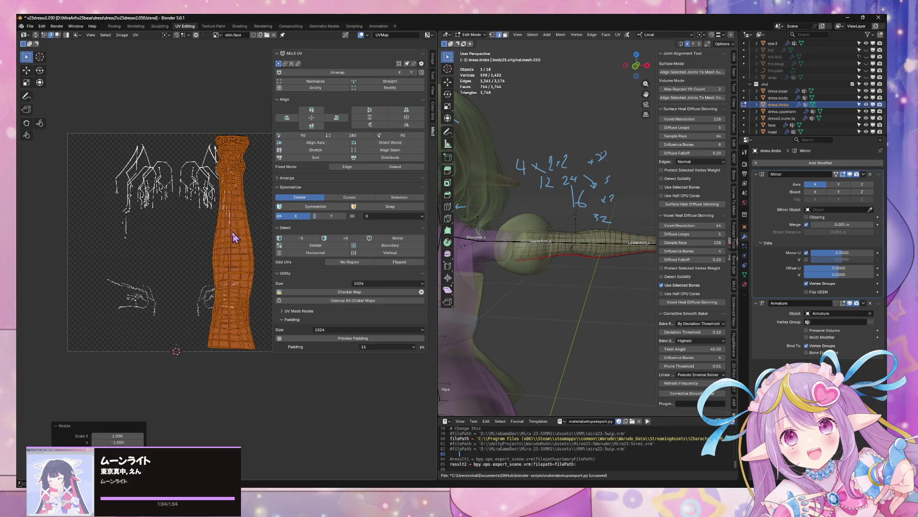
- Deselect the UV island and return the limbs mesh to Object Mode
{"action": "left_click", "coordinate": [227, 120]}
{"action": "key", "text": "Tab"}
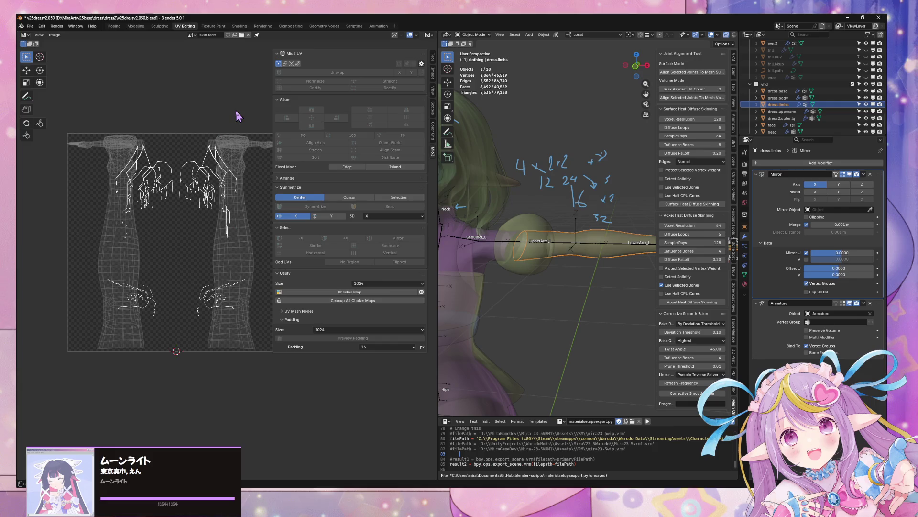
{"action": "scroll", "coordinate": [257, 122], "scroll_direction": "down", "scroll_amount": 2}
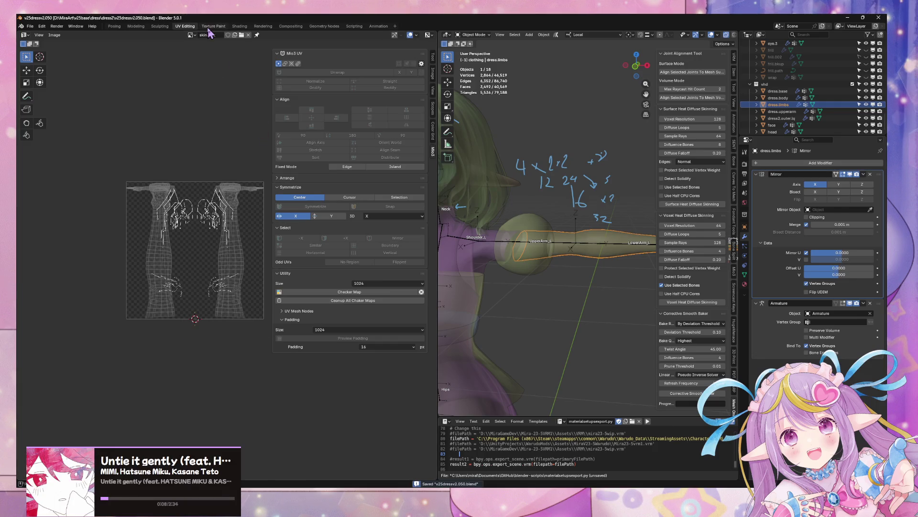
{"action": "left_click", "coordinate": [30, 27]}
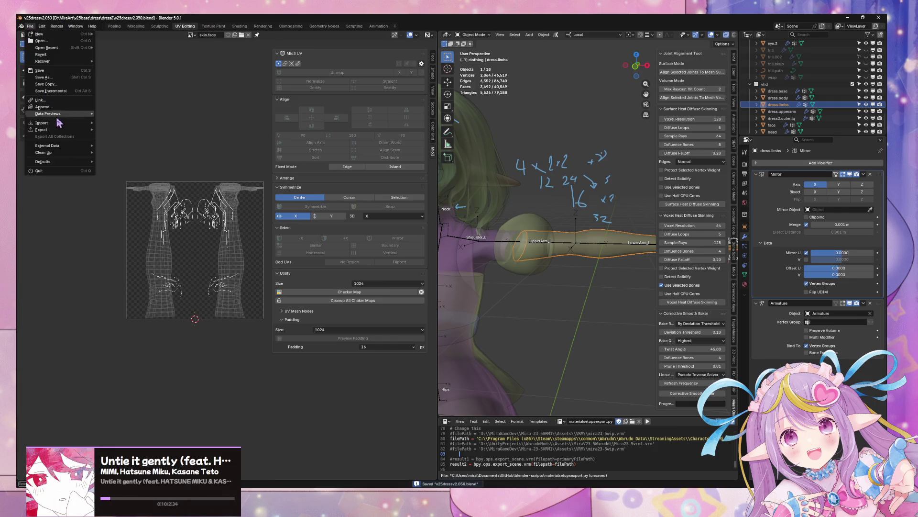
- Re-export the avatar as FBX over mirav25dress2zfw.fbx in the Unity assets folder
{"action": "mouse_move", "coordinate": [89, 130]}
{"action": "left_click", "coordinate": [153, 184]}
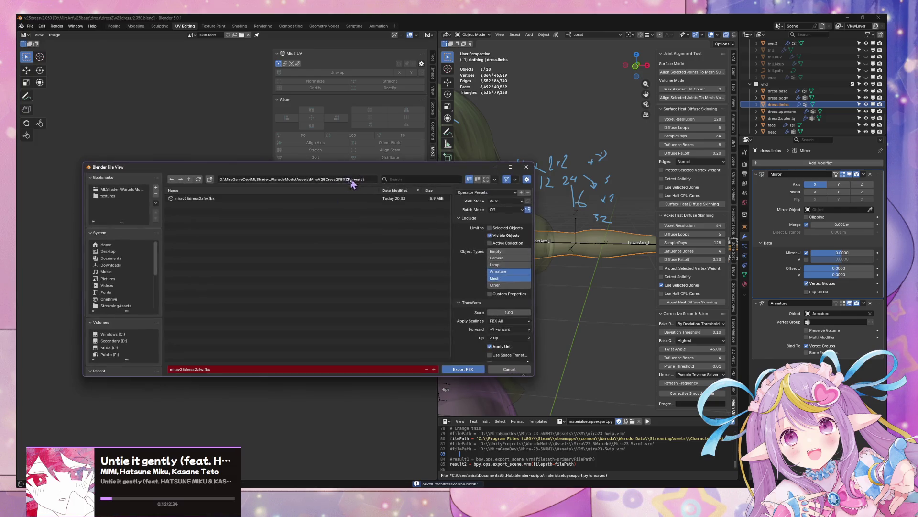
{"action": "key", "text": "Escape"}
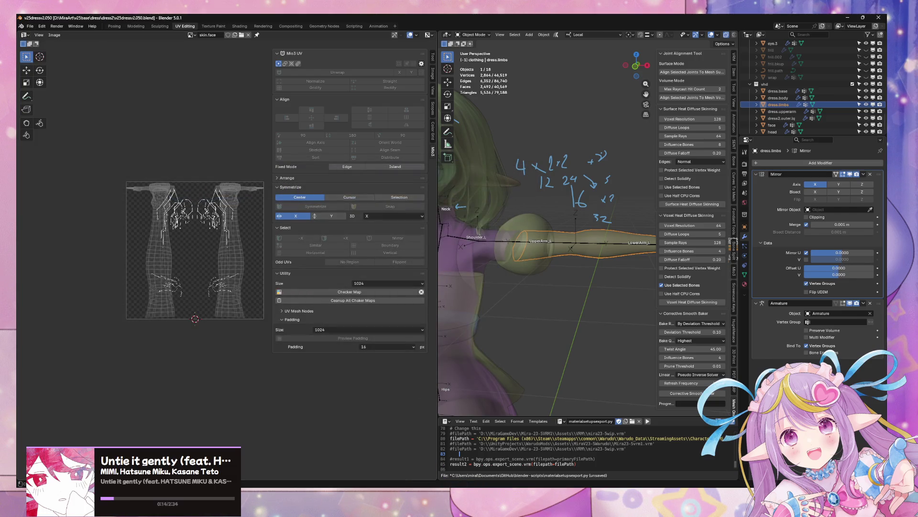
{"action": "left_click", "coordinate": [542, 459]}
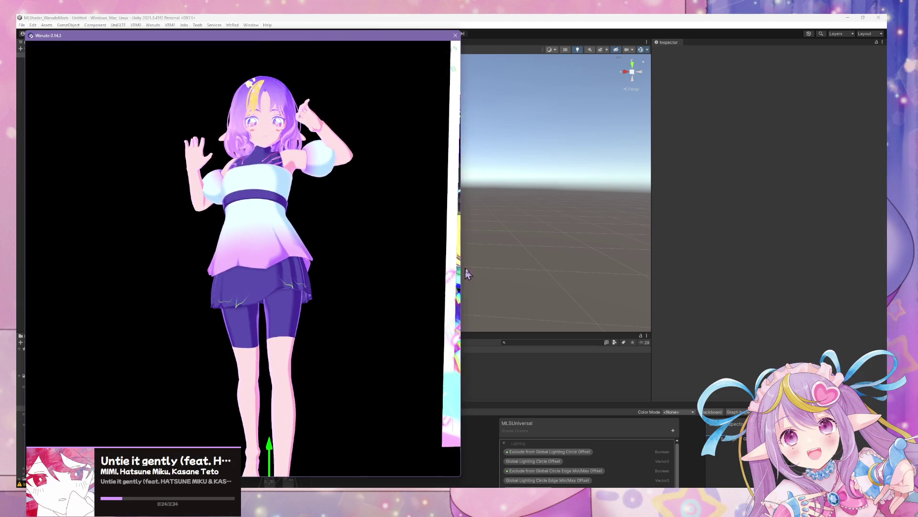
- Place the re-imported Character prefab into the Unity scene and frame the avatar
{"action": "left_click", "coordinate": [545, 263]}
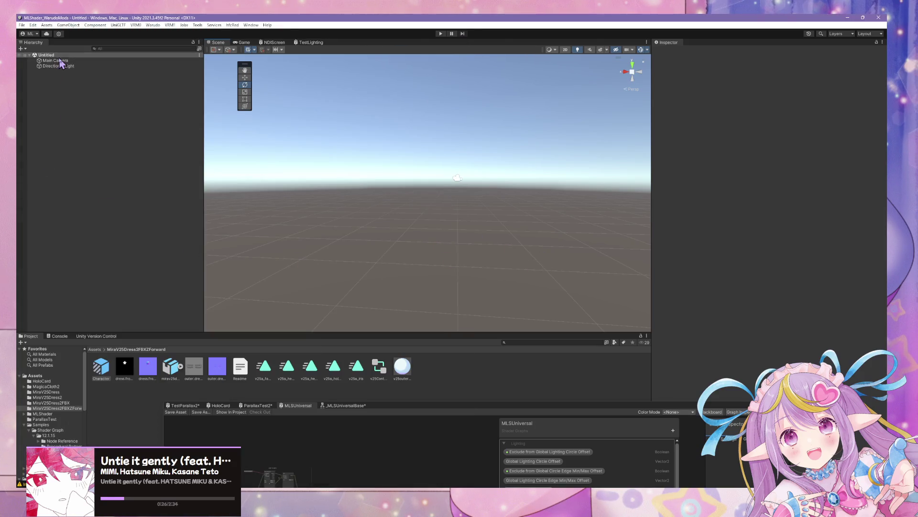
{"action": "left_click_drag", "start_coordinate": [106, 370], "coordinate": [332, 249]}
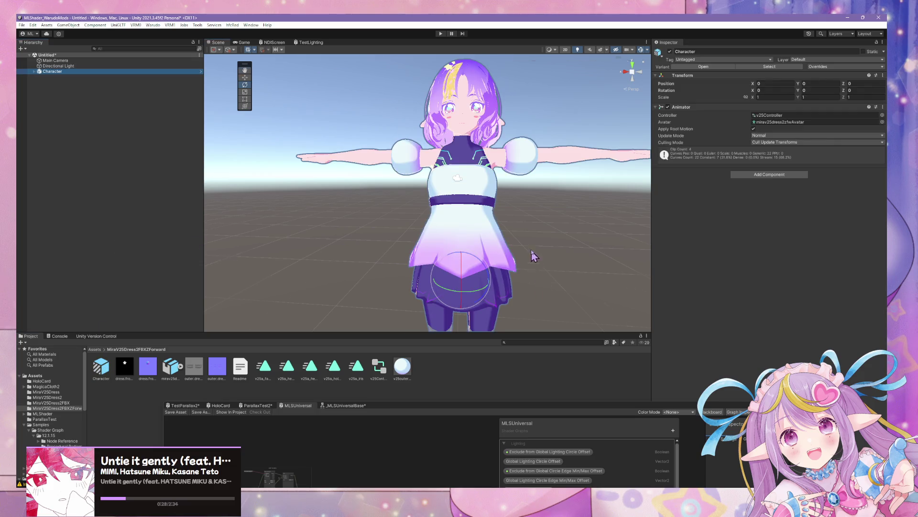
{"action": "middle_click_drag", "start_coordinate": [534, 256], "coordinate": [528, 233]}
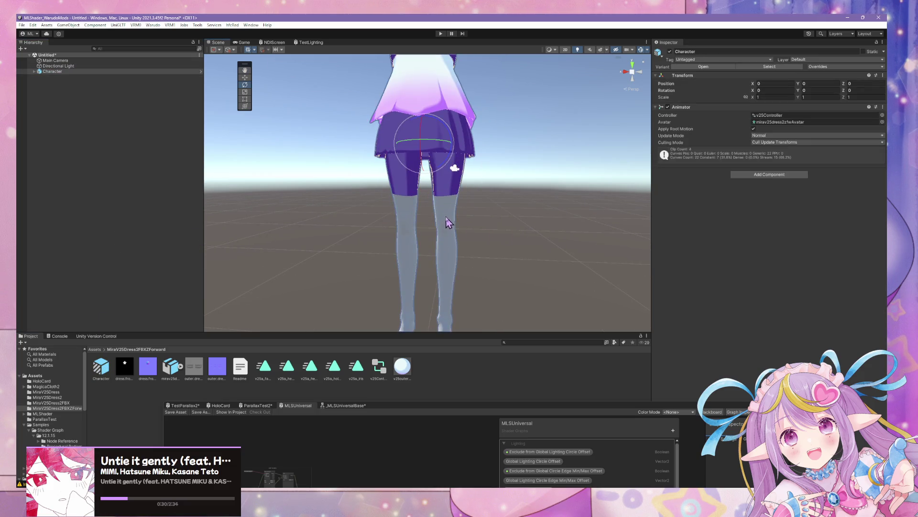
{"action": "middle_click_drag", "start_coordinate": [453, 170], "coordinate": [412, 168]}
- Inspect the dress and dress.limbs materials (v25skin, clothing2), then return to Blender
{"action": "left_click", "coordinate": [419, 152]}
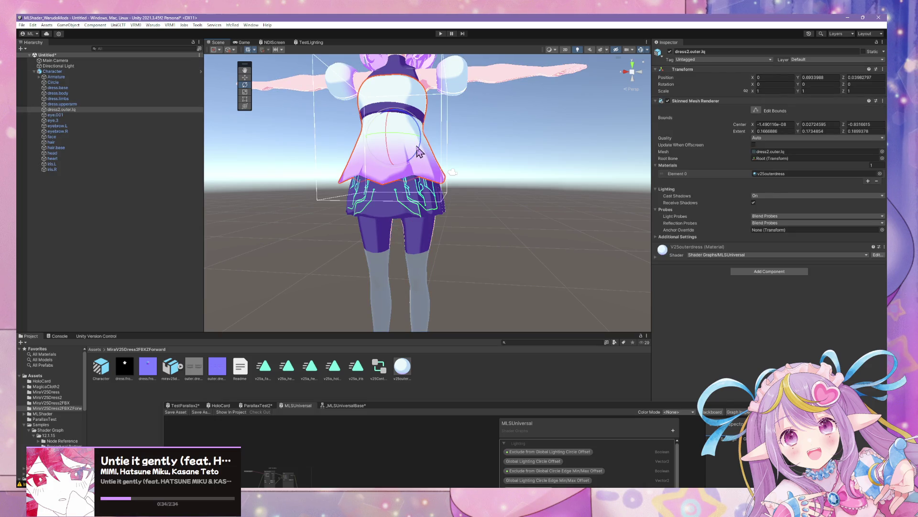
{"action": "left_click", "coordinate": [770, 173]}
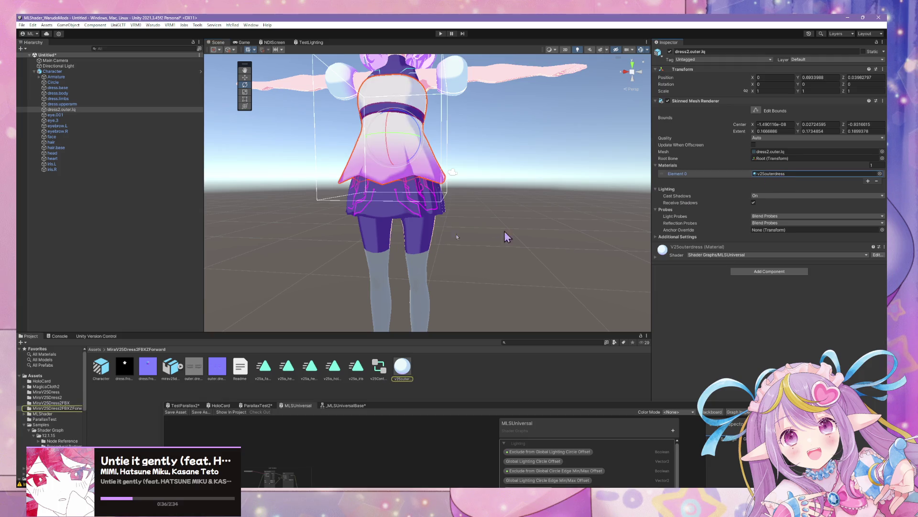
{"action": "left_click", "coordinate": [428, 292]}
{"action": "left_click", "coordinate": [427, 293]}
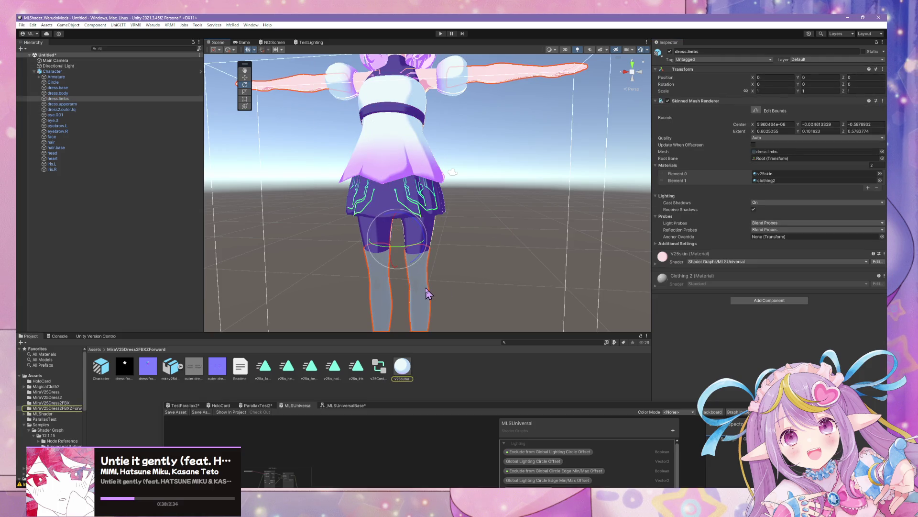
{"action": "mouse_move", "coordinate": [483, 279]}
{"action": "middle_mouse_down"}
{"action": "mouse_move", "coordinate": [474, 211]}
{"action": "mouse_move", "coordinate": [467, 257]}
{"action": "middle_mouse_up"}
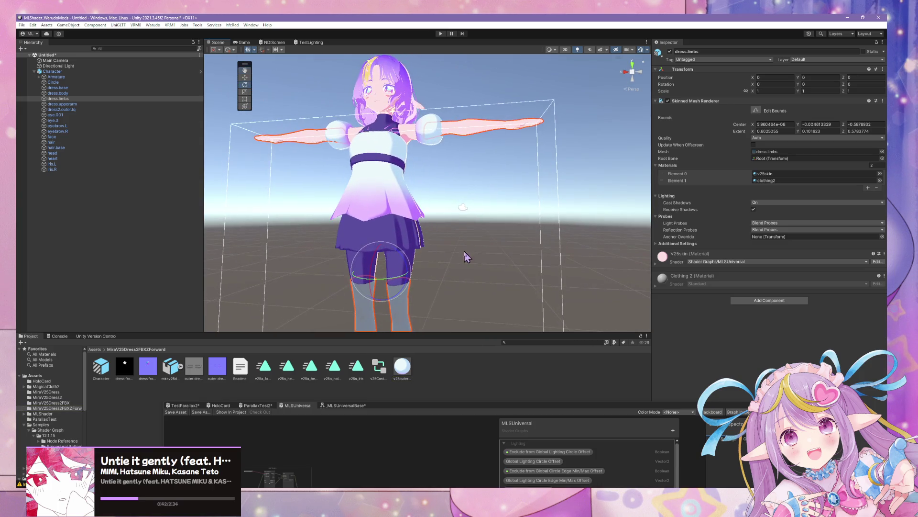
{"action": "scroll", "coordinate": [483, 259], "scroll_direction": "up", "scroll_amount": 3}
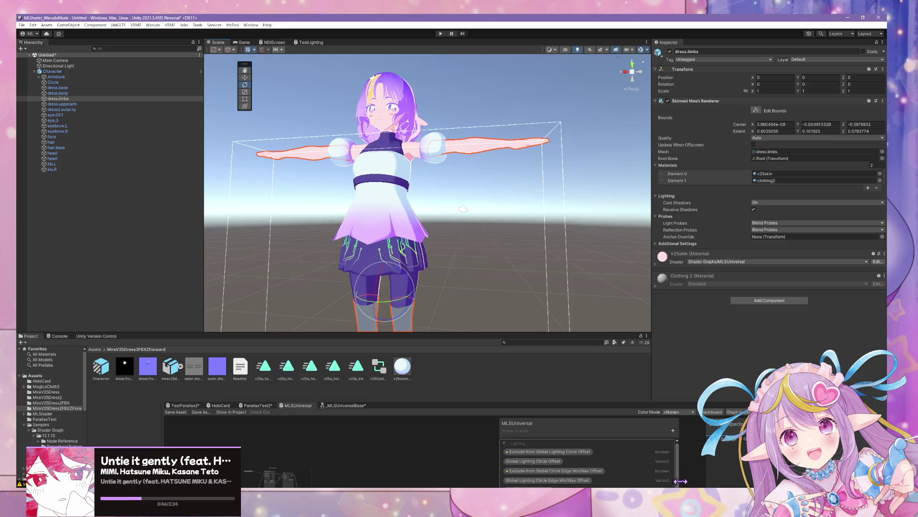
{"action": "left_click", "coordinate": [418, 231]}
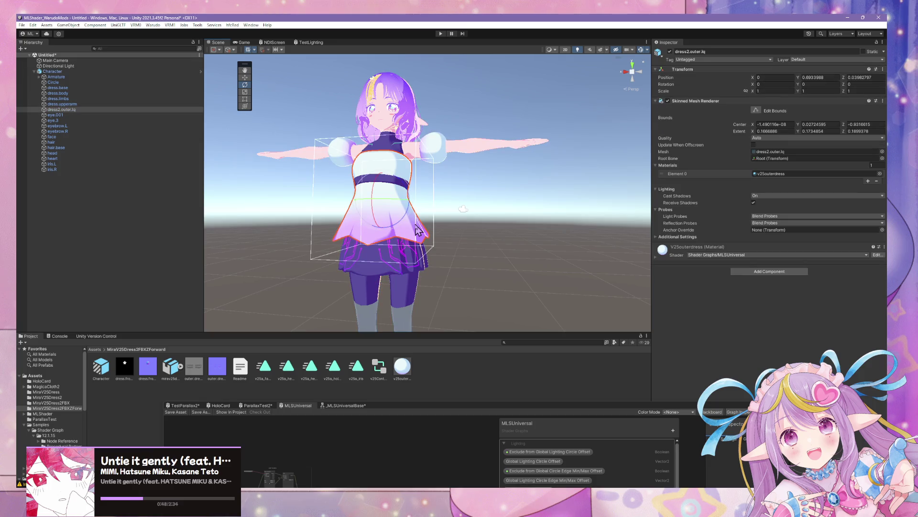
{"action": "mouse_move", "coordinate": [463, 486]}
{"action": "left_click", "coordinate": [469, 436]}
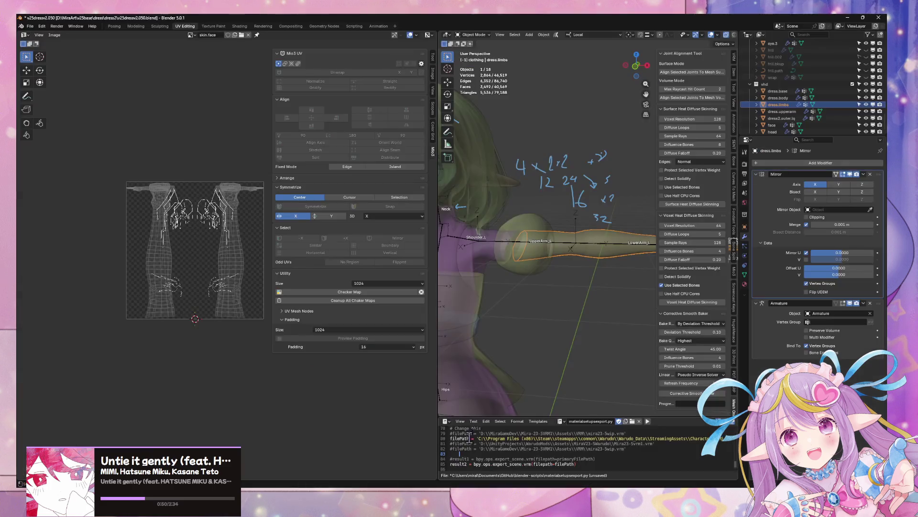
- Remove the unused material slot from the dress.limbs mesh
{"action": "scroll", "coordinate": [486, 341], "scroll_direction": "down", "scroll_amount": 7}
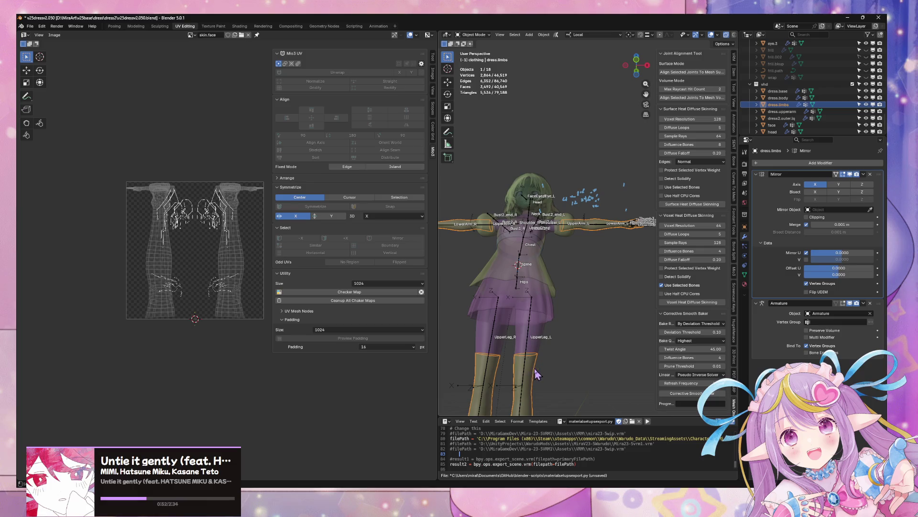
{"action": "left_click", "coordinate": [744, 284]}
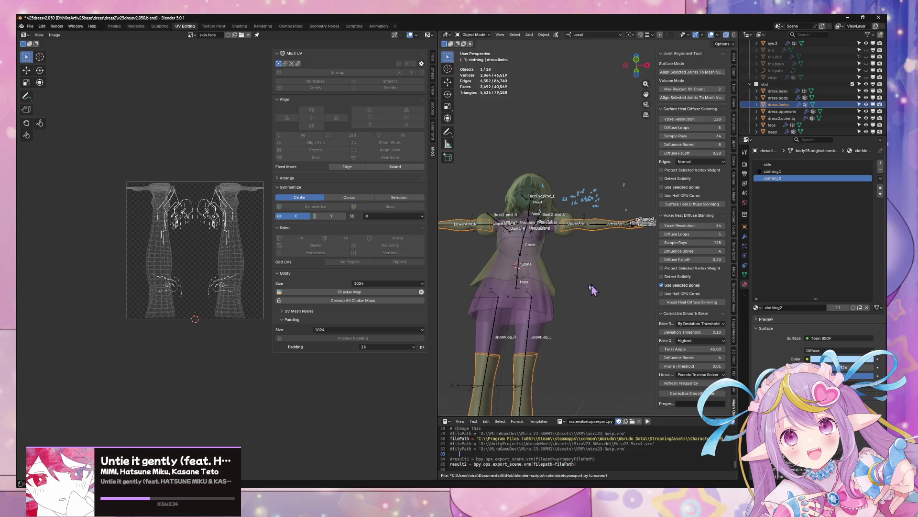
{"action": "key", "text": "Tab"}
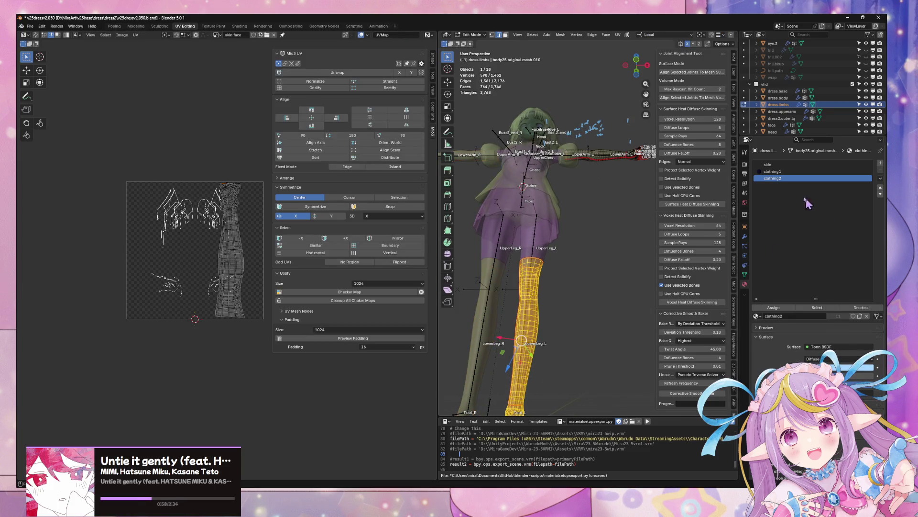
{"action": "mouse_move", "coordinate": [592, 195]}
{"action": "middle_mouse_down"}
{"action": "mouse_move", "coordinate": [560, 254]}
{"action": "mouse_move", "coordinate": [580, 290]}
{"action": "middle_mouse_up"}
{"action": "key", "text": "alt+a"}
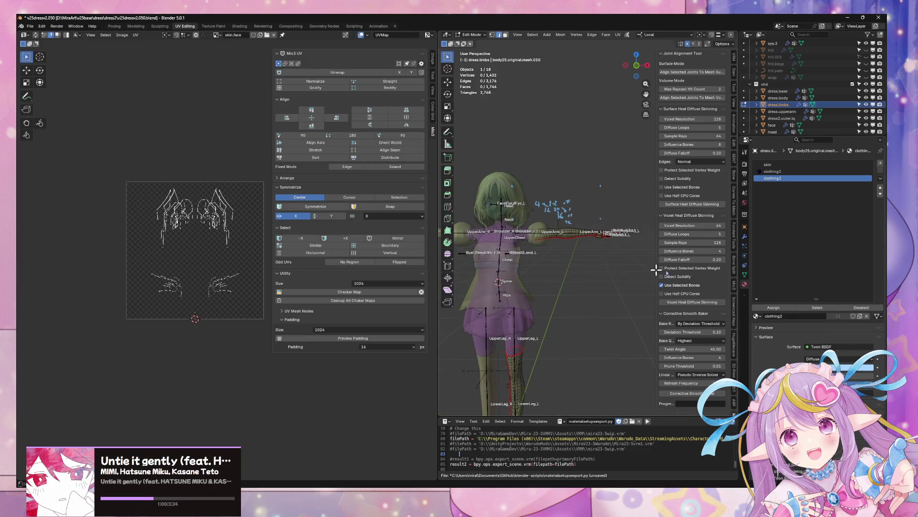
{"action": "key", "text": "Tab"}
{"action": "left_click", "coordinate": [881, 178]}
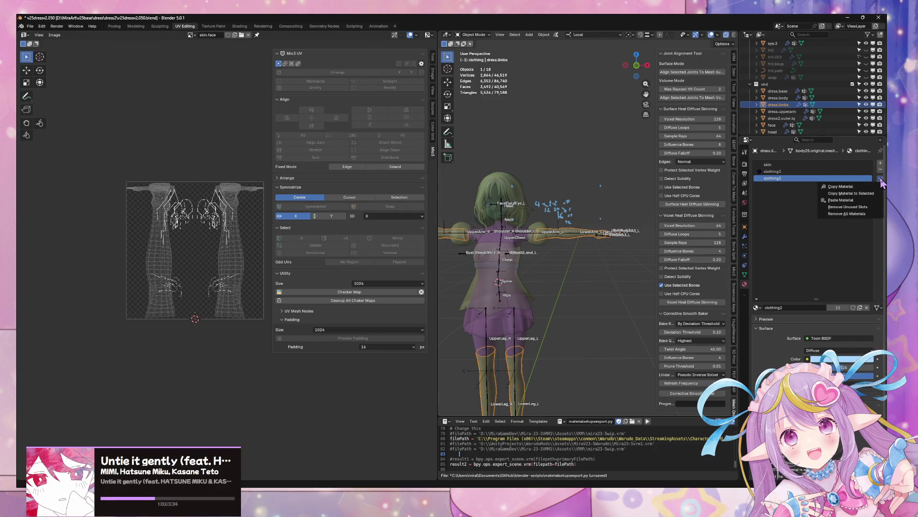
{"action": "left_click", "coordinate": [847, 207]}
- Assign the outer.dress material to the limbs' leg-sock slot
{"action": "key", "text": "KP_Decimal"}
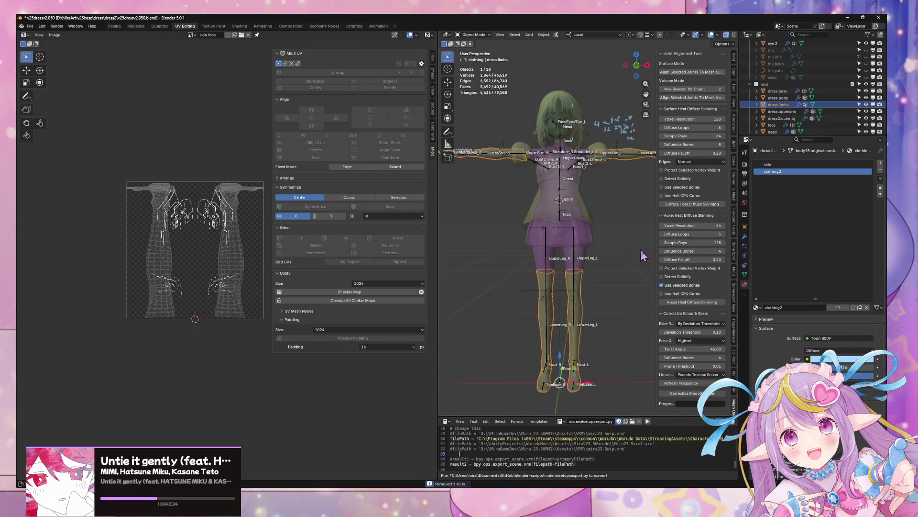
{"action": "left_click", "coordinate": [756, 307]}
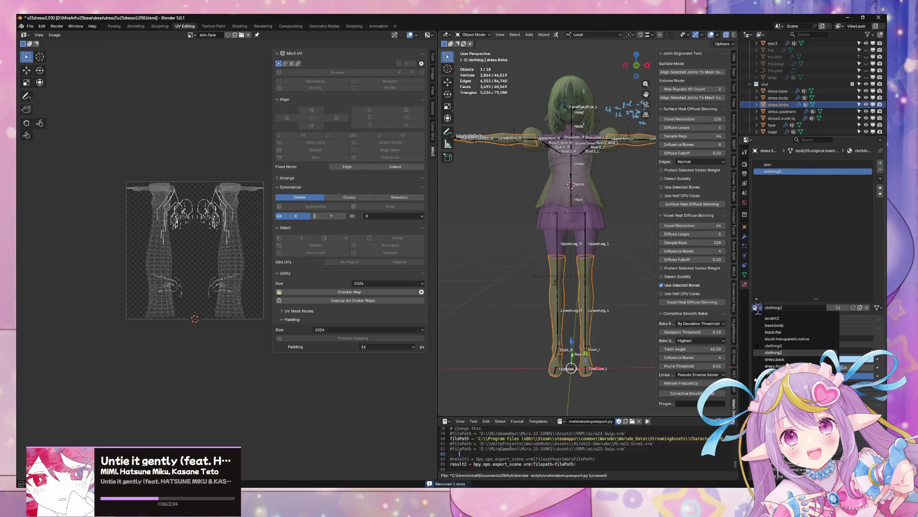
{"action": "type", "text": "o"}
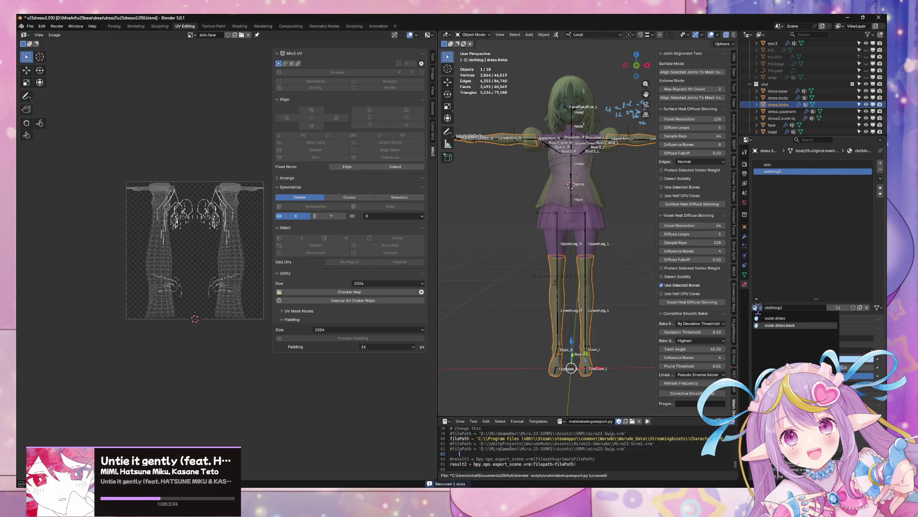
{"action": "key", "text": "Return"}
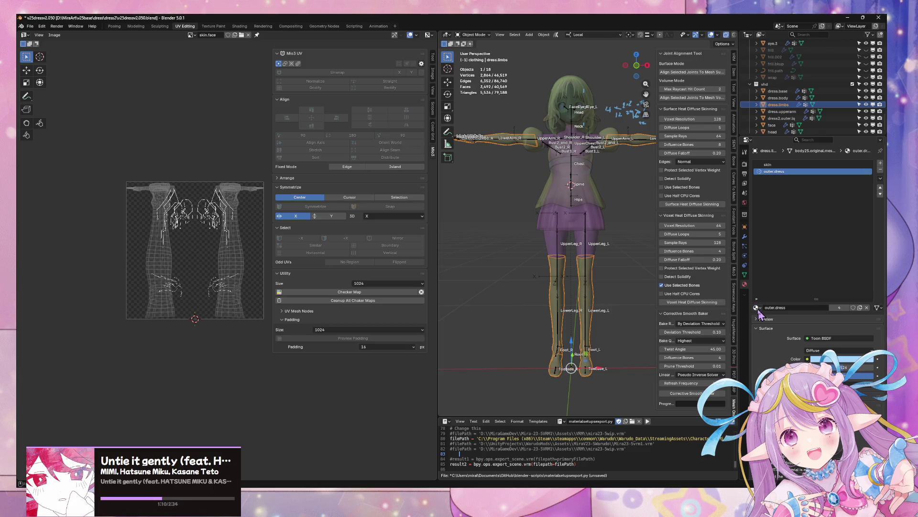
- Save v25dress2.050.blend and bring up the File > External Data menu
{"action": "left_click", "coordinate": [616, 203]}
{"action": "key", "text": "ctrl+s"}
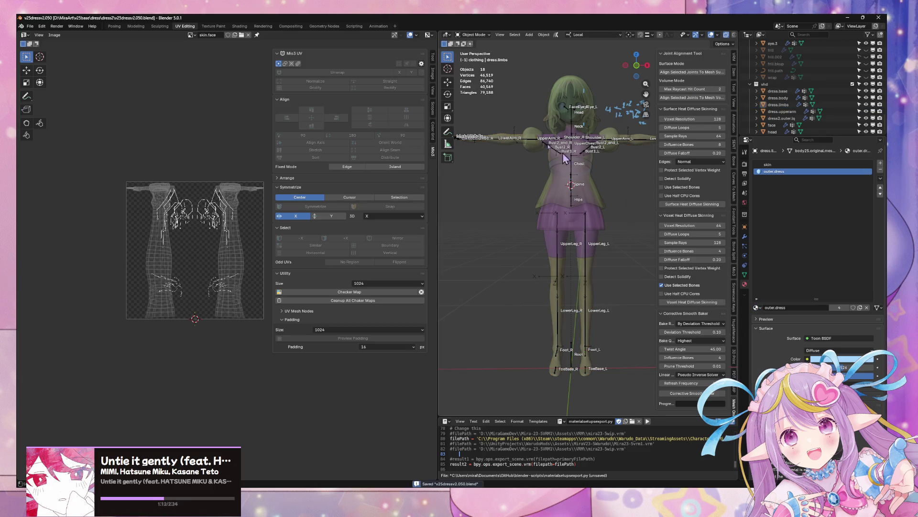
{"action": "left_click", "coordinate": [30, 26]}
{"action": "mouse_move", "coordinate": [62, 146]}
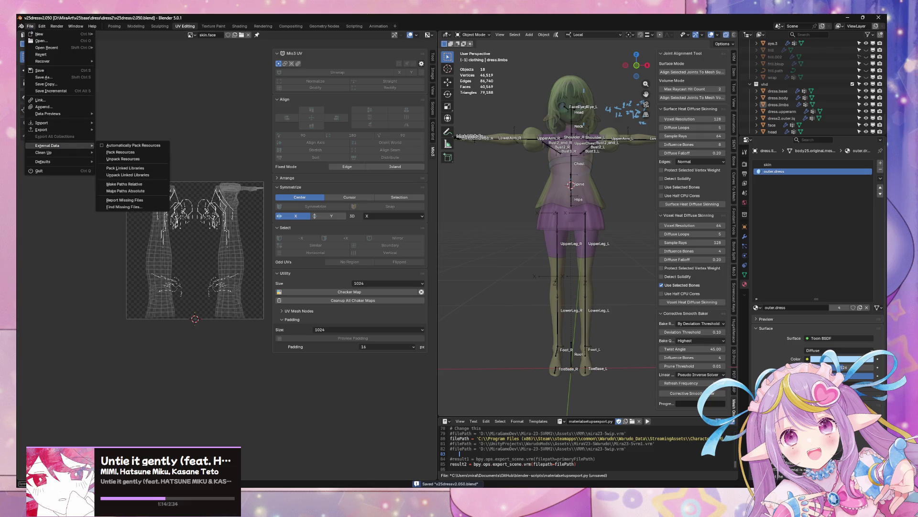
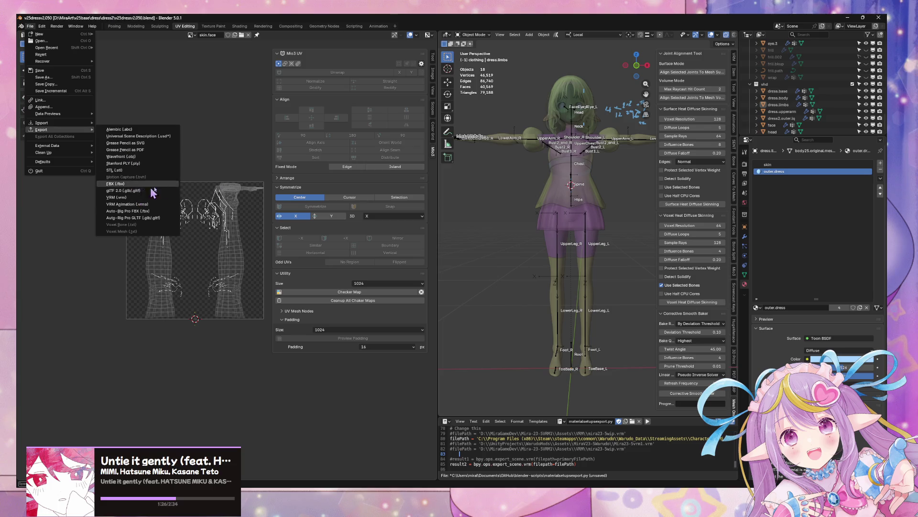
- Export the avatar scene as an FBX file and switch to Unity for the import
{"action": "left_click", "coordinate": [115, 183]}
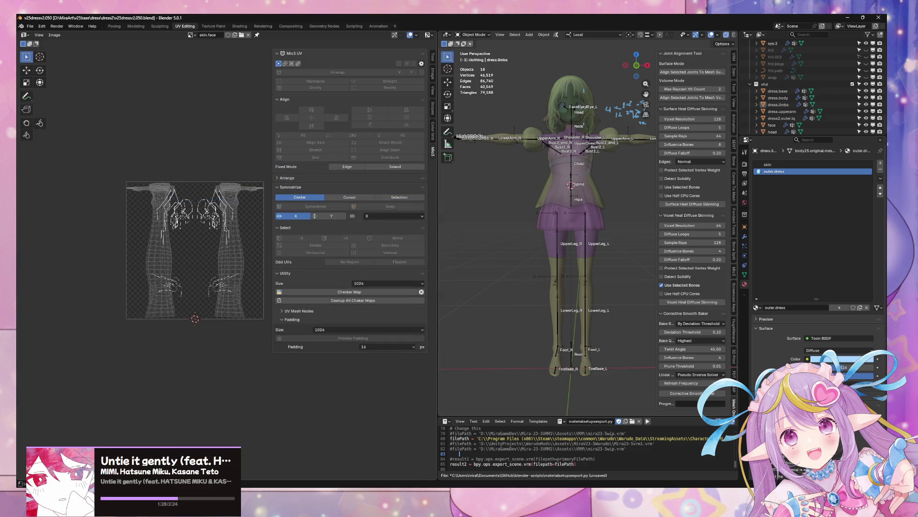
{"action": "key", "text": "alt+Tab"}
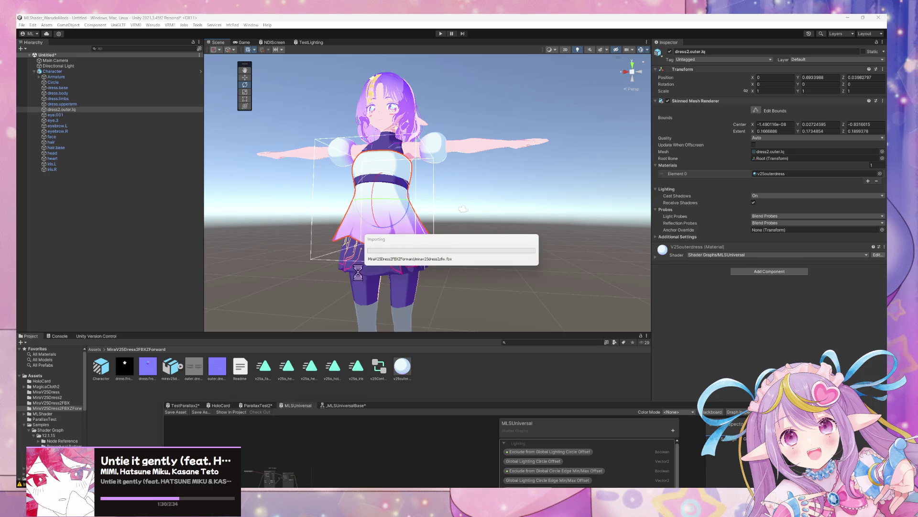
- Inspect the imported outfit's legs and torso in Unity's Scene view, then return to Blender
{"action": "mouse_move", "coordinate": [424, 293]}
{"action": "right_mouse_down"}
{"action": "mouse_move", "coordinate": [425, 257]}
{"action": "mouse_move", "coordinate": [386, 264]}
{"action": "mouse_move", "coordinate": [402, 254]}
{"action": "mouse_move", "coordinate": [436, 304]}
{"action": "mouse_move", "coordinate": [431, 259]}
{"action": "right_mouse_up"}
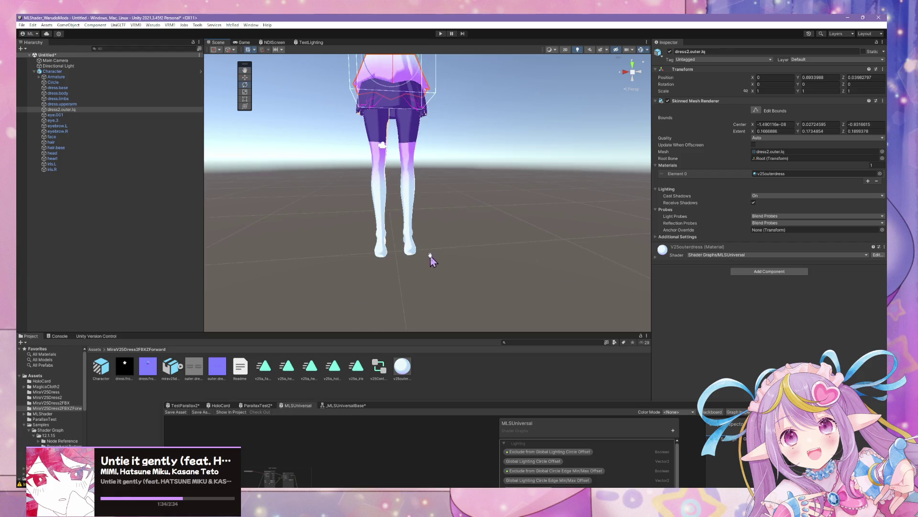
{"action": "mouse_move", "coordinate": [431, 258]}
{"action": "middle_mouse_down"}
{"action": "mouse_move", "coordinate": [433, 297]}
{"action": "mouse_move", "coordinate": [397, 272]}
{"action": "mouse_move", "coordinate": [442, 258]}
{"action": "mouse_move", "coordinate": [451, 269]}
{"action": "mouse_move", "coordinate": [449, 250]}
{"action": "mouse_move", "coordinate": [472, 205]}
{"action": "mouse_move", "coordinate": [466, 228]}
{"action": "middle_mouse_up"}
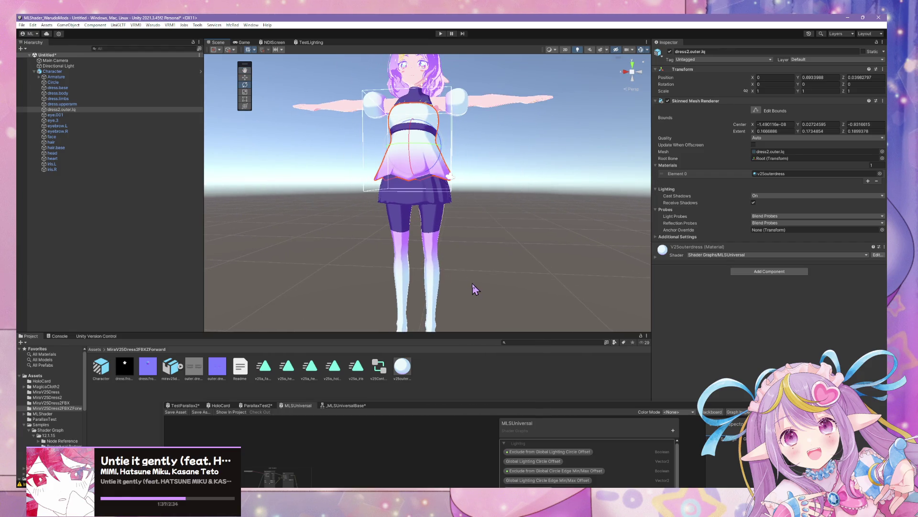
{"action": "scroll", "coordinate": [471, 284], "scroll_direction": "up", "scroll_amount": 3}
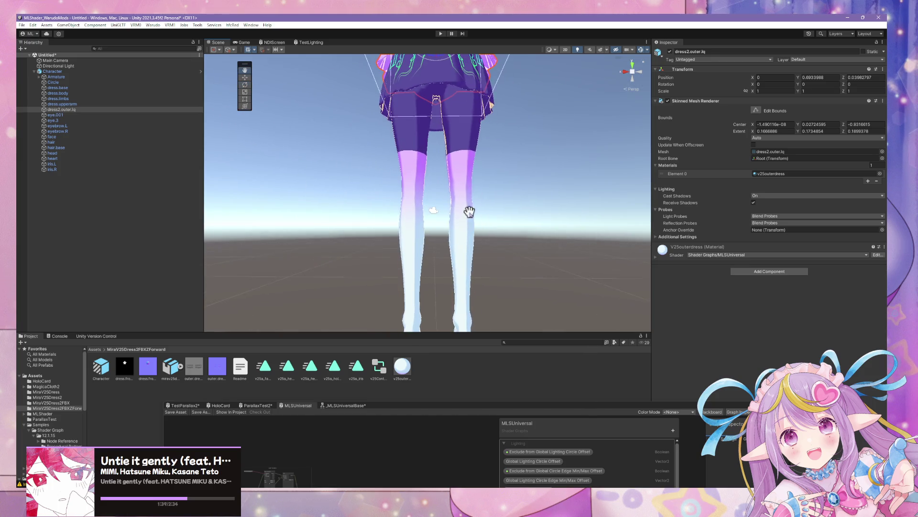
{"action": "scroll", "coordinate": [469, 211], "scroll_direction": "down", "scroll_amount": 5}
{"action": "scroll", "coordinate": [476, 217], "scroll_direction": "up", "scroll_amount": 5}
{"action": "scroll", "coordinate": [468, 229], "scroll_direction": "down", "scroll_amount": 1}
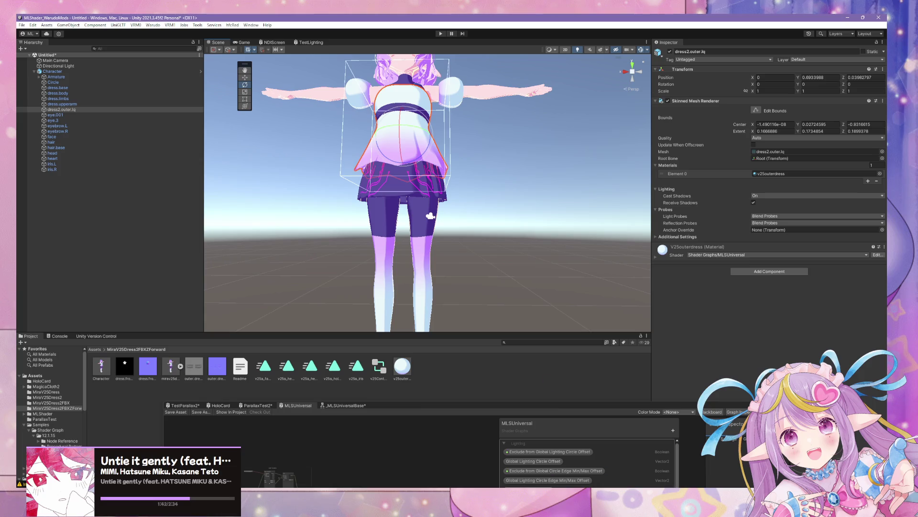
{"action": "mouse_move", "coordinate": [493, 484]}
{"action": "left_click", "coordinate": [462, 450]}
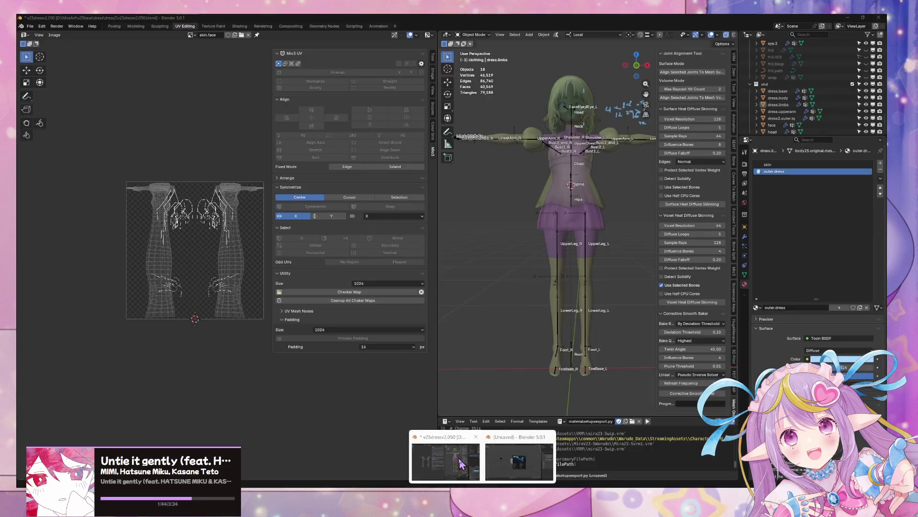
- Select the whole lower leg of dress.limbs in Edit Mode, starting from the foot and ankle
{"action": "left_click", "coordinate": [591, 284]}
{"action": "key", "text": "Tab"}
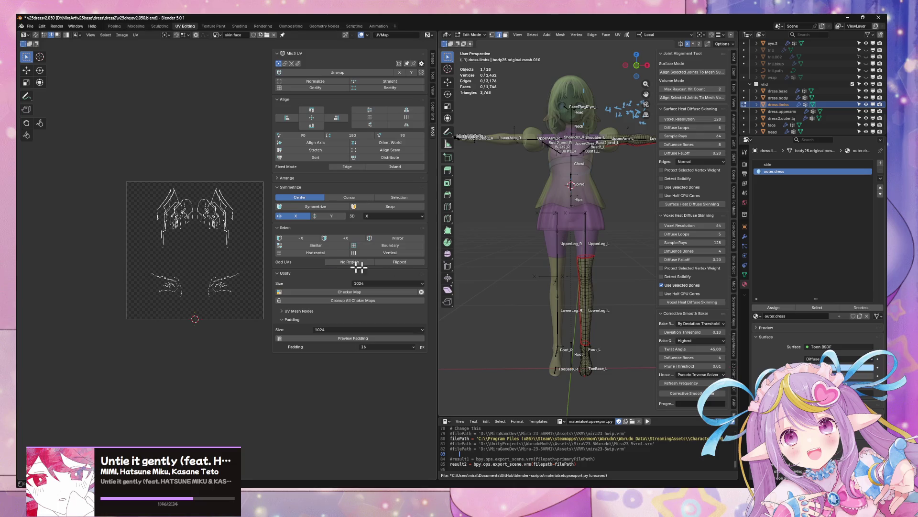
{"action": "left_click_drag", "start_coordinate": [622, 351], "coordinate": [570, 325]}
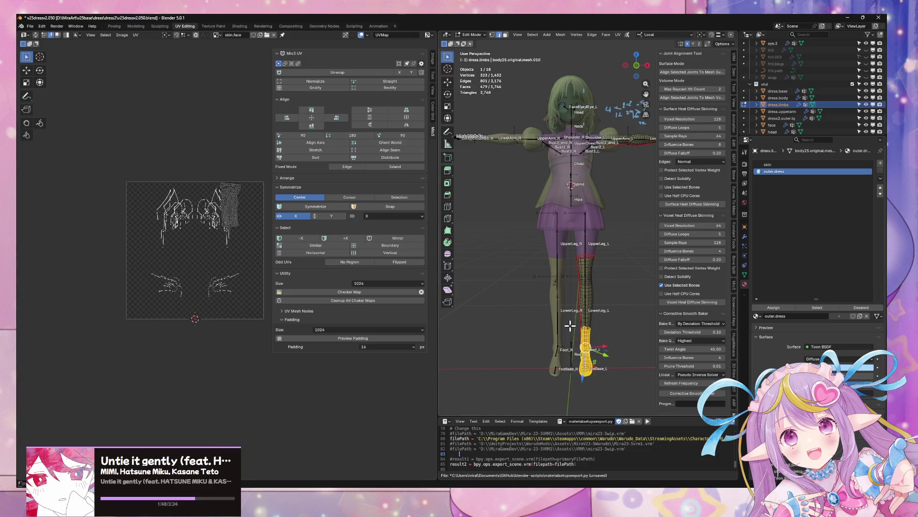
{"action": "key", "text": "ctrl+l"}
- Scale the lower-leg UV island vertically and move it downward
{"action": "key", "text": "a"}
{"action": "key", "text": "s"}
{"action": "key", "text": "y"}
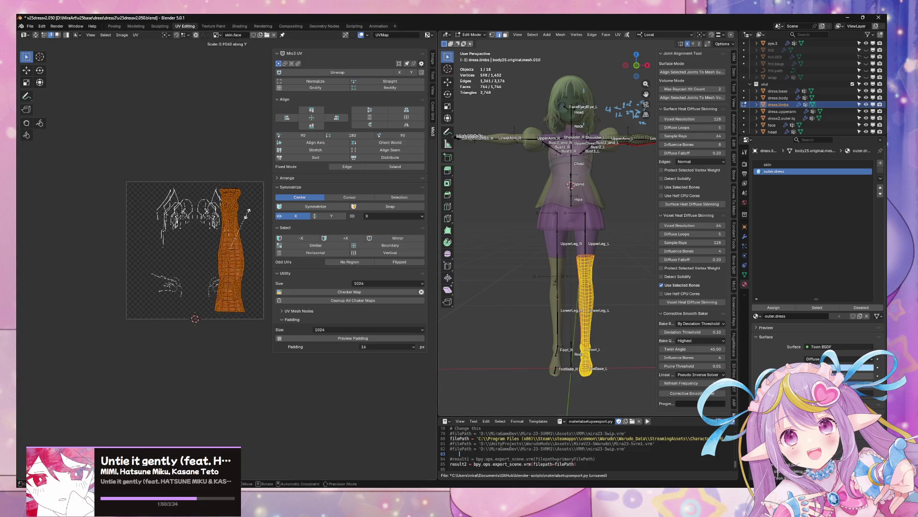
{"action": "key", "text": "g"}
{"action": "key", "text": "y"}
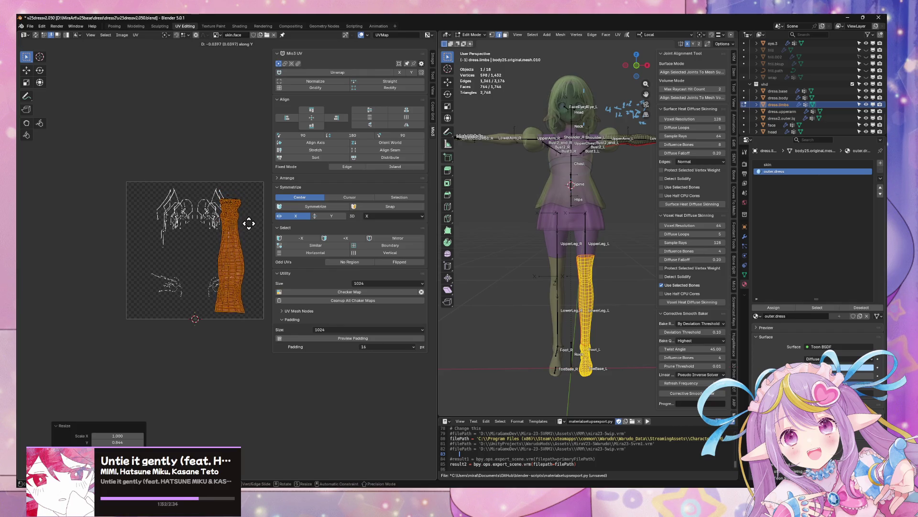
{"action": "left_click", "coordinate": [251, 232]}
- Shrink the island vertically to 0.623 and narrow it into a thin strip
{"action": "key", "text": "s"}
{"action": "key", "text": "y"}
{"action": "left_click", "coordinate": [247, 242]}
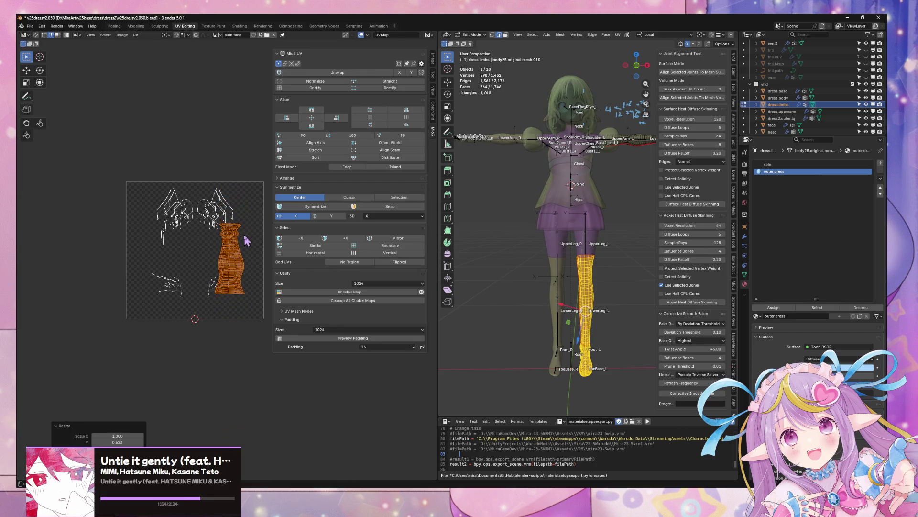
{"action": "key", "text": "g"}
{"action": "key", "text": "y"}
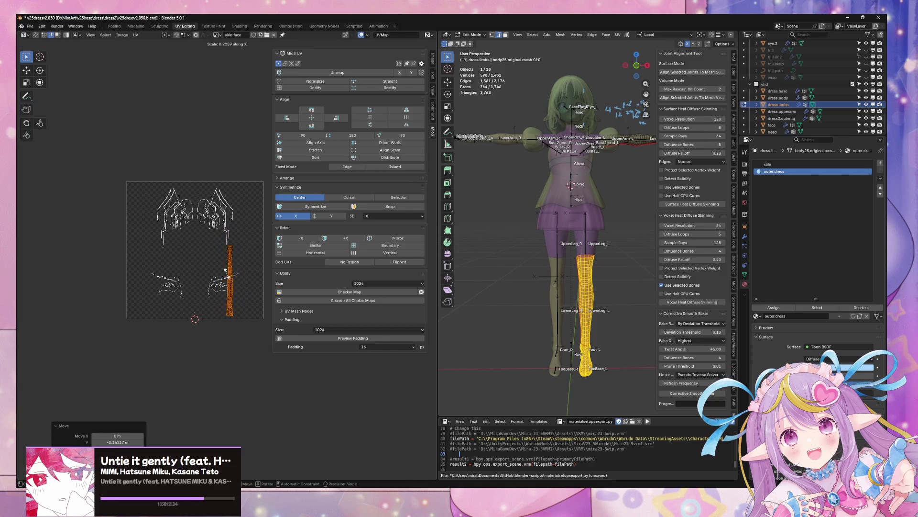
{"action": "left_click", "coordinate": [241, 282]}
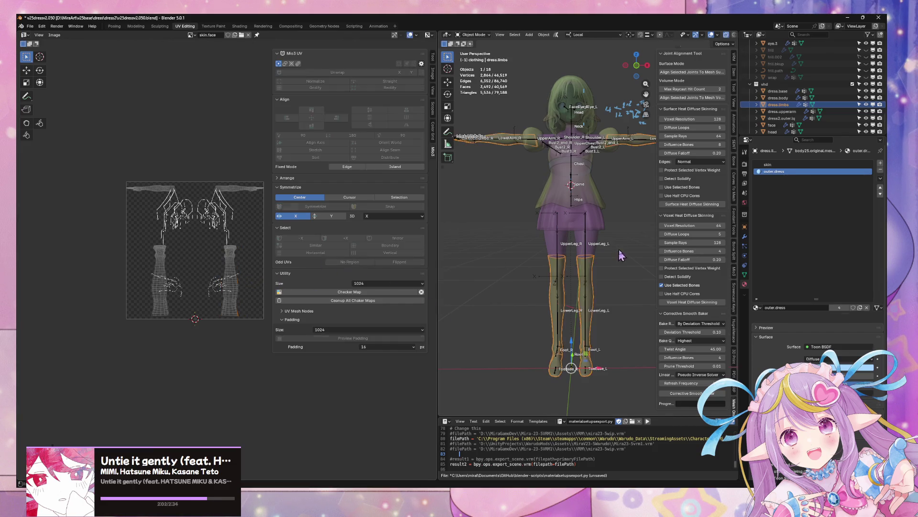
- Switch to editing dress.body with Material Preview shading
{"action": "scroll", "coordinate": [555, 215], "scroll_direction": "up", "scroll_amount": 5}
{"action": "key", "text": "alt+q"}
{"action": "scroll", "coordinate": [602, 250], "scroll_direction": "up", "scroll_amount": 3}
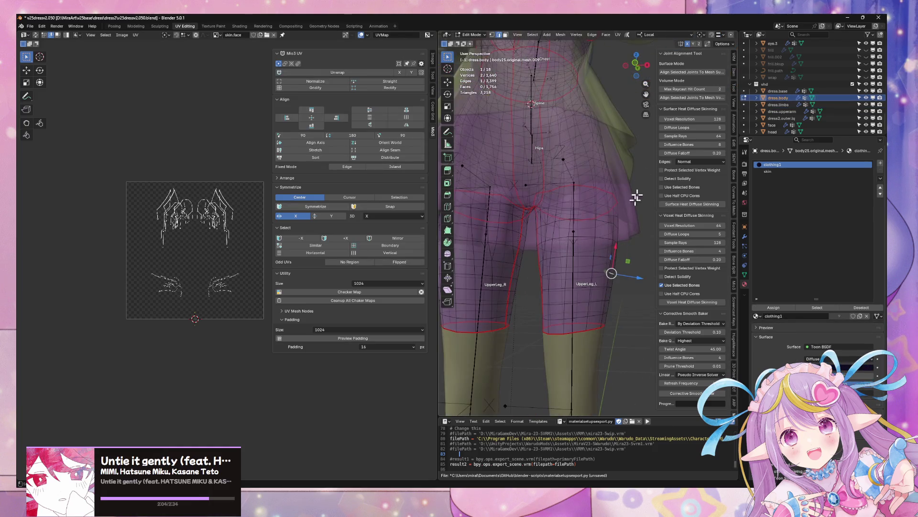
{"action": "key", "text": "z"}
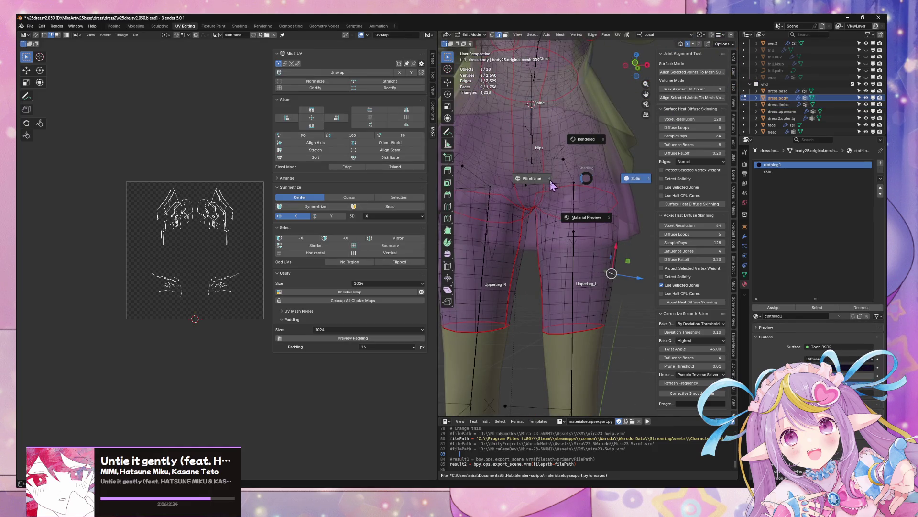
{"action": "left_click", "coordinate": [573, 224]}
- Select the left thigh's face rings from the top down to the knee
{"action": "left_click", "coordinate": [596, 286]}
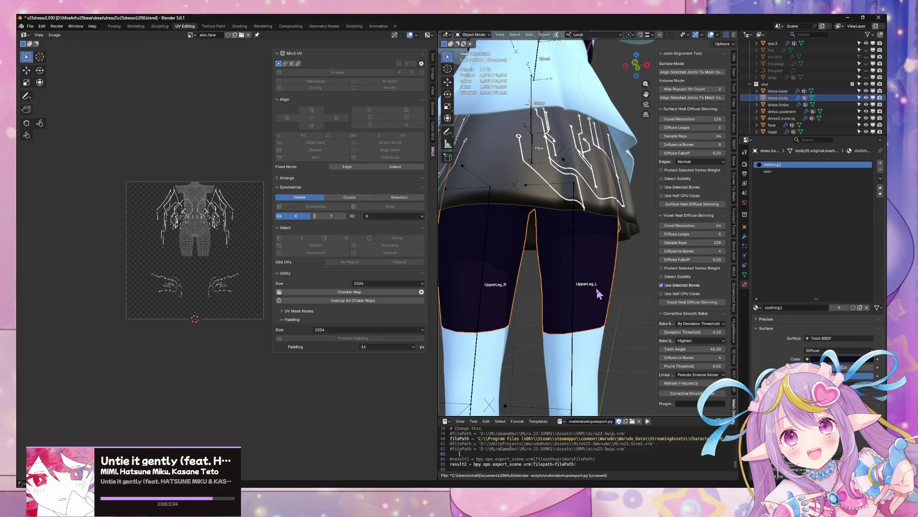
{"action": "left_click", "coordinate": [571, 269], "text": "alt"}
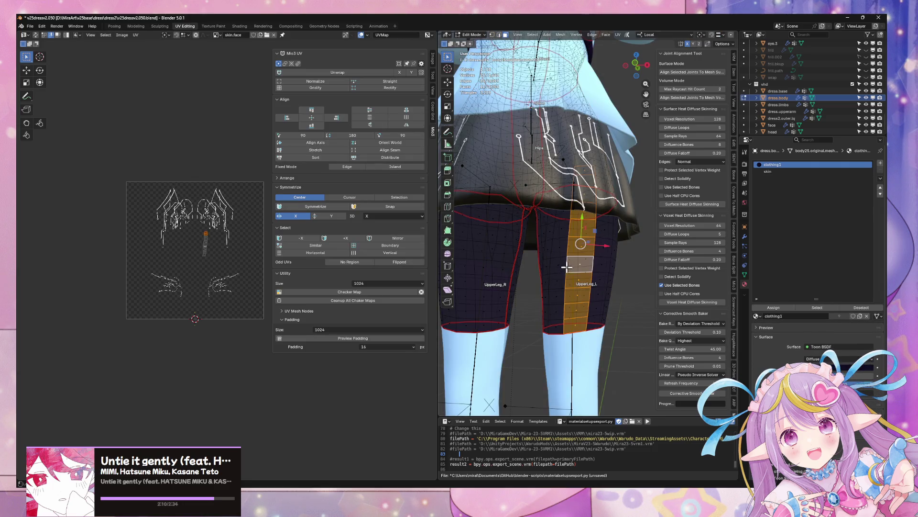
{"action": "left_click", "coordinate": [564, 265], "text": "alt"}
{"action": "left_click", "coordinate": [570, 285], "text": "alt+shift"}
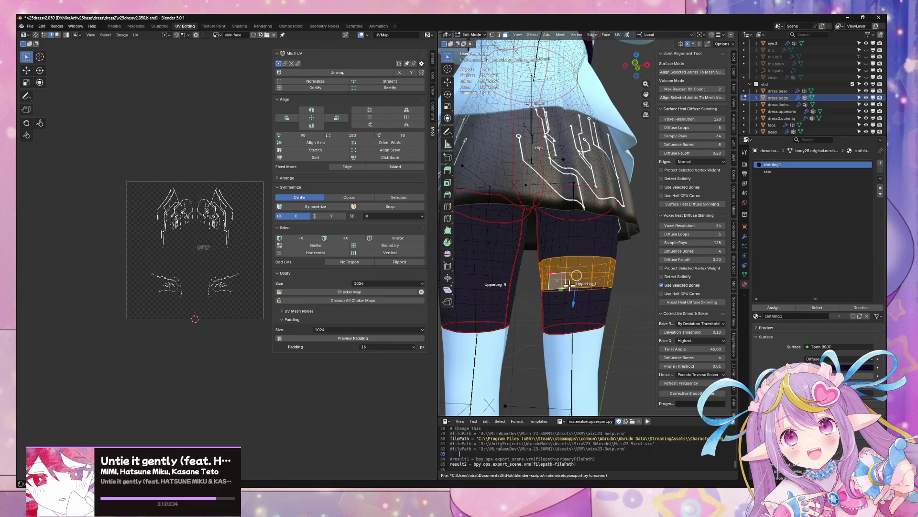
{"action": "left_click", "coordinate": [565, 302], "text": "alt+shift"}
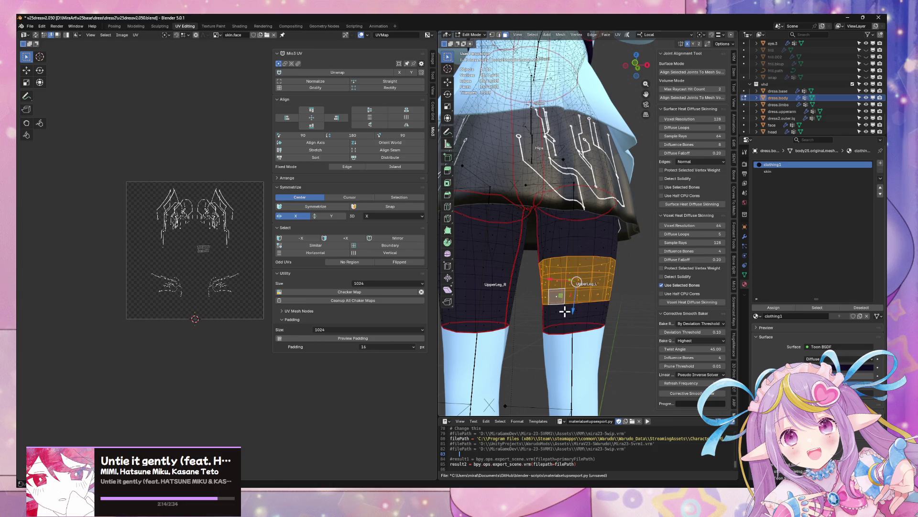
{"action": "left_click", "coordinate": [565, 314], "text": "alt+shift"}
{"action": "left_click", "coordinate": [566, 325], "text": "alt+shift"}
- Assign the skin material slot to the selected thigh faces and return to Object Mode
{"action": "left_click", "coordinate": [787, 171]}
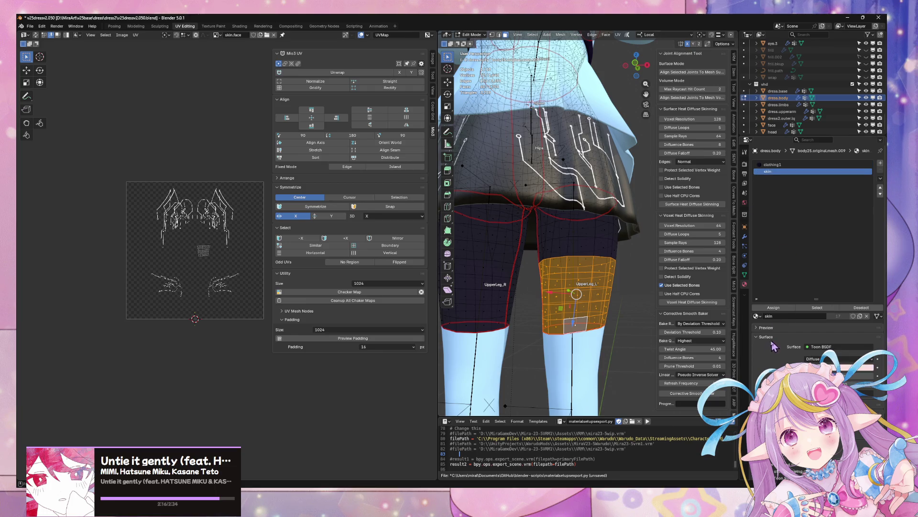
{"action": "left_click", "coordinate": [783, 309]}
{"action": "scroll", "coordinate": [585, 238], "scroll_direction": "down", "scroll_amount": 2}
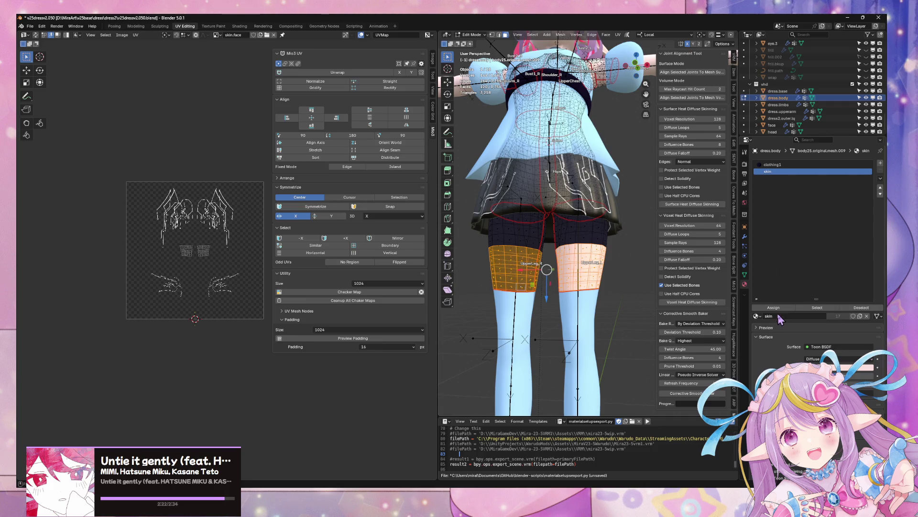
{"action": "key", "text": "Tab"}
{"action": "scroll", "coordinate": [607, 230], "scroll_direction": "down", "scroll_amount": 5}
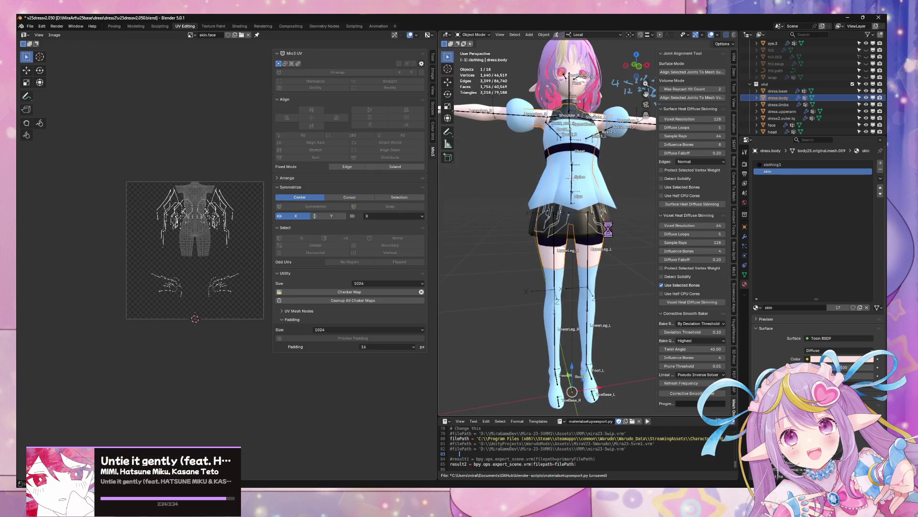
- Export the edited dress model again through File > Export > FBX and switch to Unity
{"action": "middle_click_drag", "start_coordinate": [608, 229], "coordinate": [548, 218]}
{"action": "scroll", "coordinate": [577, 219], "scroll_direction": "down", "scroll_amount": 2}
{"action": "left_click", "coordinate": [30, 27]}
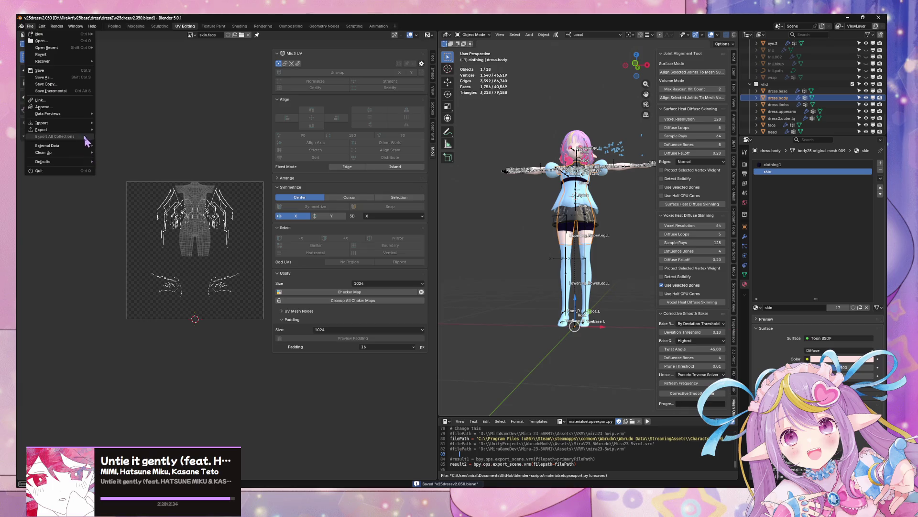
{"action": "mouse_move", "coordinate": [86, 129]}
{"action": "left_click", "coordinate": [150, 192]}
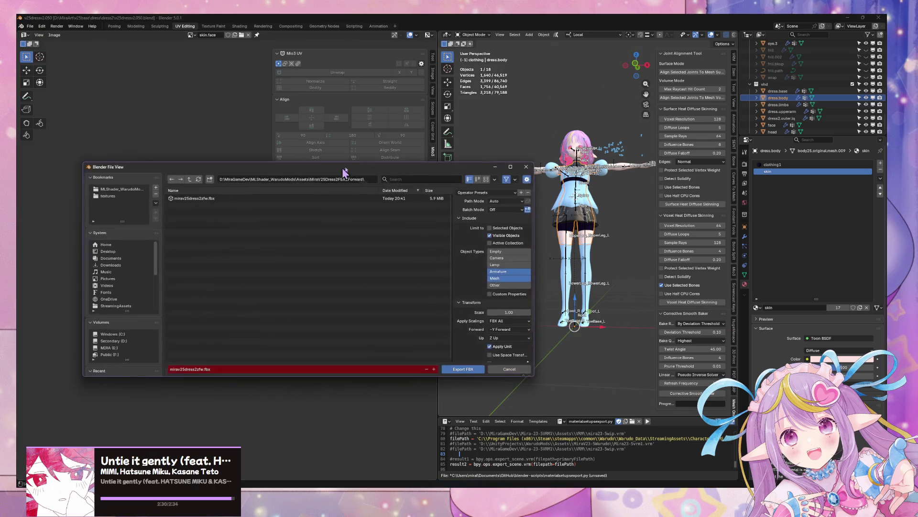
{"action": "key", "text": "Escape"}
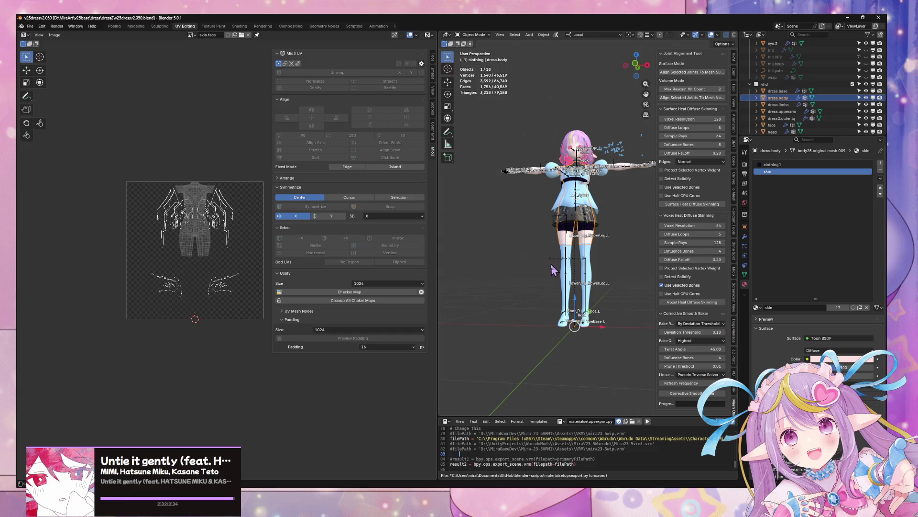
{"action": "middle_click_drag", "start_coordinate": [534, 329], "coordinate": [545, 378]}
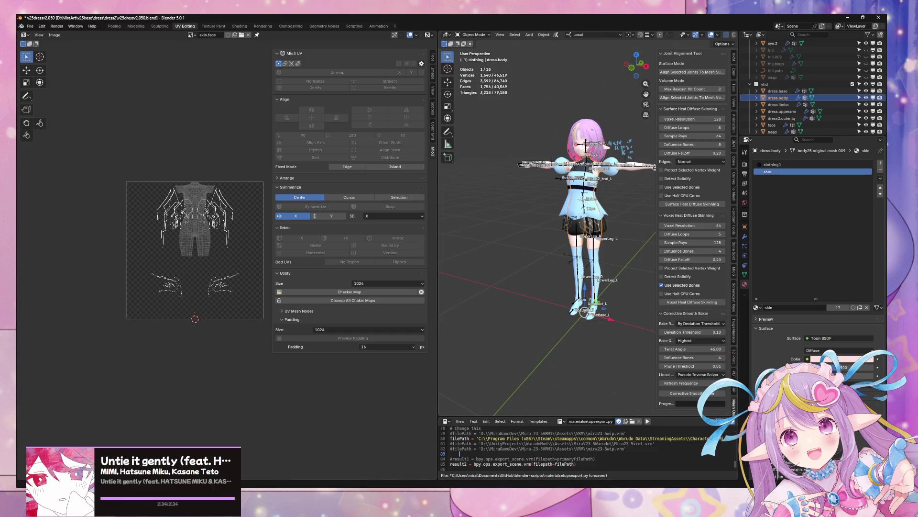
{"action": "key", "text": "alt+Tab"}
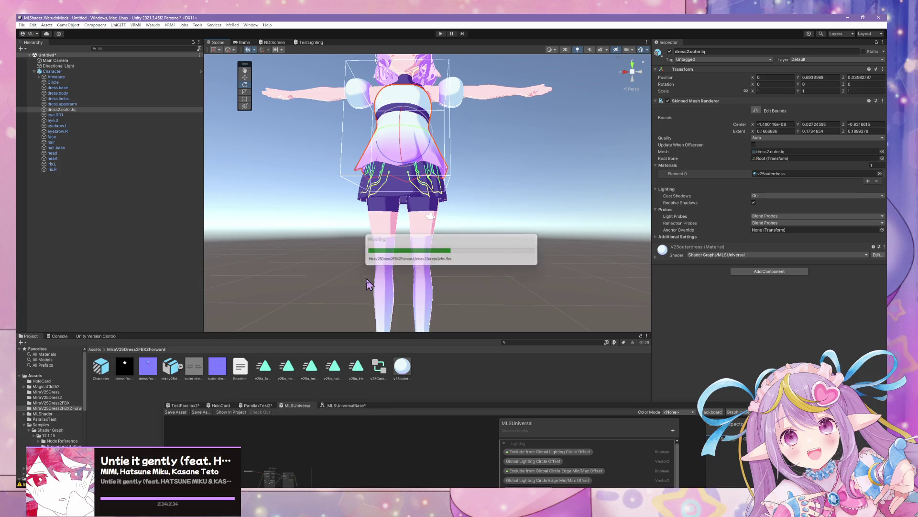
- Zoom and orbit Unity's Scene view to check the reimported dress from the front and back
{"action": "scroll", "coordinate": [450, 218], "scroll_direction": "up", "scroll_amount": 10}
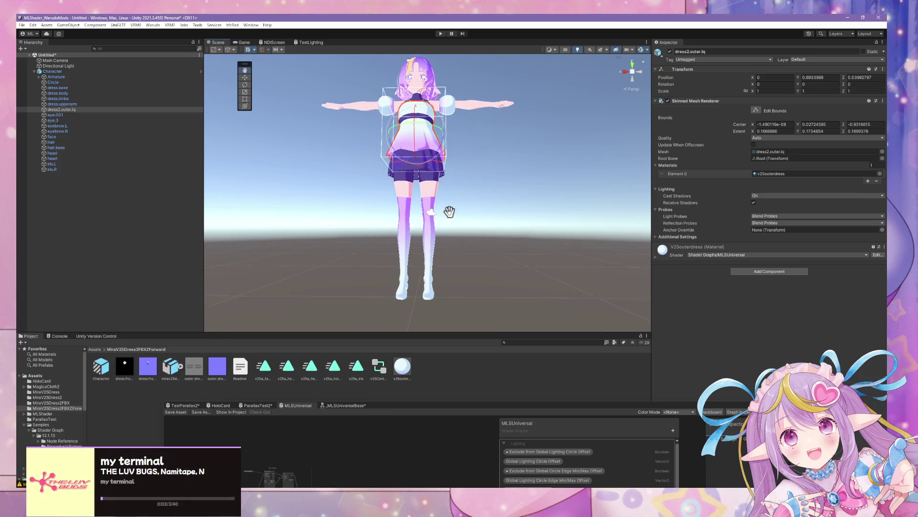
{"action": "scroll", "coordinate": [456, 270], "scroll_direction": "down", "scroll_amount": 5}
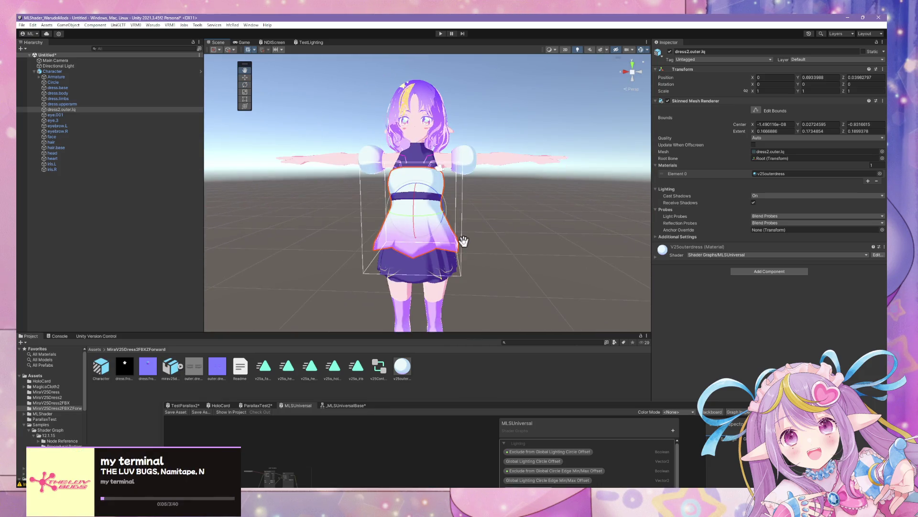
{"action": "scroll", "coordinate": [476, 263], "scroll_direction": "up", "scroll_amount": 2}
{"action": "scroll", "coordinate": [478, 260], "scroll_direction": "down", "scroll_amount": 3}
{"action": "scroll", "coordinate": [479, 257], "scroll_direction": "up", "scroll_amount": 8}
{"action": "scroll", "coordinate": [479, 255], "scroll_direction": "up", "scroll_amount": 2}
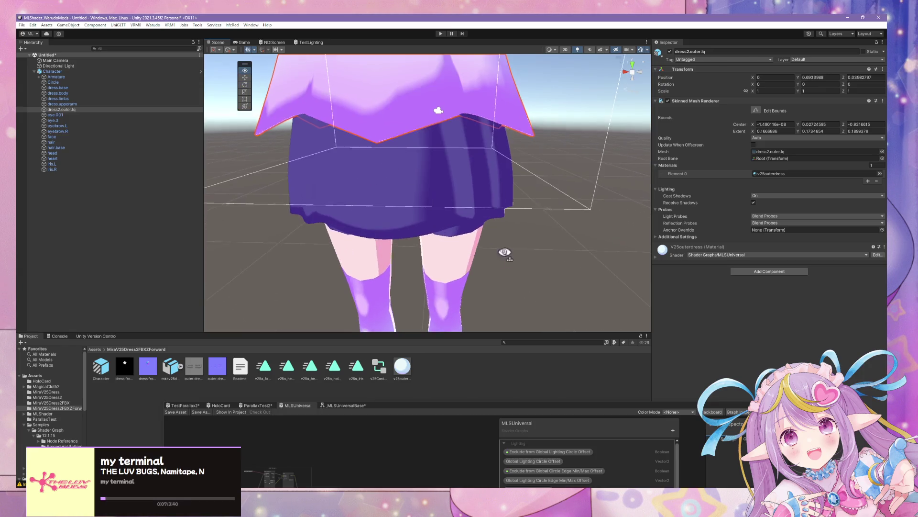
{"action": "scroll", "coordinate": [502, 252], "scroll_direction": "down", "scroll_amount": 7}
{"action": "scroll", "coordinate": [488, 260], "scroll_direction": "up", "scroll_amount": 4}
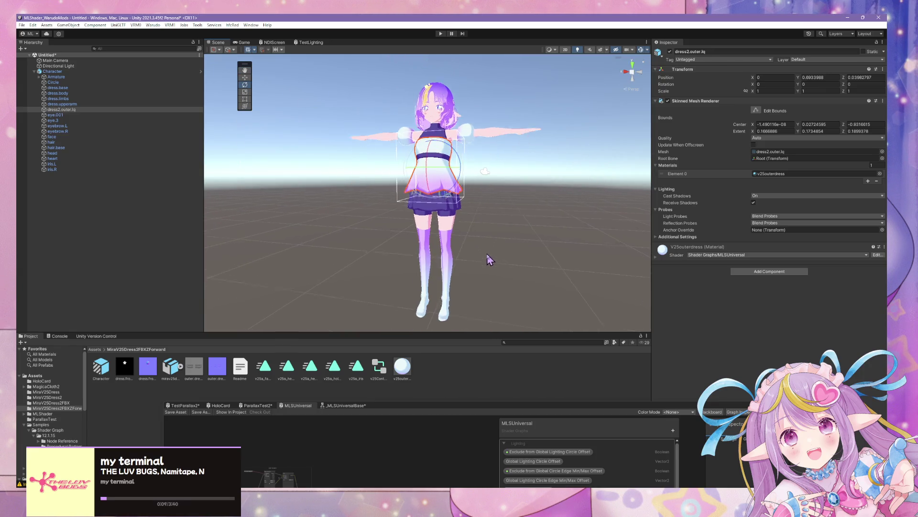
{"action": "right_click_drag", "start_coordinate": [493, 236], "coordinate": [440, 213]}
{"action": "mouse_move", "coordinate": [440, 213]}
{"action": "left_mouse_down", "text": "alt"}
{"action": "mouse_move", "coordinate": [471, 205]}
{"action": "mouse_move", "coordinate": [361, 195]}
{"action": "mouse_move", "coordinate": [452, 221]}
{"action": "left_mouse_up", "text": "alt"}
{"action": "scroll", "coordinate": [446, 281], "scroll_direction": "up", "scroll_amount": 3}
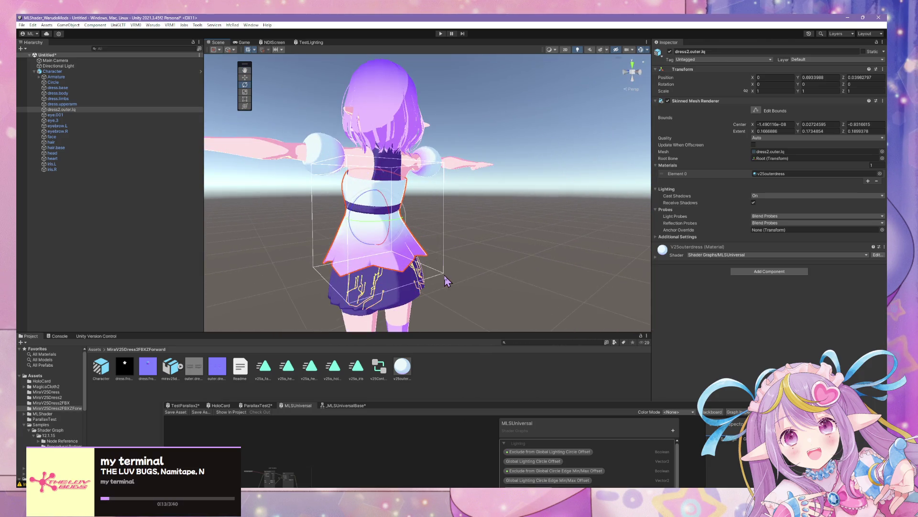
- Build the Warudo character mod, dismiss the prefab warning, and apply idle animation 010_0210
{"action": "left_click", "coordinate": [153, 26]}
{"action": "left_click", "coordinate": [177, 78]}
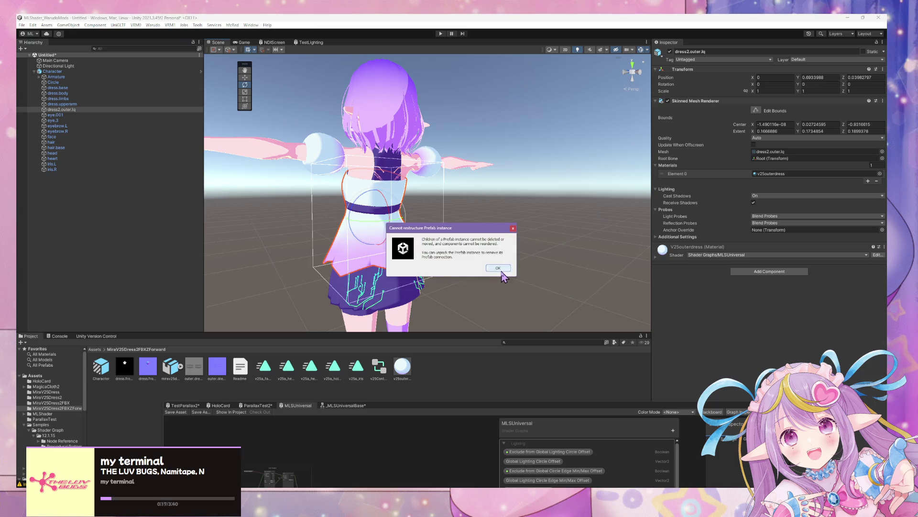
{"action": "left_click", "coordinate": [498, 268]}
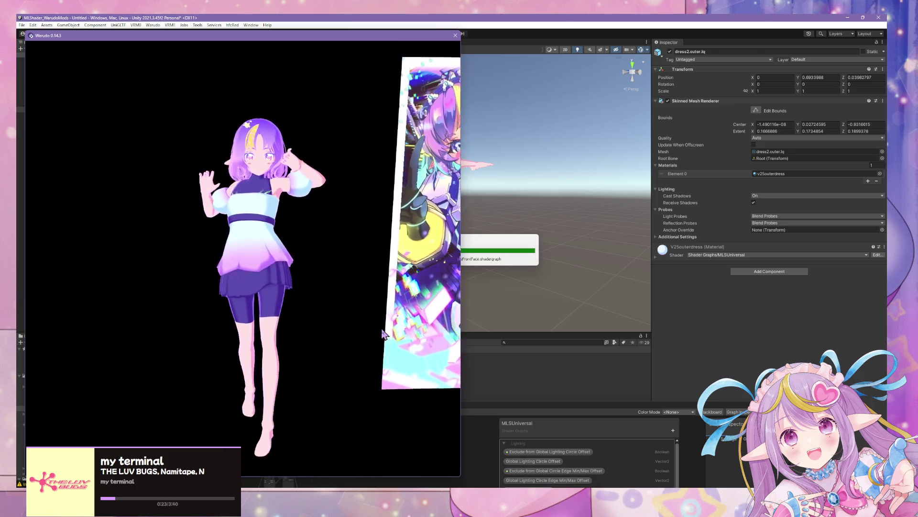
{"action": "scroll", "coordinate": [365, 353], "scroll_direction": "up", "scroll_amount": 5}
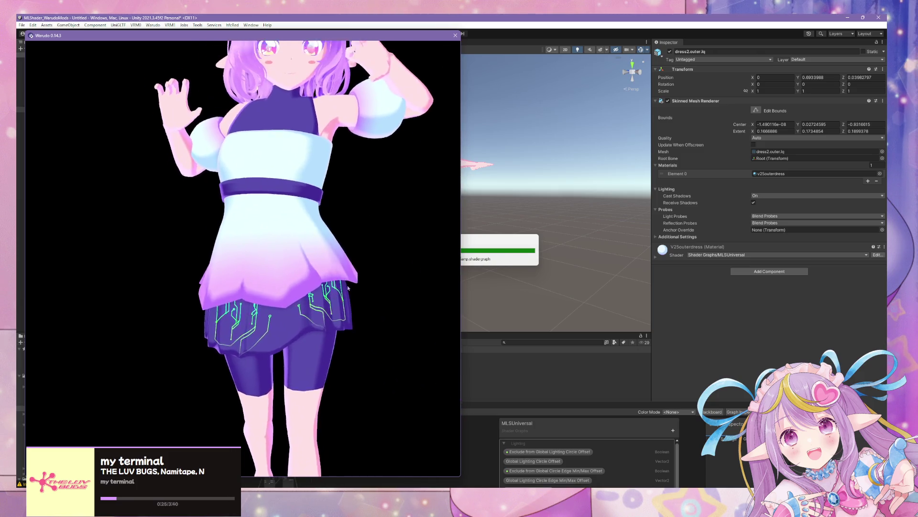
{"action": "scroll", "coordinate": [348, 288], "scroll_direction": "down", "scroll_amount": 5}
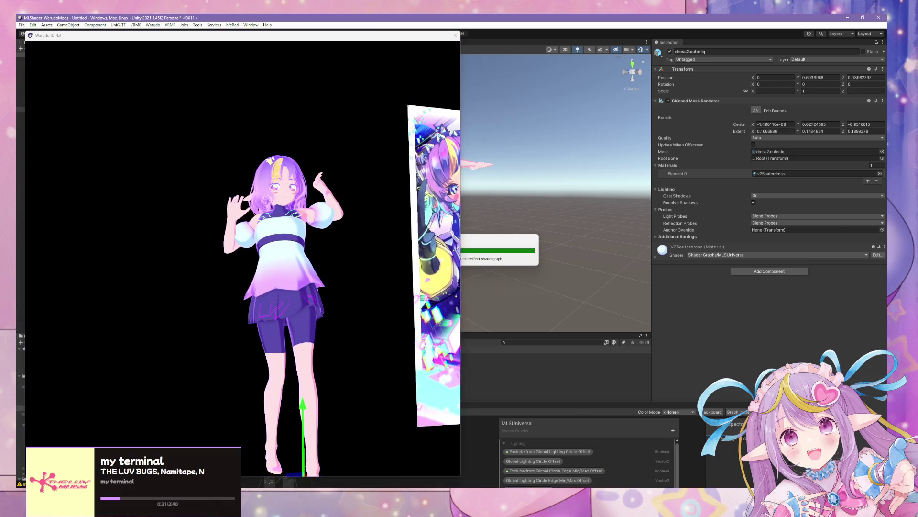
{"action": "left_click", "coordinate": [562, 263]}
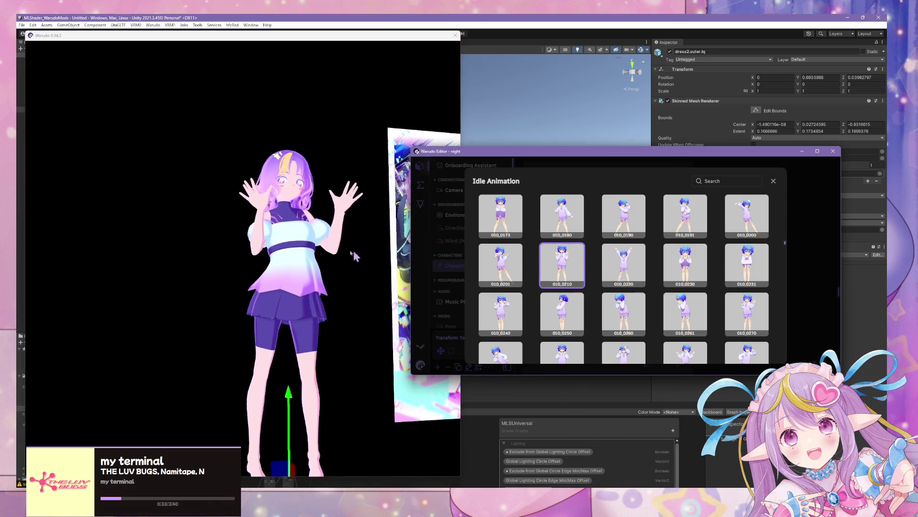
- Preview idle animations 010_0190, 010_0201, 010_0260 and 010_0220 on the avatar
{"action": "left_click", "coordinate": [354, 254]}
{"action": "scroll", "coordinate": [353, 254], "scroll_direction": "up", "scroll_amount": 3}
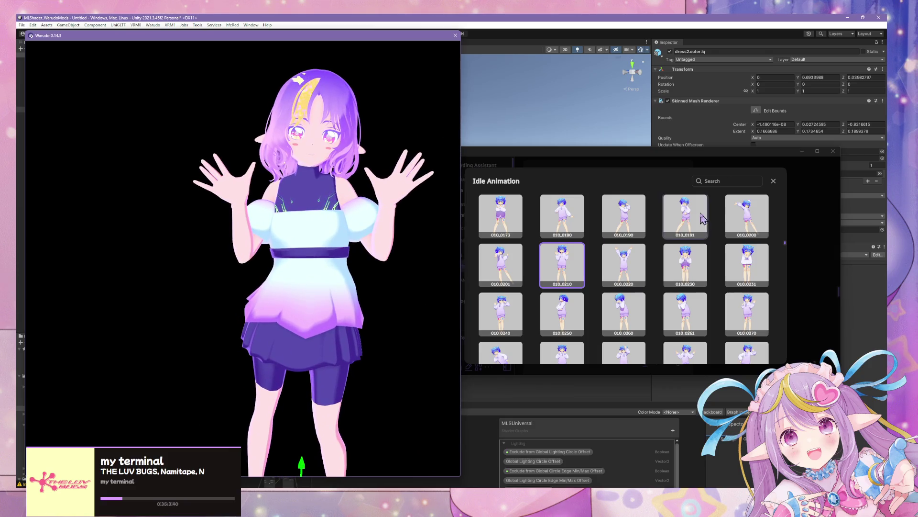
{"action": "left_click", "coordinate": [624, 216]}
{"action": "left_click", "coordinate": [328, 224]}
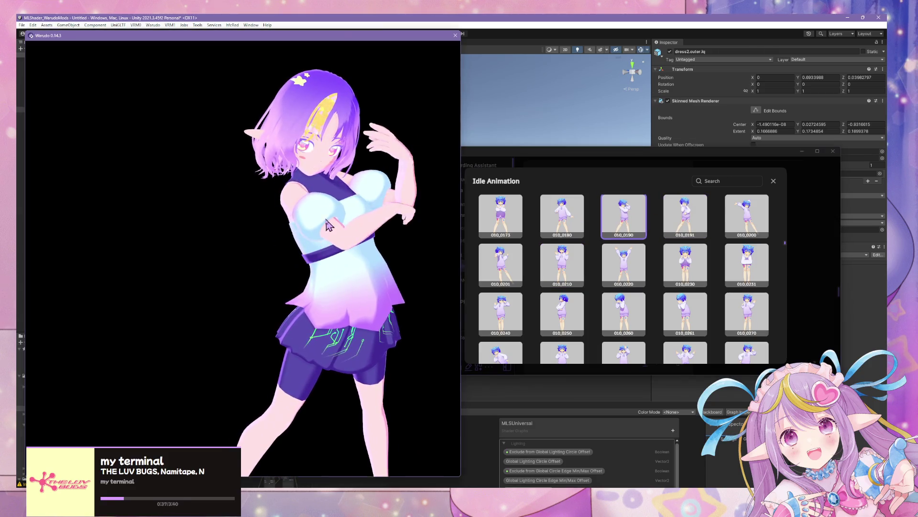
{"action": "left_click", "coordinate": [497, 258]}
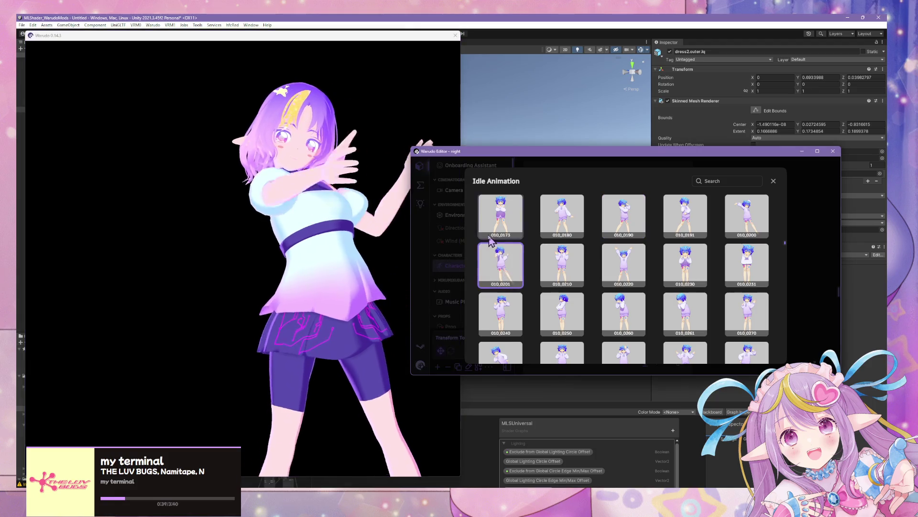
{"action": "left_click", "coordinate": [352, 239]}
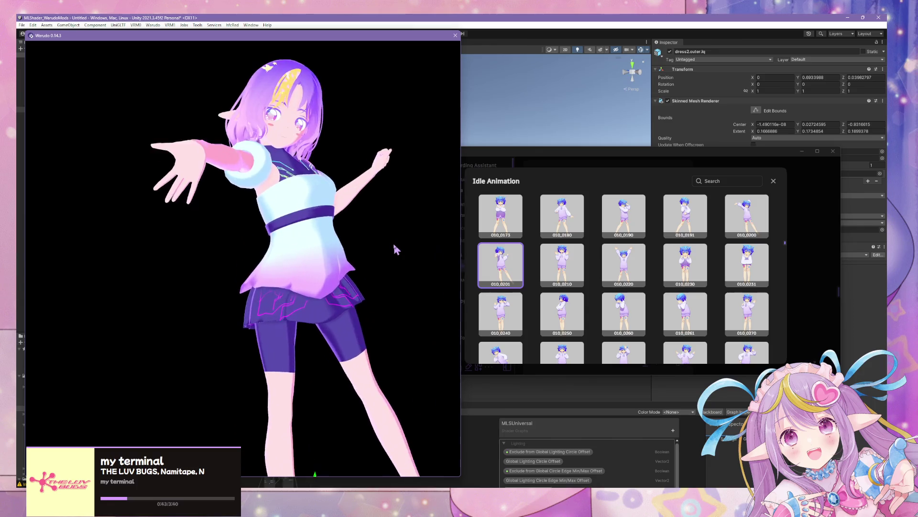
{"action": "left_click_drag", "start_coordinate": [378, 266], "coordinate": [228, 266]}
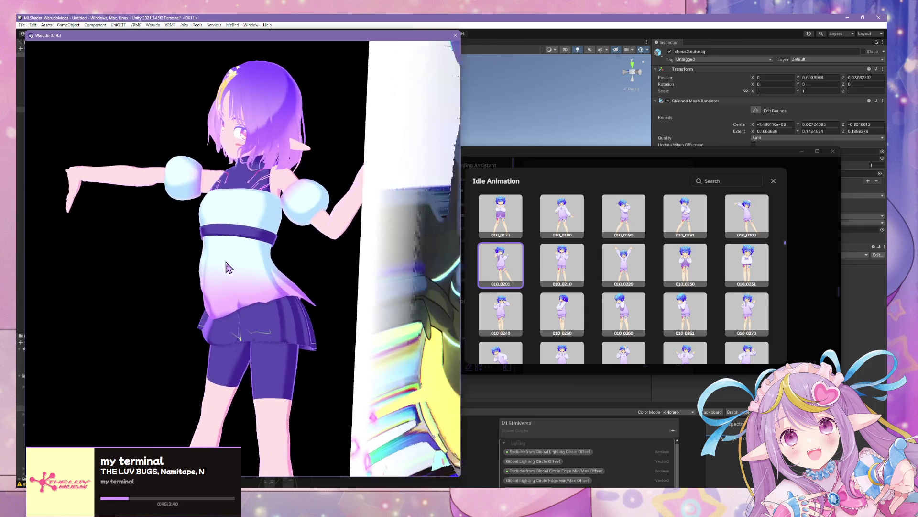
{"action": "left_click", "coordinate": [602, 310]}
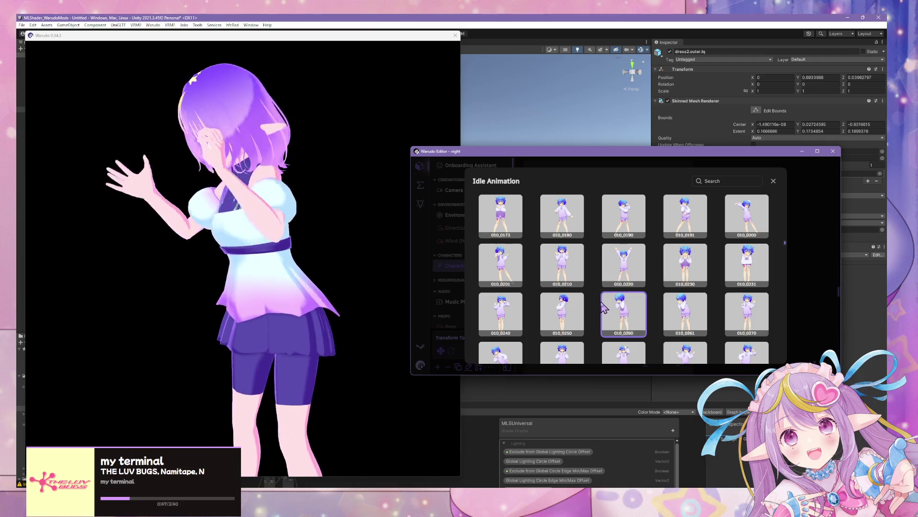
{"action": "left_click", "coordinate": [623, 265]}
- Try idle animations 010_0240, 010_0111 and 010_0090 while orbiting around the character
{"action": "left_click_drag", "start_coordinate": [330, 264], "coordinate": [414, 282]}
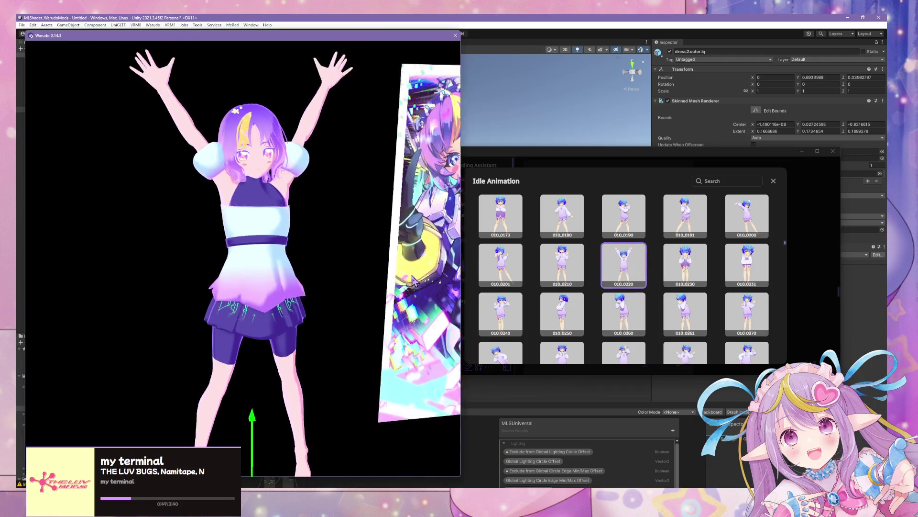
{"action": "left_click", "coordinate": [504, 315]}
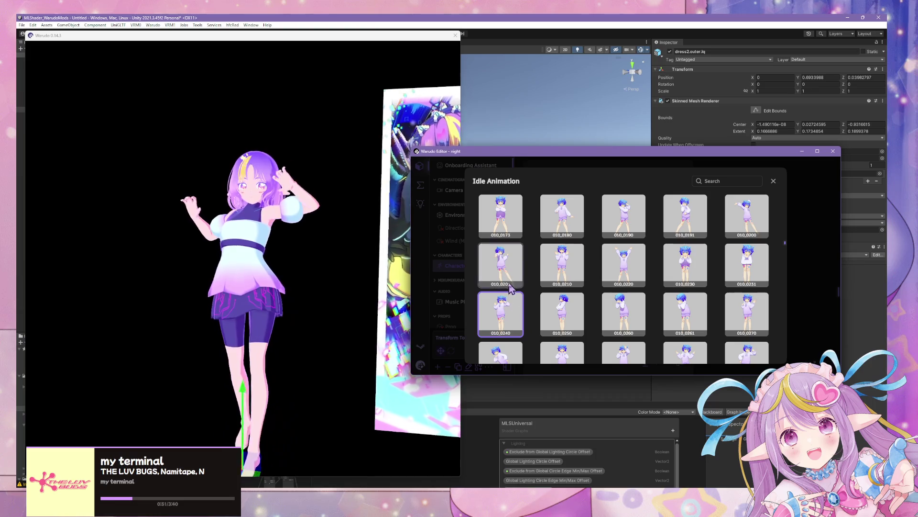
{"action": "left_click_drag", "start_coordinate": [335, 286], "coordinate": [287, 306]}
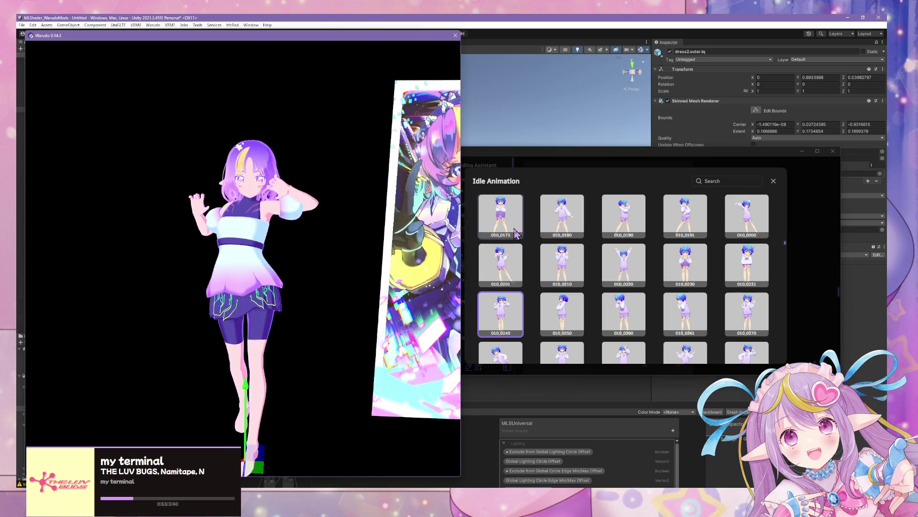
{"action": "left_click", "coordinate": [516, 233]}
{"action": "scroll", "coordinate": [541, 249], "scroll_direction": "up", "scroll_amount": 3}
{"action": "left_click", "coordinate": [570, 263]}
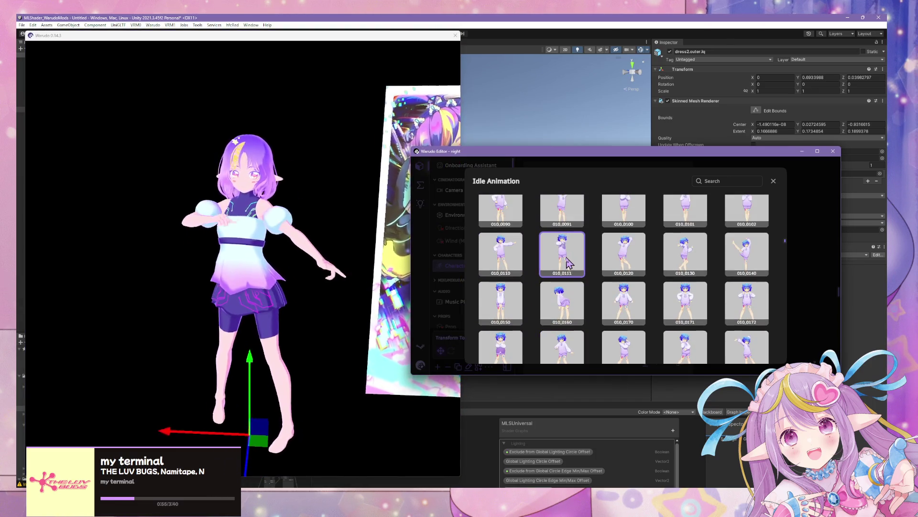
{"action": "left_click", "coordinate": [501, 210]}
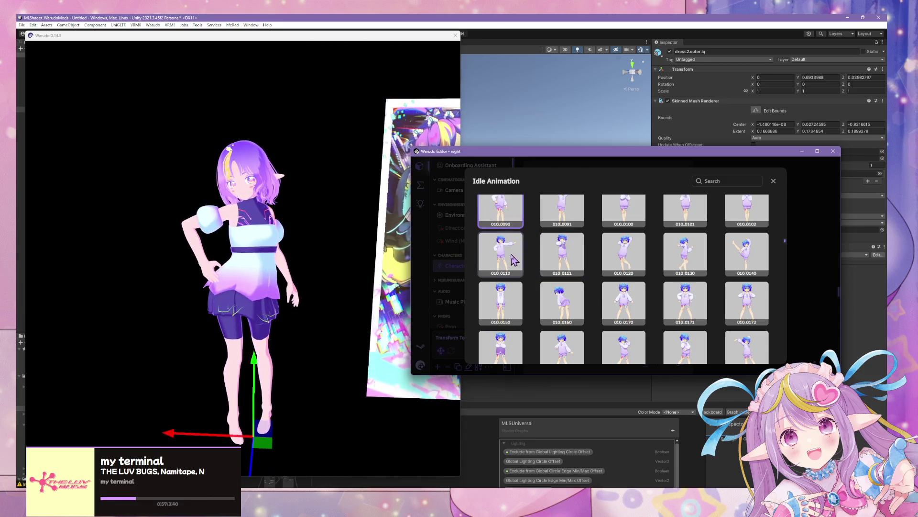
{"action": "mouse_move", "coordinate": [402, 258]}
{"action": "left_mouse_down"}
{"action": "mouse_move", "coordinate": [454, 251]}
{"action": "mouse_move", "coordinate": [450, 273]}
{"action": "mouse_move", "coordinate": [216, 295]}
{"action": "mouse_move", "coordinate": [318, 311]}
{"action": "mouse_move", "coordinate": [339, 303]}
{"action": "mouse_move", "coordinate": [325, 300]}
{"action": "left_mouse_up"}
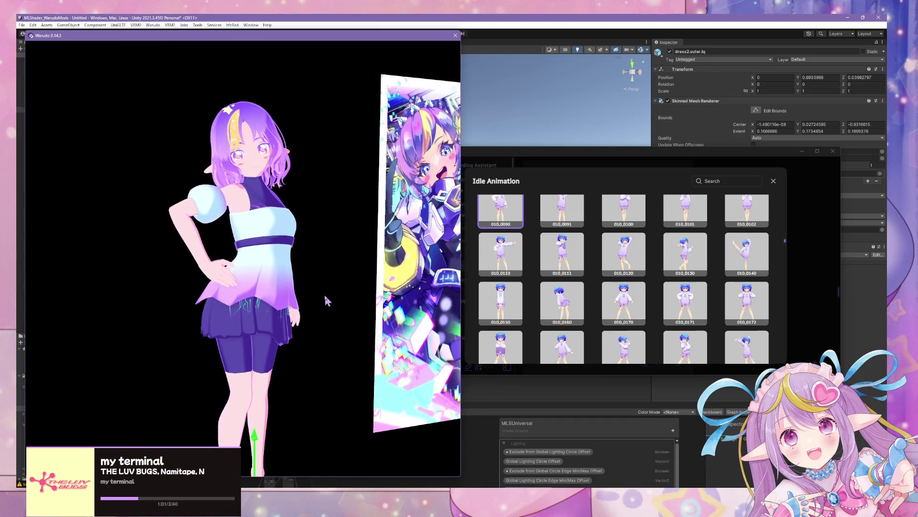
- Try idle animations 010_0041, 010_0042, 010_0011 and 010_0012
{"action": "scroll", "coordinate": [573, 271], "scroll_direction": "up", "scroll_amount": 3}
{"action": "left_click", "coordinate": [501, 211]}
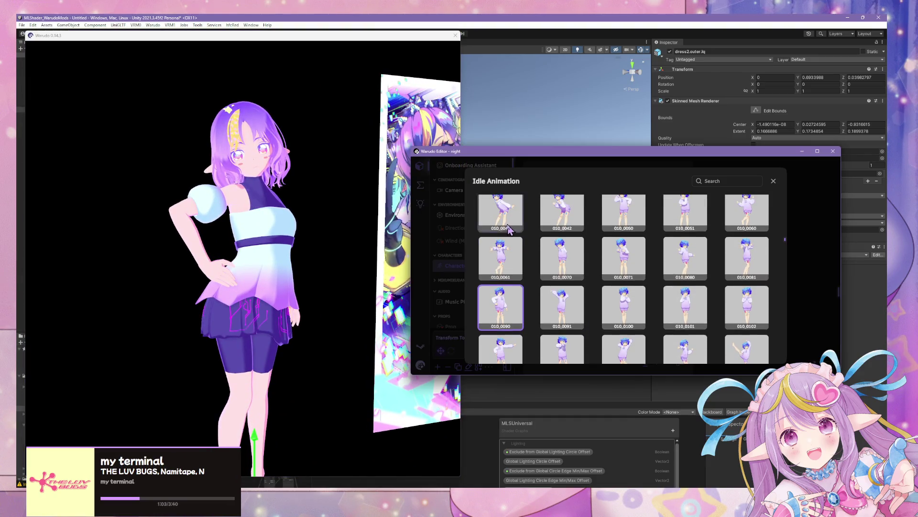
{"action": "left_click", "coordinate": [556, 228]}
{"action": "scroll", "coordinate": [560, 226], "scroll_direction": "up", "scroll_amount": 2}
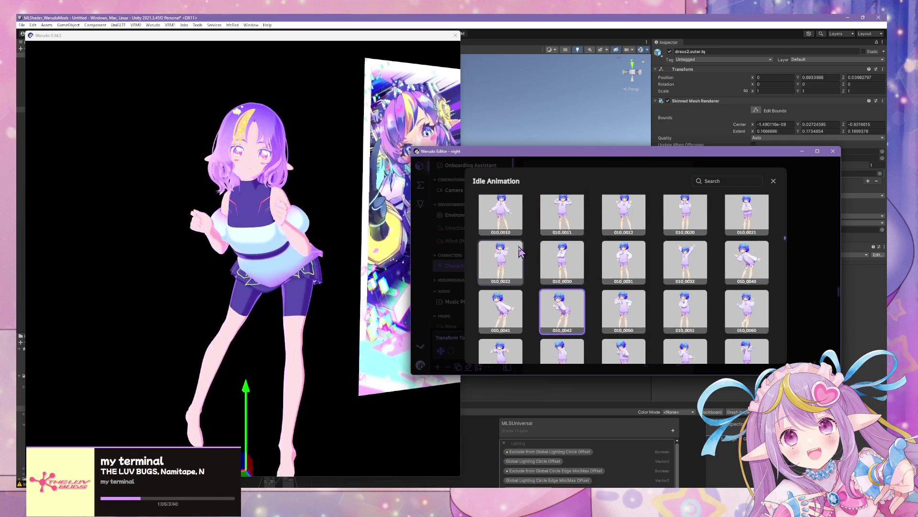
{"action": "left_click", "coordinate": [309, 209]}
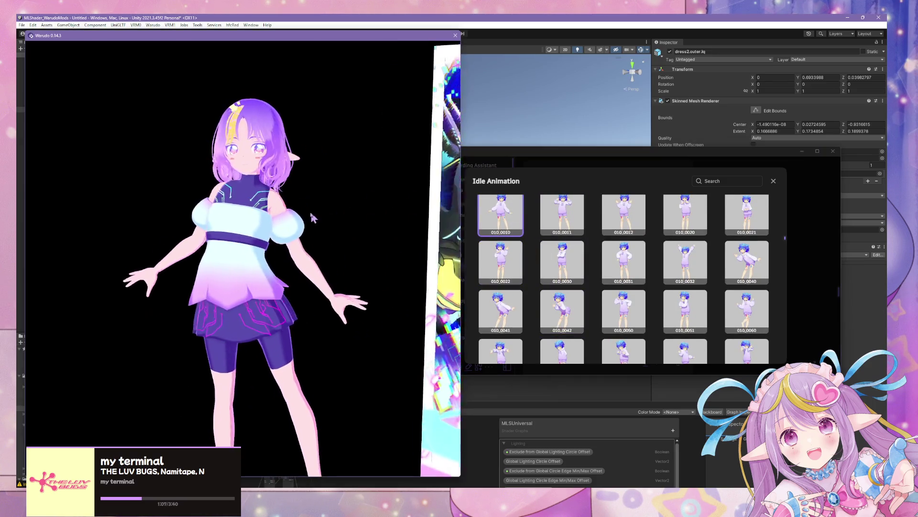
{"action": "mouse_move", "coordinate": [309, 209]}
{"action": "left_mouse_down"}
{"action": "mouse_move", "coordinate": [353, 220]}
{"action": "mouse_move", "coordinate": [433, 271]}
{"action": "mouse_move", "coordinate": [335, 211]}
{"action": "left_mouse_up"}
{"action": "left_click", "coordinate": [562, 214]}
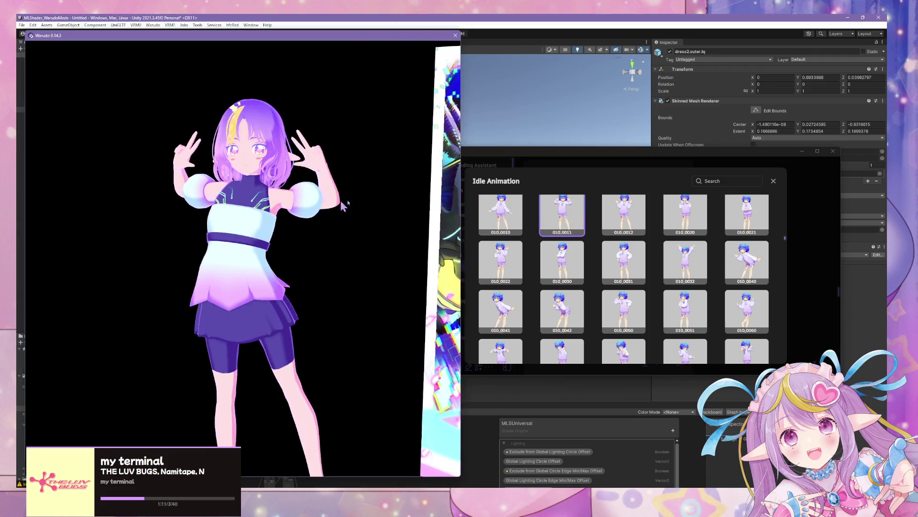
{"action": "left_click", "coordinate": [638, 225]}
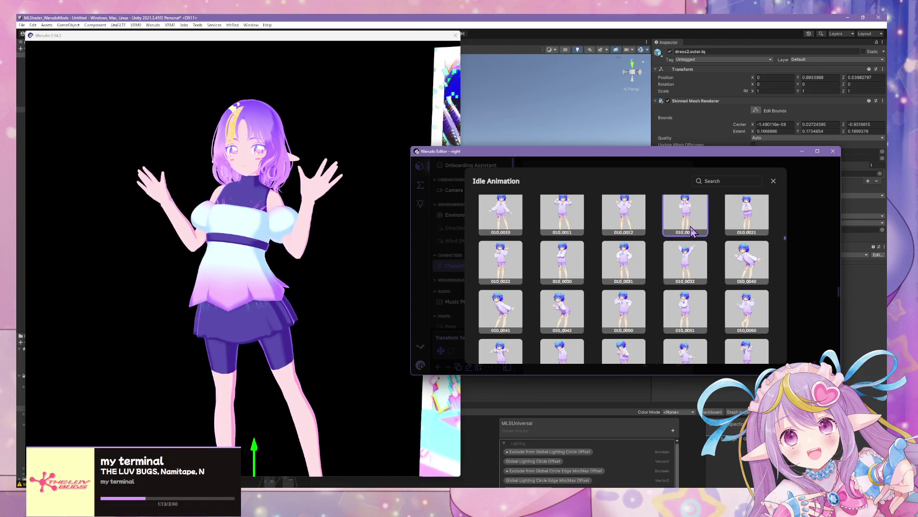
- Try 010_0020, then settle on 010_0022 as the idle animation
{"action": "mouse_move", "coordinate": [334, 216]}
{"action": "left_mouse_down"}
{"action": "mouse_move", "coordinate": [344, 219]}
{"action": "mouse_move", "coordinate": [353, 200]}
{"action": "mouse_move", "coordinate": [394, 207]}
{"action": "mouse_move", "coordinate": [350, 203]}
{"action": "left_mouse_up"}
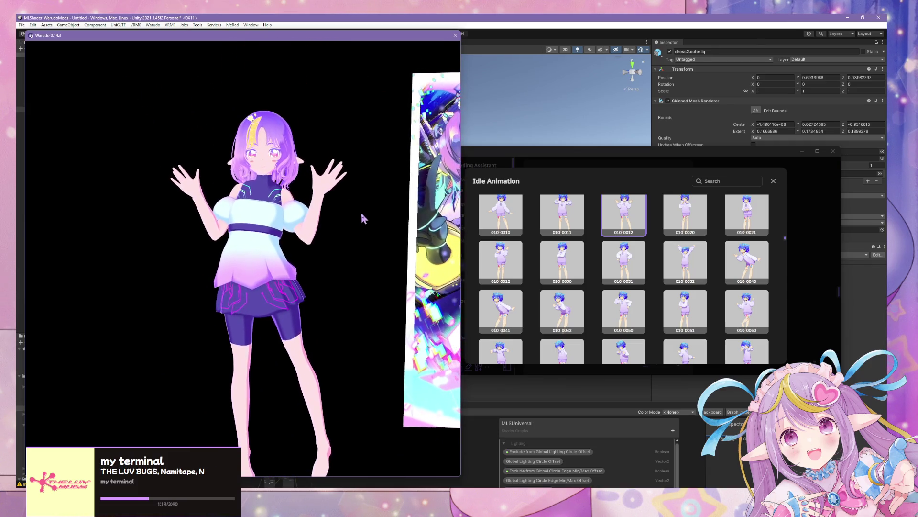
{"action": "left_click", "coordinate": [682, 215]}
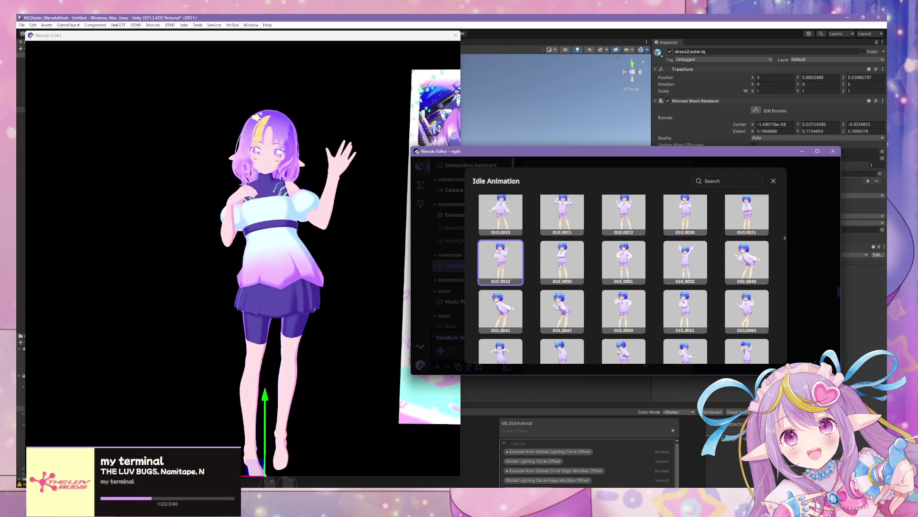
{"action": "left_click", "coordinate": [517, 326]}
{"action": "left_click", "coordinate": [446, 287]}
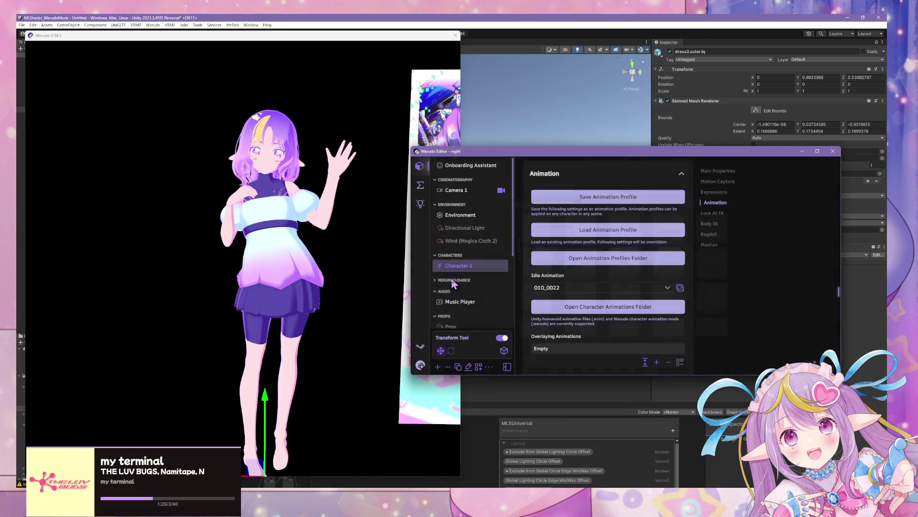
- Set Prop 4 (HoloCard) Enabled to No and orbit the avatar view to confirm it's gone
{"action": "scroll", "coordinate": [471, 299], "scroll_direction": "down", "scroll_amount": 5}
{"action": "left_click", "coordinate": [469, 249]}
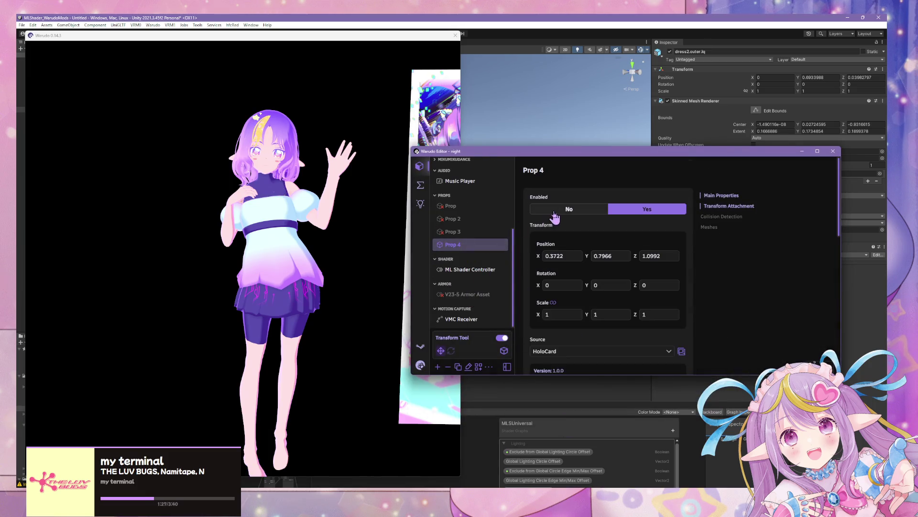
{"action": "left_click", "coordinate": [533, 213]}
{"action": "left_click", "coordinate": [324, 258]}
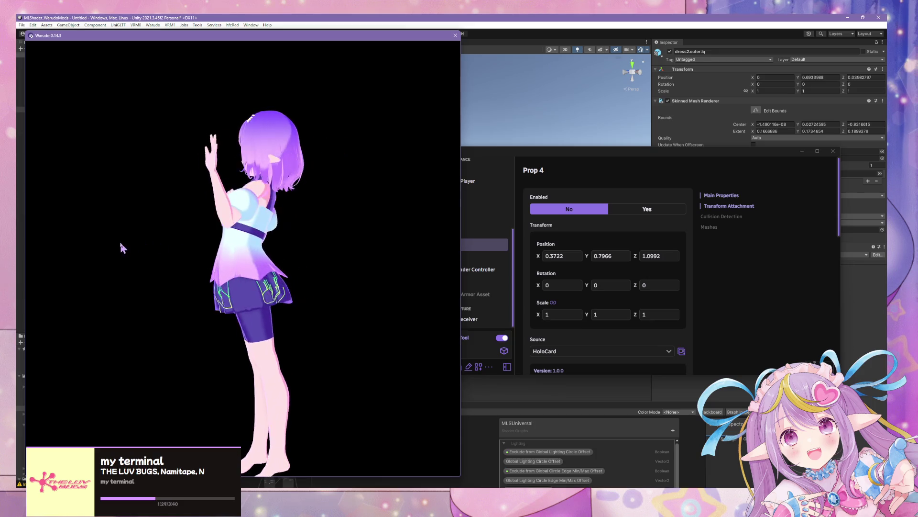
{"action": "scroll", "coordinate": [370, 247], "scroll_direction": "down", "scroll_amount": 3}
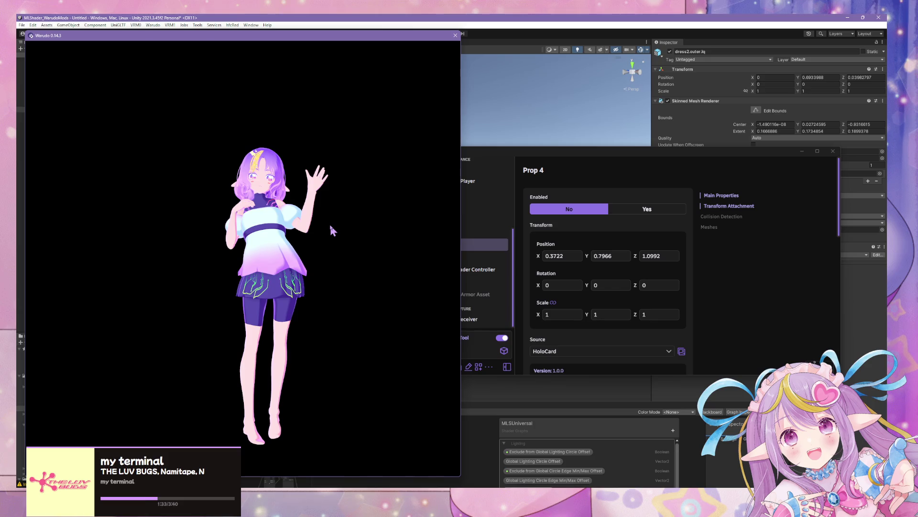
{"action": "mouse_move", "coordinate": [313, 250]}
{"action": "left_mouse_down"}
{"action": "mouse_move", "coordinate": [187, 269]}
{"action": "mouse_move", "coordinate": [349, 253]}
{"action": "mouse_move", "coordinate": [246, 191]}
{"action": "mouse_move", "coordinate": [133, 218]}
{"action": "mouse_move", "coordinate": [380, 254]}
{"action": "mouse_move", "coordinate": [373, 284]}
{"action": "mouse_move", "coordinate": [389, 244]}
{"action": "mouse_move", "coordinate": [363, 244]}
{"action": "left_mouse_up"}
{"action": "scroll", "coordinate": [349, 257], "scroll_direction": "up", "scroll_amount": 3}
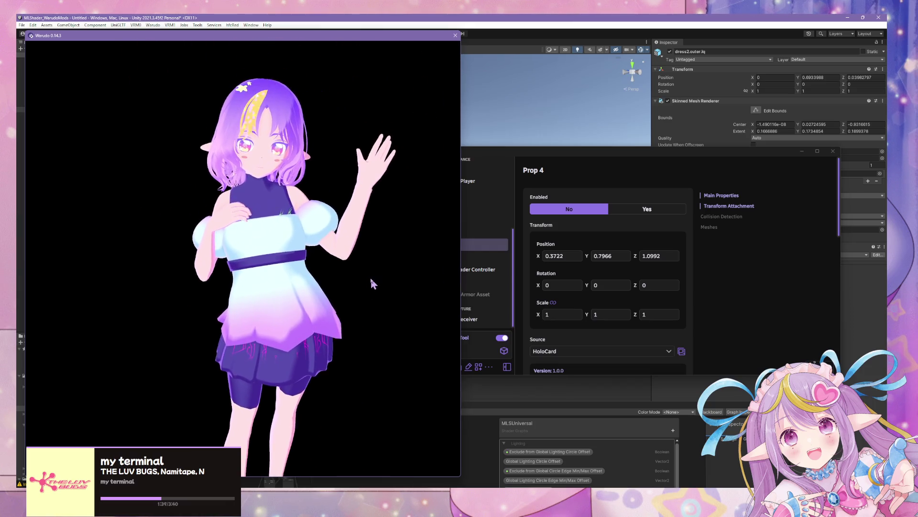
{"action": "scroll", "coordinate": [368, 282], "scroll_direction": "down", "scroll_amount": 3}
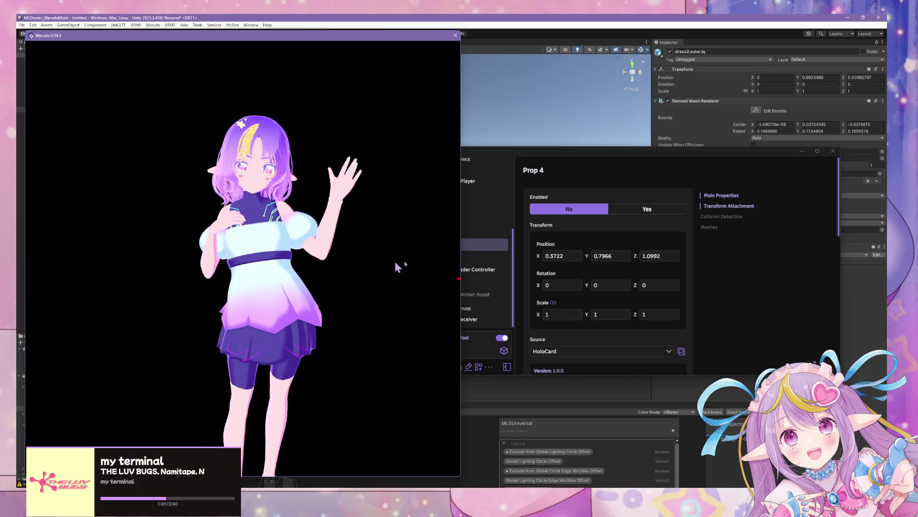
{"action": "left_click", "coordinate": [770, 292]}
{"action": "scroll", "coordinate": [475, 220], "scroll_direction": "up", "scroll_amount": 5}
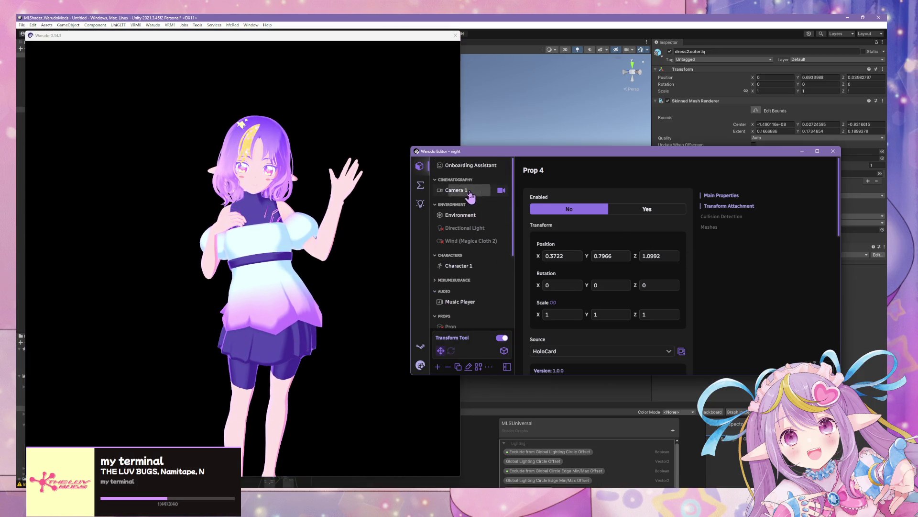
- Enable Camera 1's Bloom with intensity 1.63 and threshold 1.12, then check the glow
{"action": "left_click", "coordinate": [470, 192]}
{"action": "left_click", "coordinate": [714, 251]}
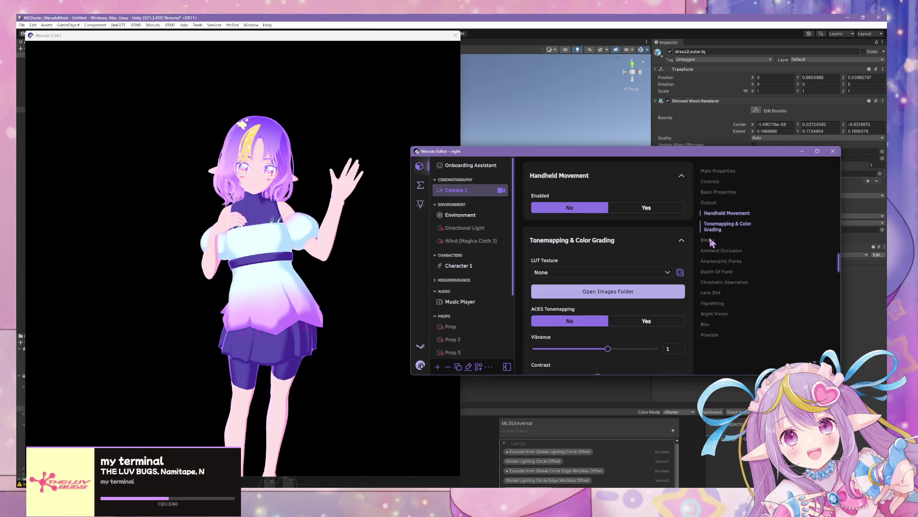
{"action": "left_click", "coordinate": [710, 240]}
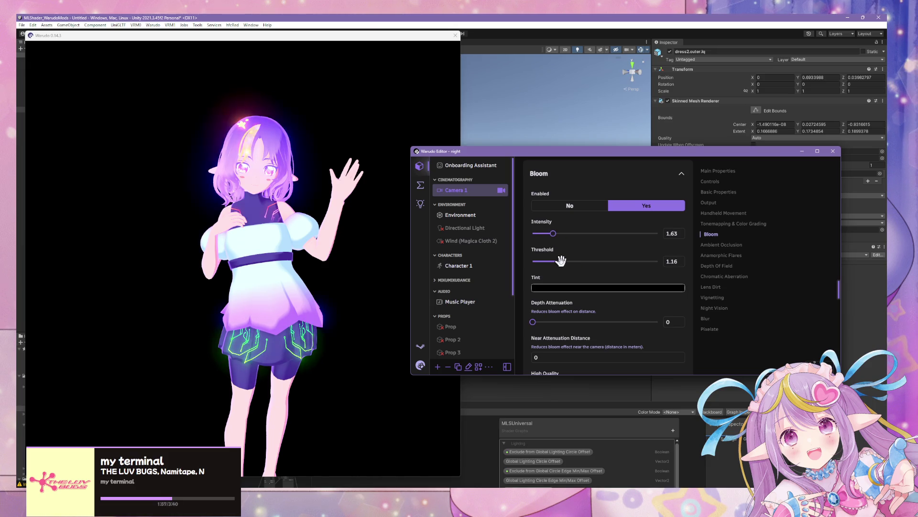
{"action": "left_click", "coordinate": [402, 261]}
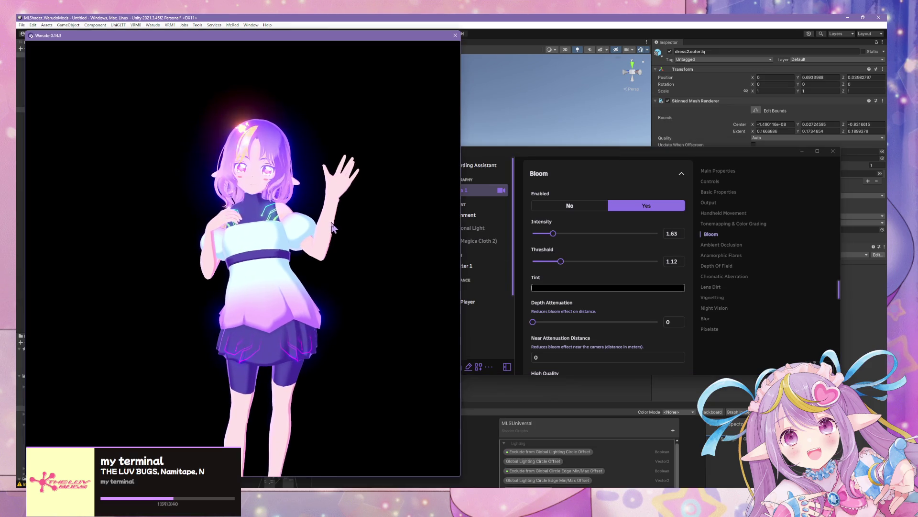